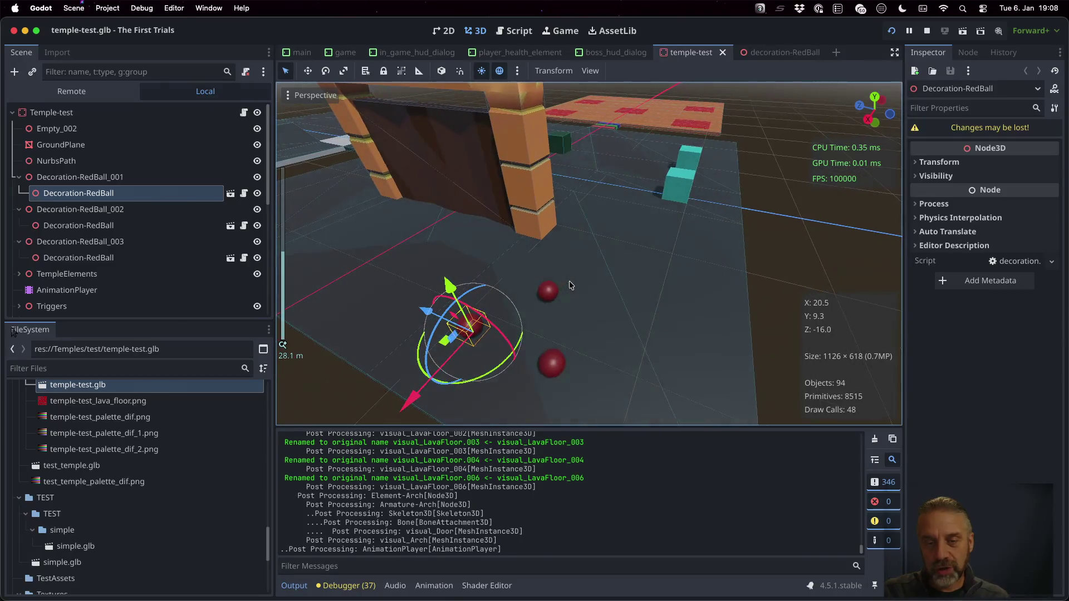
- Select the three Decoration-RedBall instances in the viewport
{"action": "scroll", "coordinate": [535, 270], "scroll_direction": "left", "scroll_amount": 10}
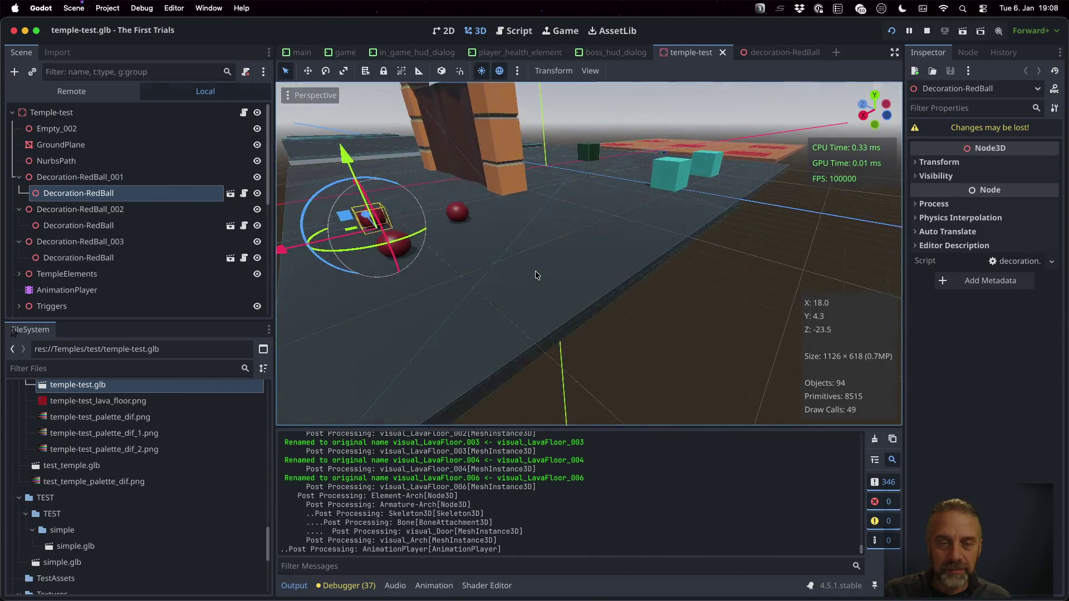
{"action": "scroll", "coordinate": [601, 269], "scroll_direction": "left", "scroll_amount": 10}
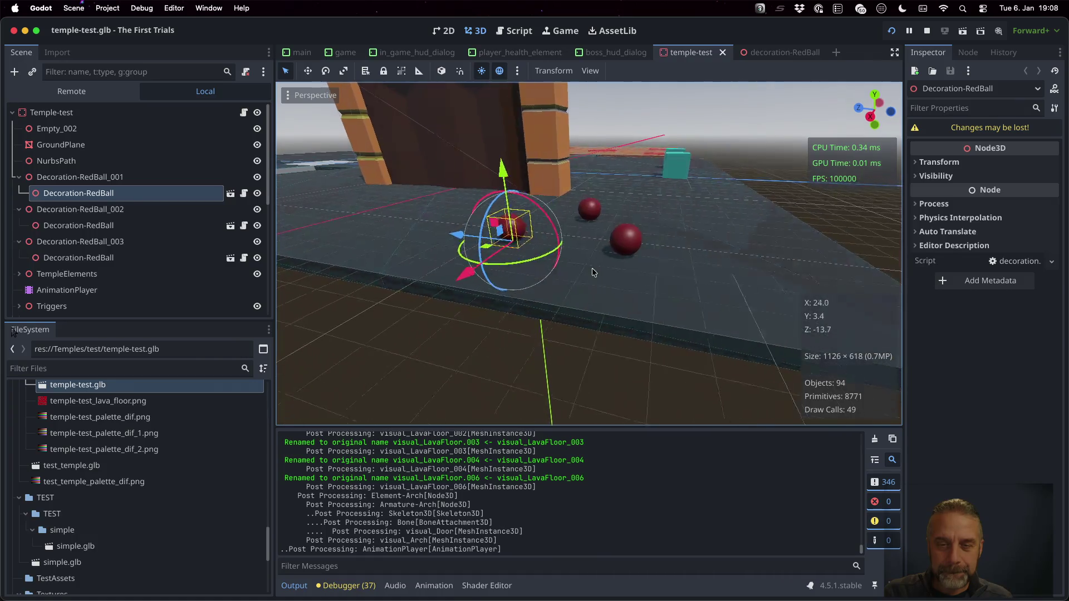
{"action": "scroll", "coordinate": [544, 269], "scroll_direction": "left", "scroll_amount": 10}
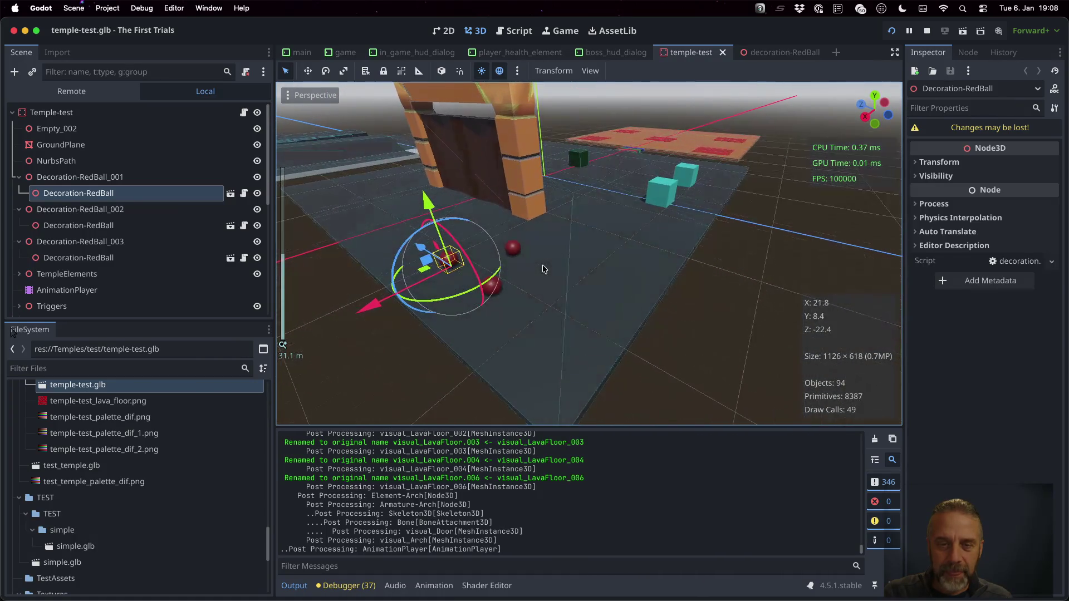
{"action": "scroll", "coordinate": [576, 238], "scroll_direction": "left", "scroll_amount": 5}
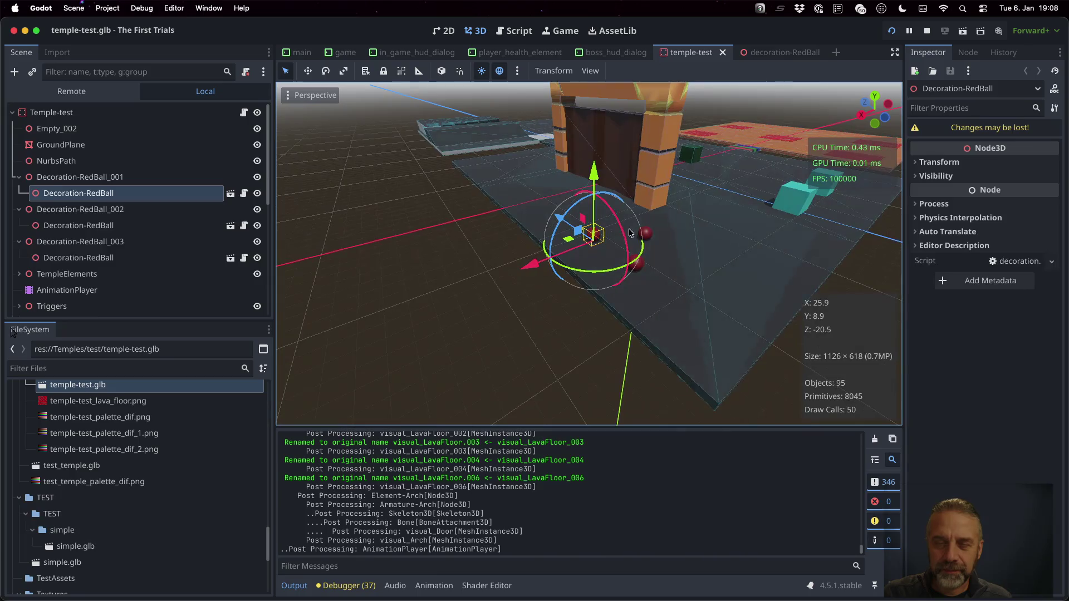
{"action": "scroll", "coordinate": [719, 222], "scroll_direction": "up", "scroll_amount": 5}
{"action": "scroll", "coordinate": [668, 231], "scroll_direction": "down", "scroll_amount": 5}
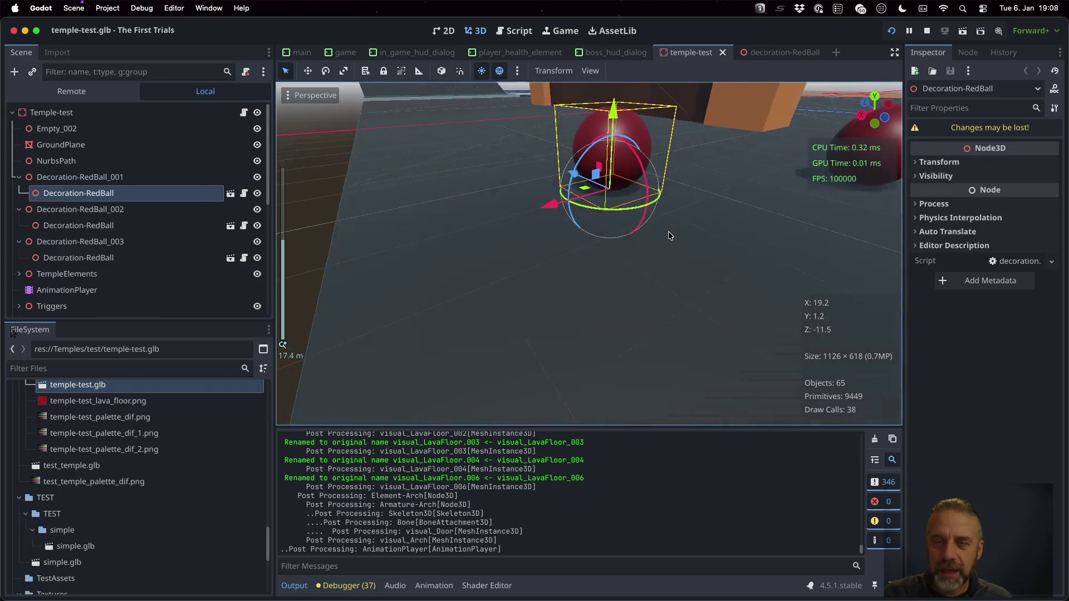
{"action": "scroll", "coordinate": [690, 226], "scroll_direction": "right", "scroll_amount": 3}
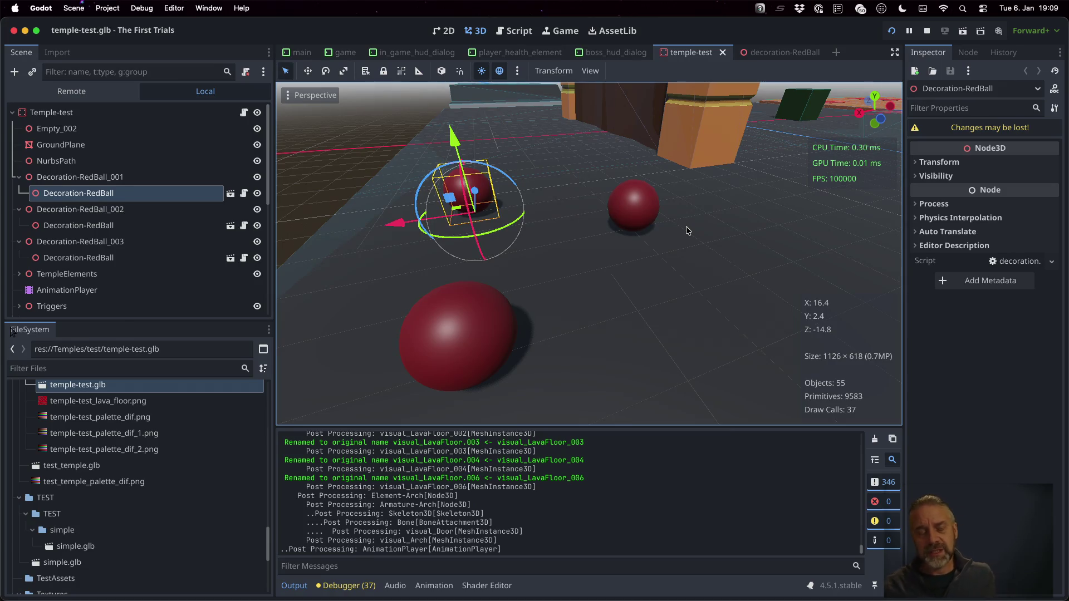
{"action": "left_click", "coordinate": [170, 226]}
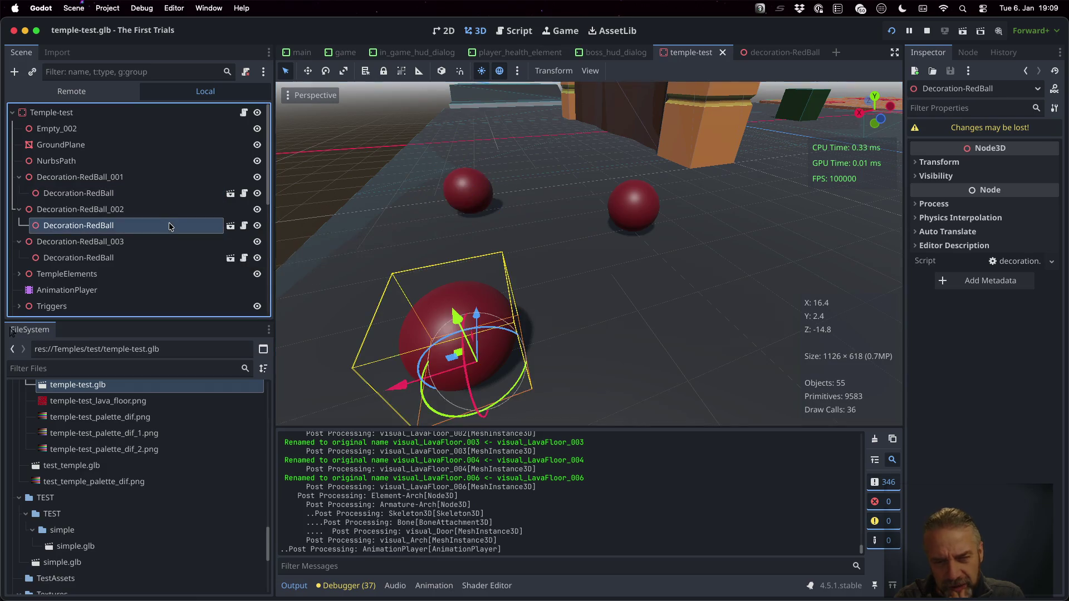
{"action": "left_click", "coordinate": [153, 192]}
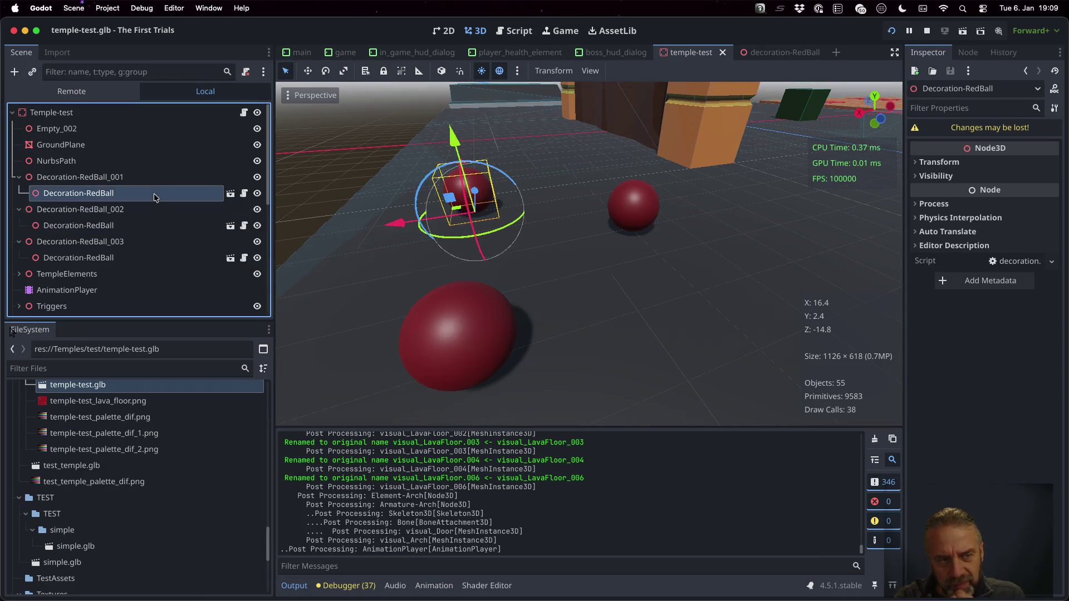
{"action": "left_click", "coordinate": [160, 258]}
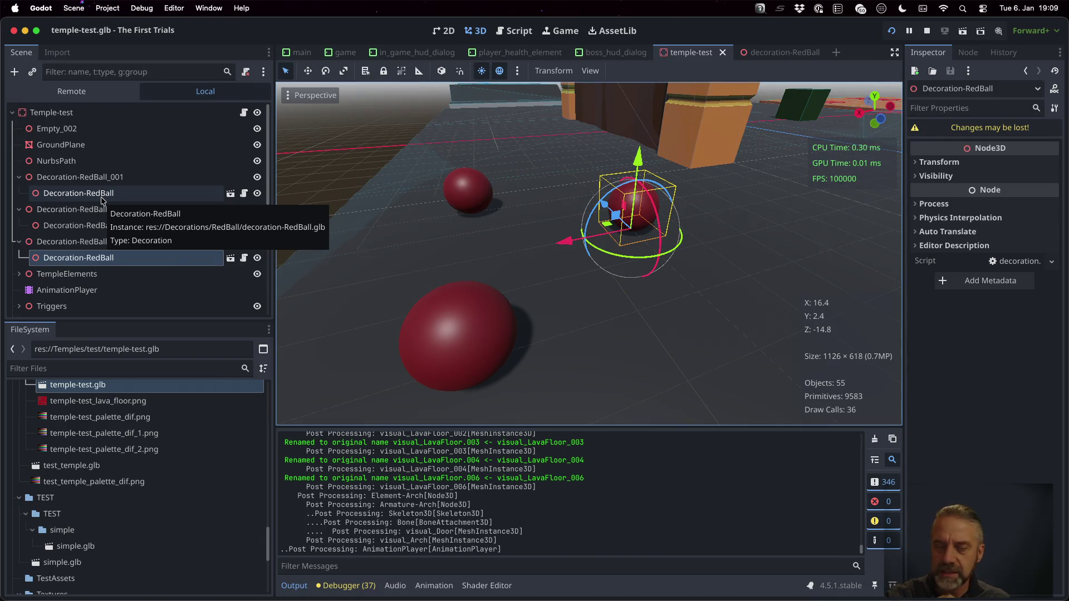
- Start a 30-minute timer and make Linked Decorations the active collection
{"action": "key", "text": "ctrl+alt+t"}
{"action": "left_click", "coordinate": [102, 200]}
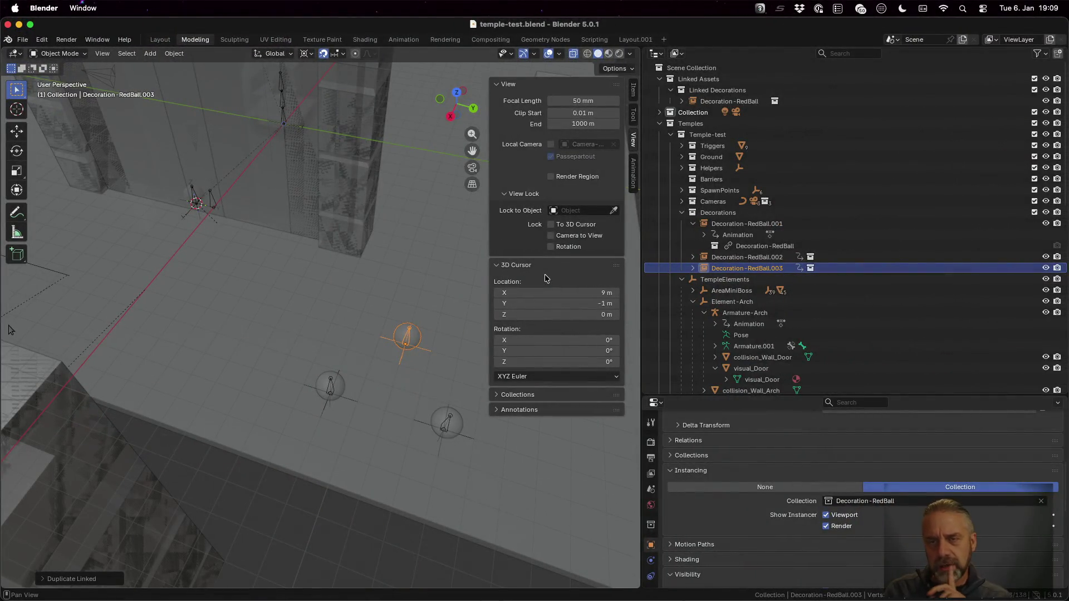
{"action": "left_click", "coordinate": [734, 91]}
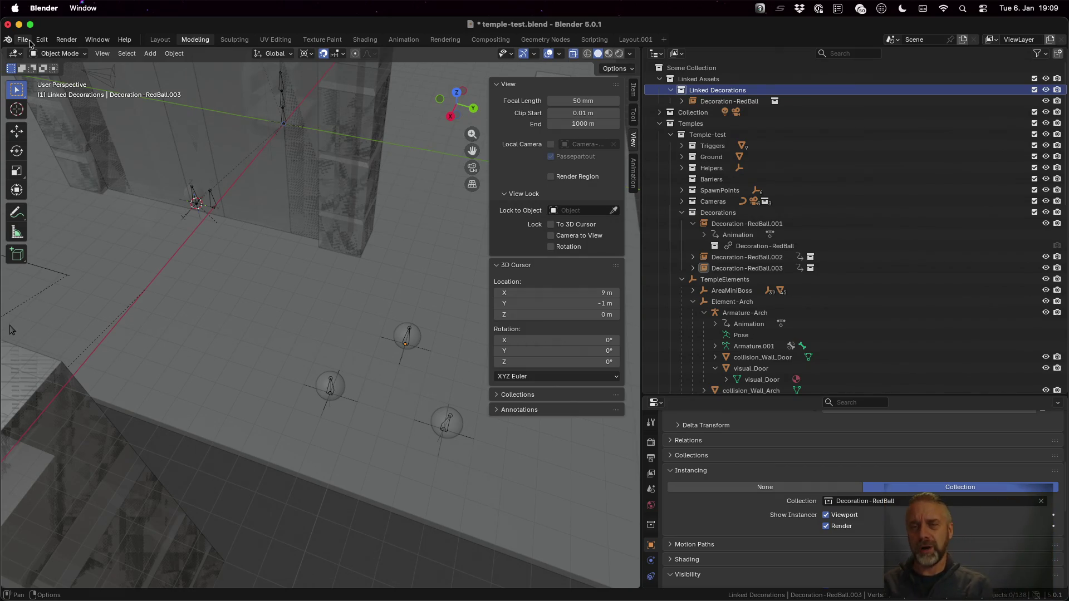
{"action": "left_click", "coordinate": [29, 43]}
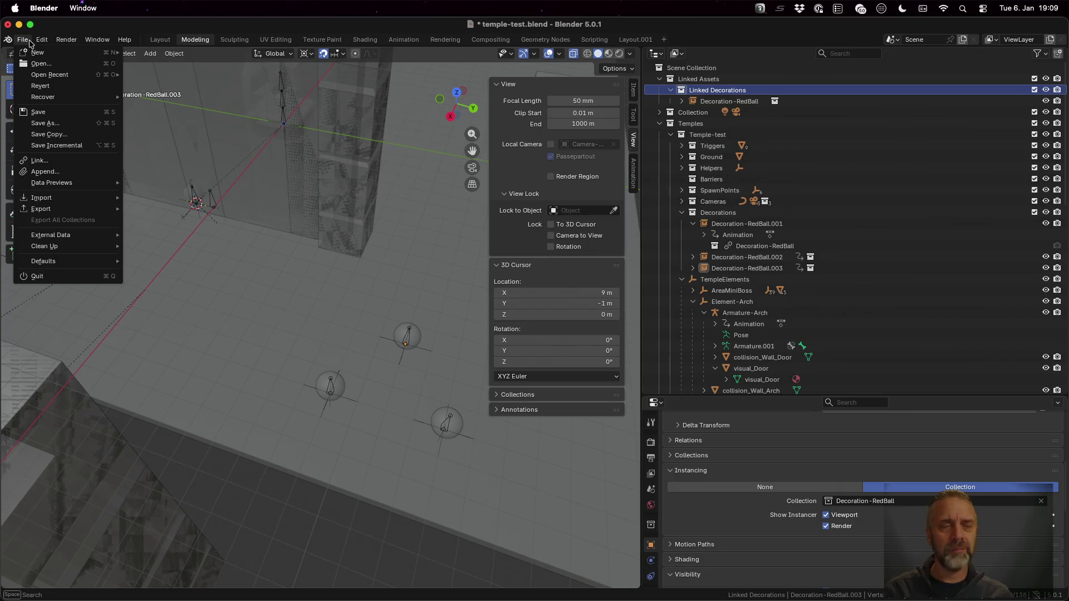
- Link Decoration-BlueCube from assets/decorations/decoration-RedBall.blend's Collection folder into the scene
{"action": "left_click", "coordinate": [85, 160]}
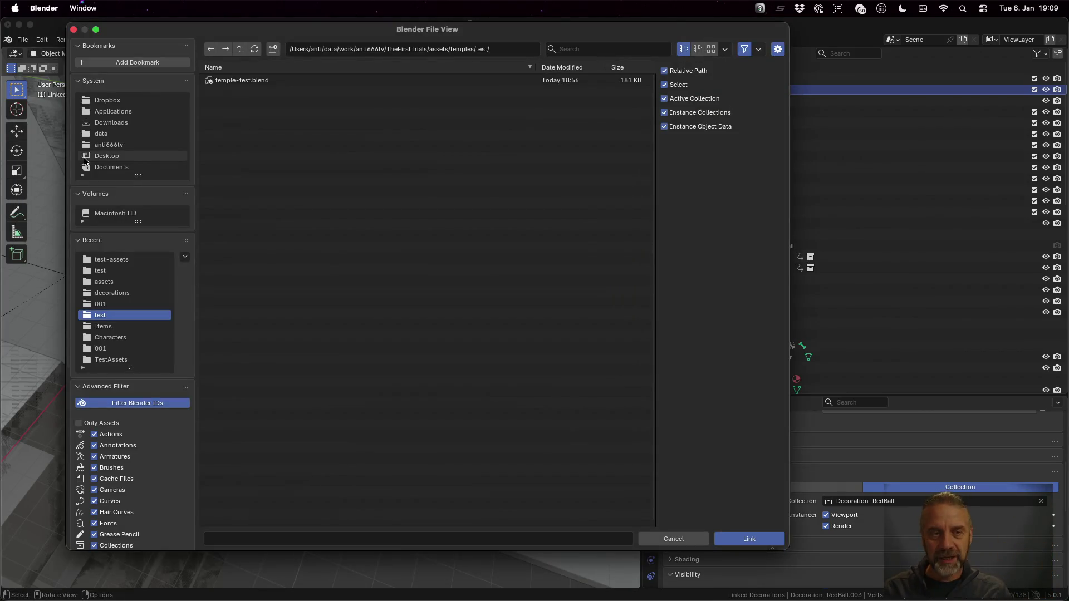
{"action": "left_click", "coordinate": [241, 49]}
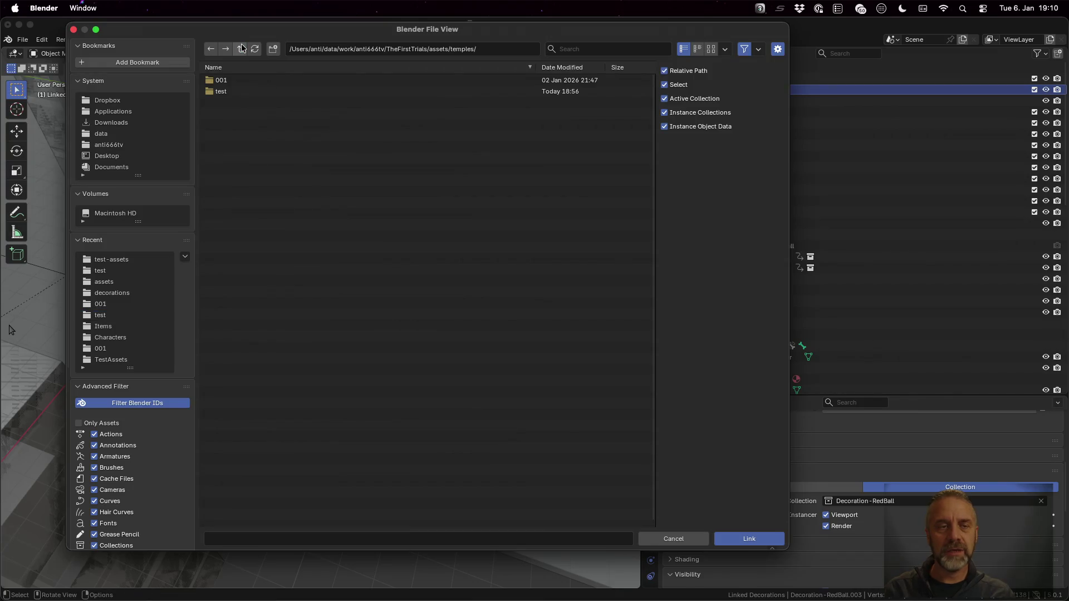
{"action": "left_click", "coordinate": [241, 49]}
{"action": "left_click", "coordinate": [245, 79]}
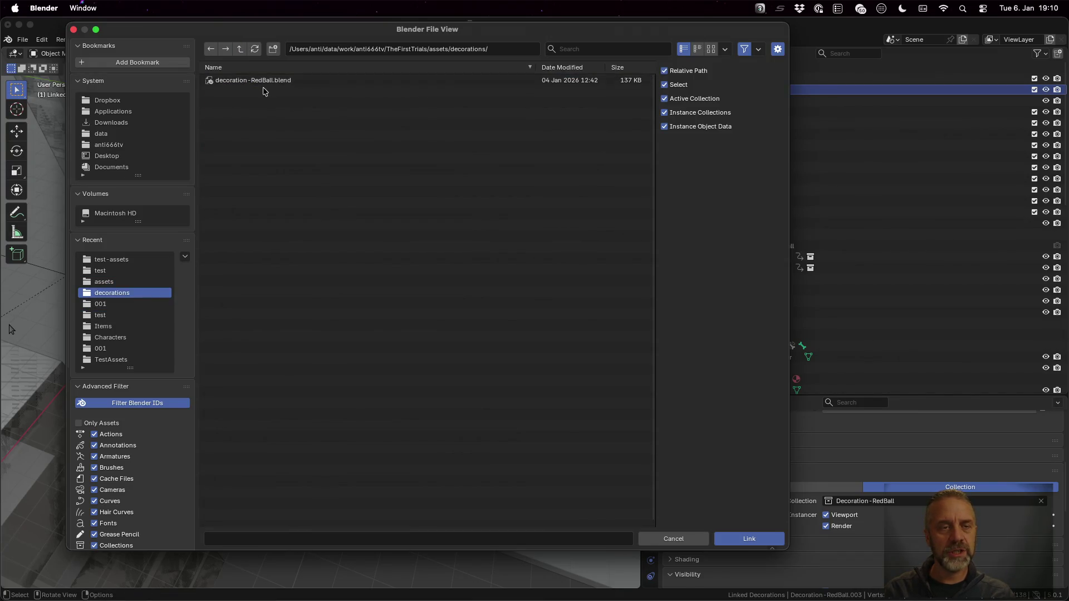
{"action": "left_click", "coordinate": [262, 81]}
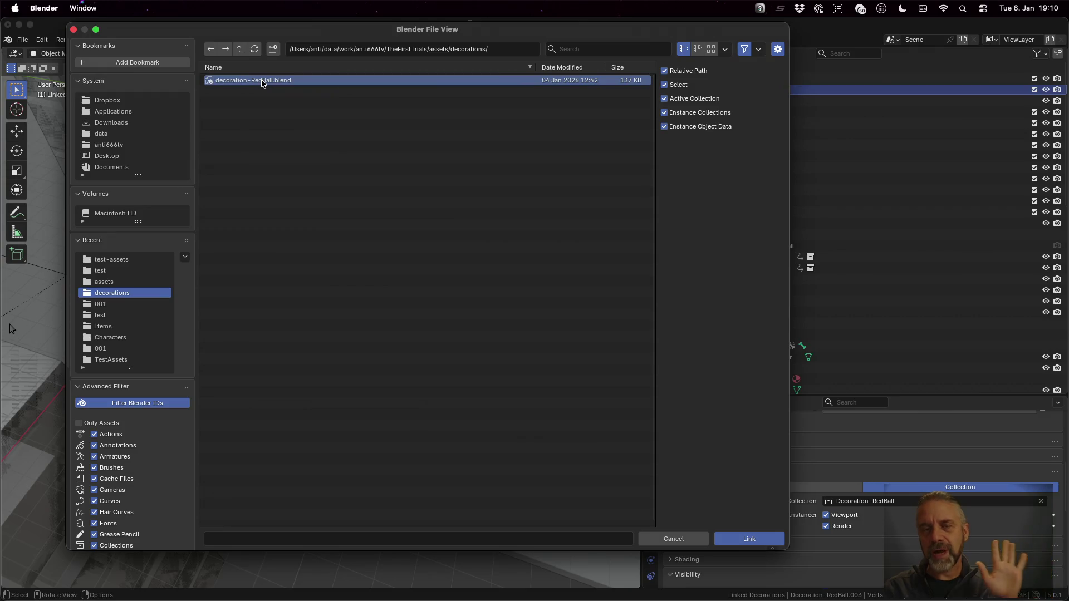
{"action": "double_click", "coordinate": [262, 81]}
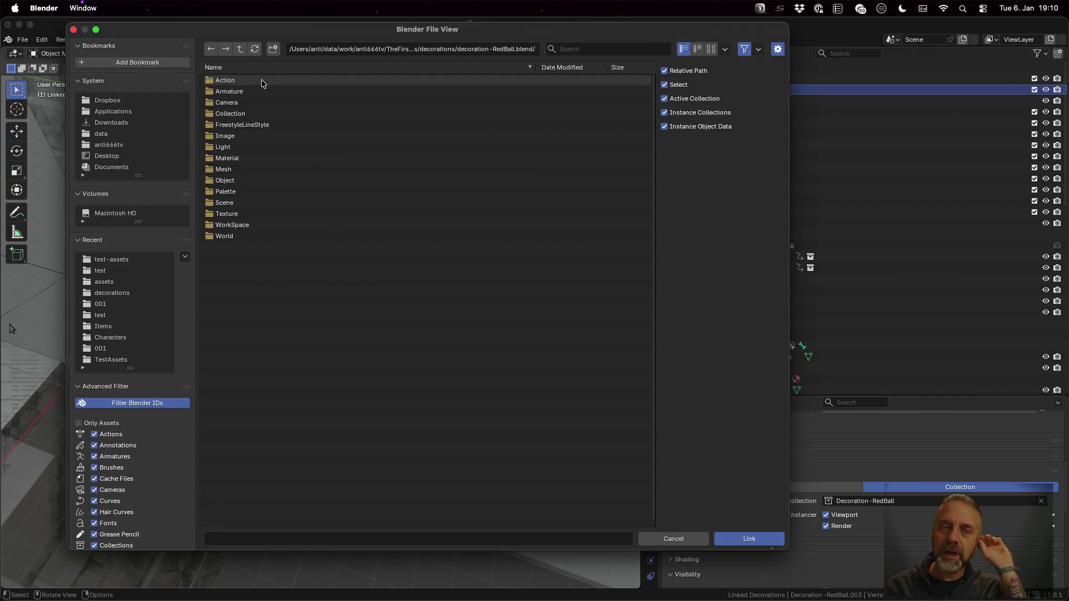
{"action": "double_click", "coordinate": [269, 113]}
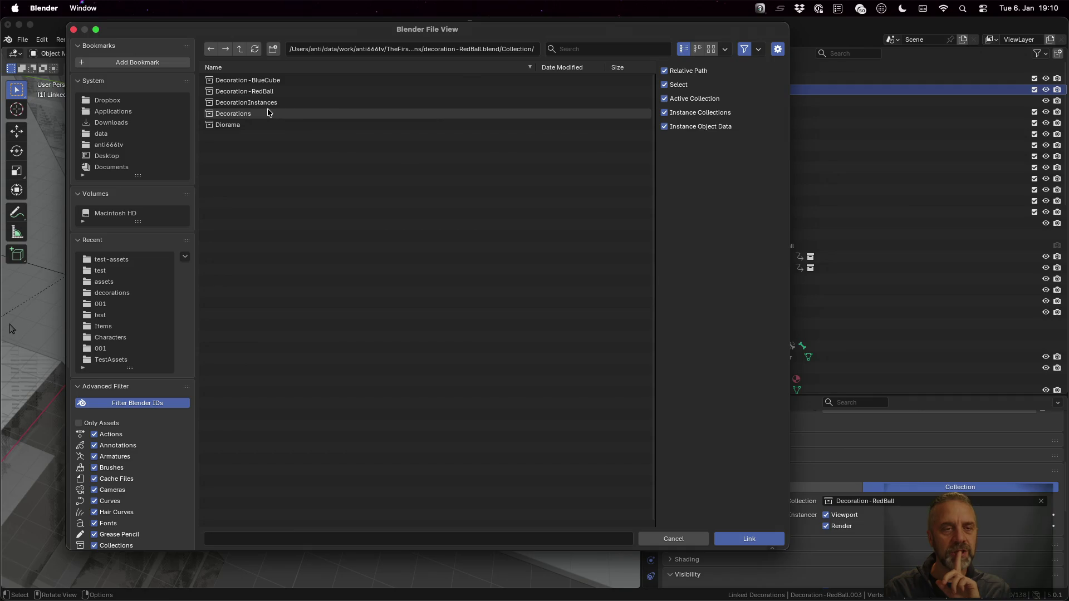
{"action": "left_click", "coordinate": [282, 82]}
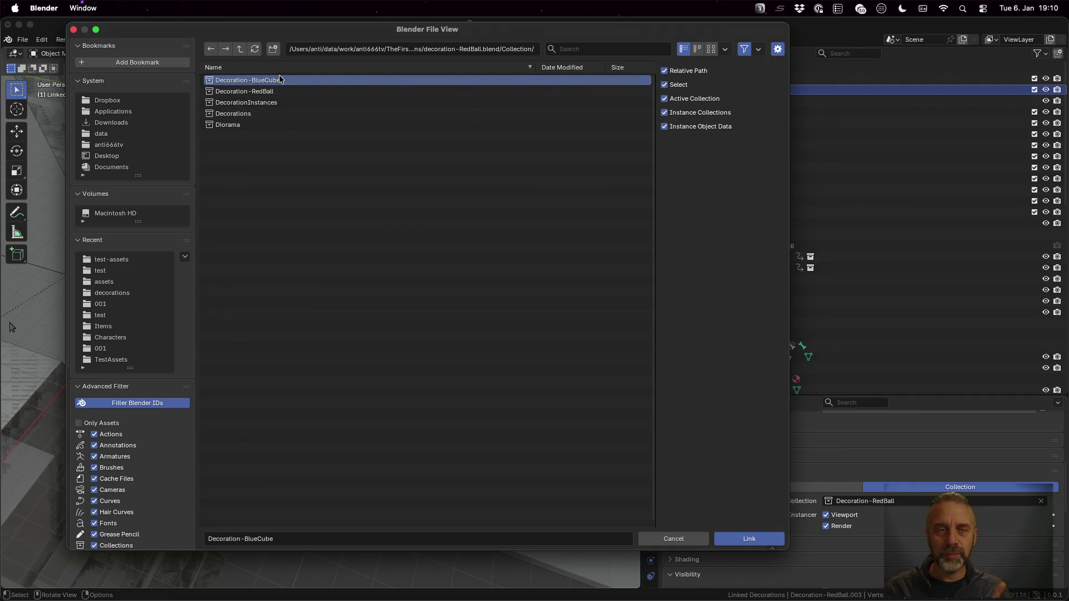
{"action": "left_click", "coordinate": [763, 541]}
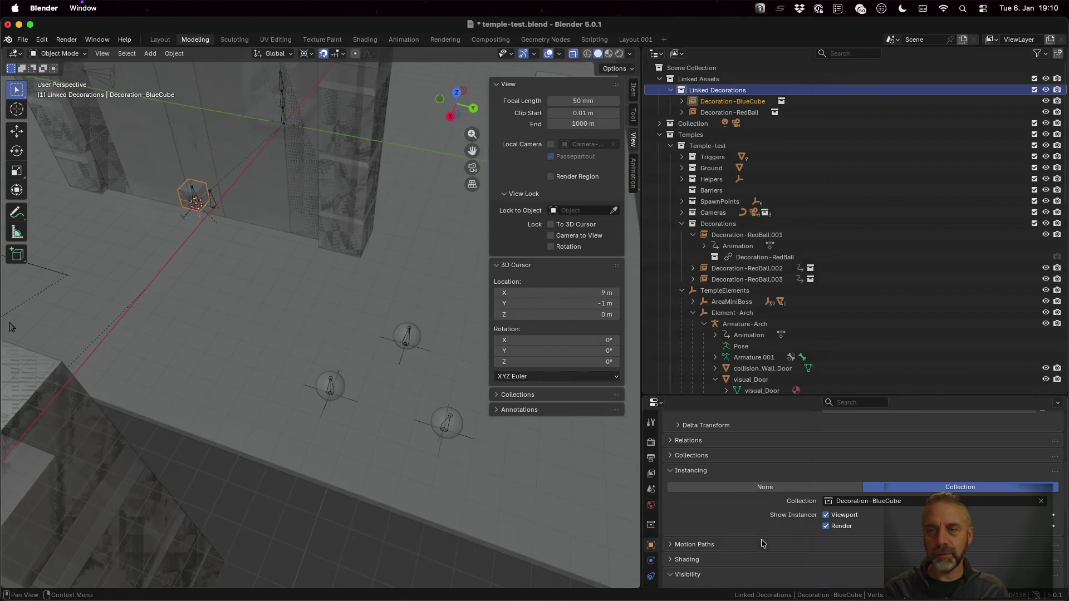
- Place a linked duplicate of the blue cube on the floor's front right, inside Decorations
{"action": "left_click", "coordinate": [742, 112]}
{"action": "left_click", "coordinate": [744, 103]}
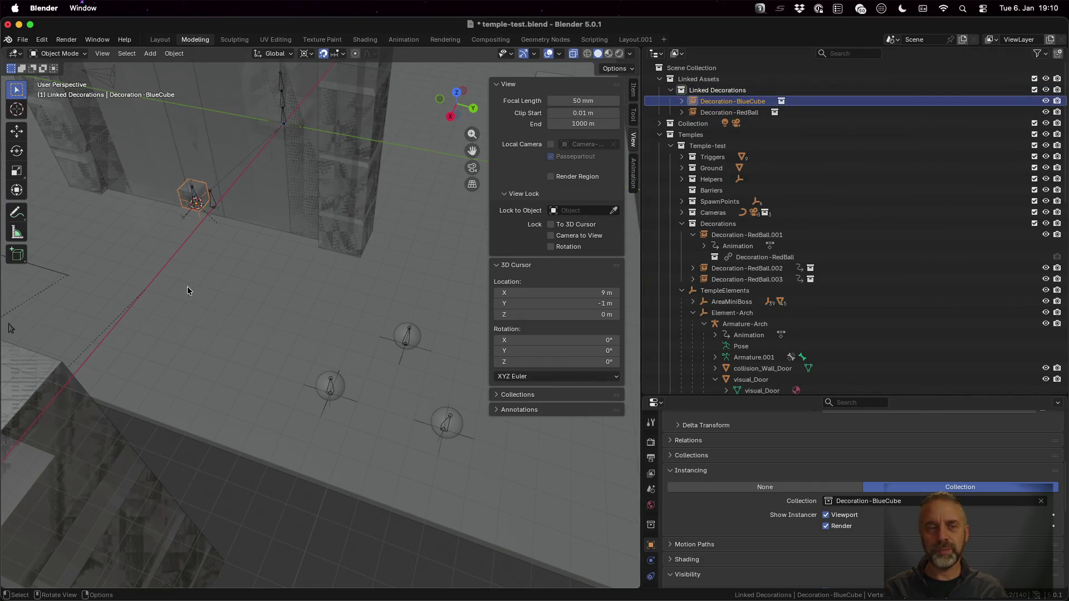
{"action": "scroll", "coordinate": [181, 239], "scroll_direction": "down", "scroll_amount": 5}
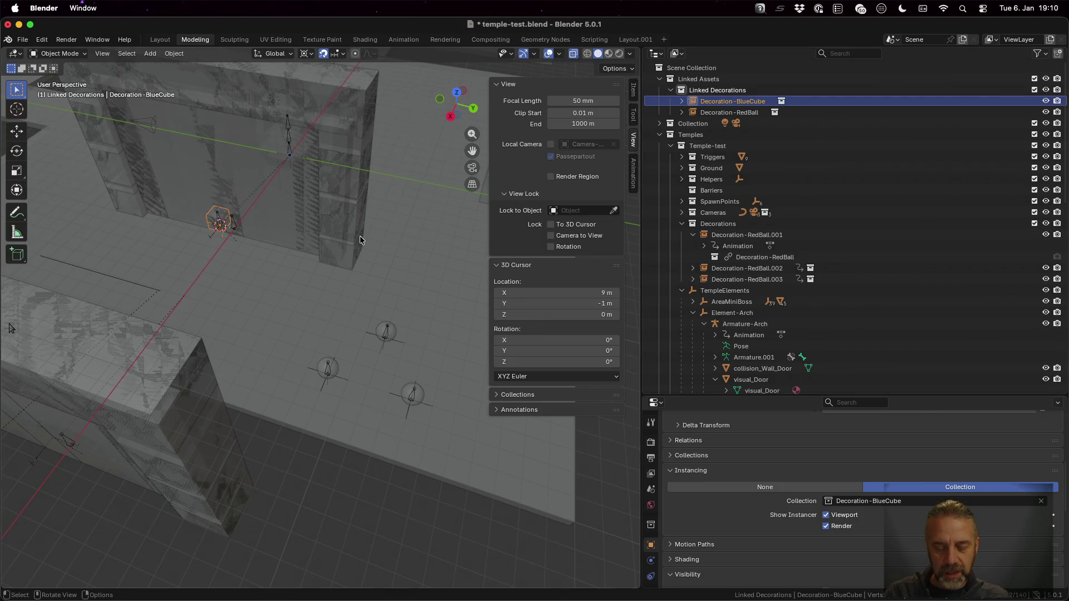
{"action": "left_click", "coordinate": [174, 53]}
{"action": "left_click", "coordinate": [224, 148]}
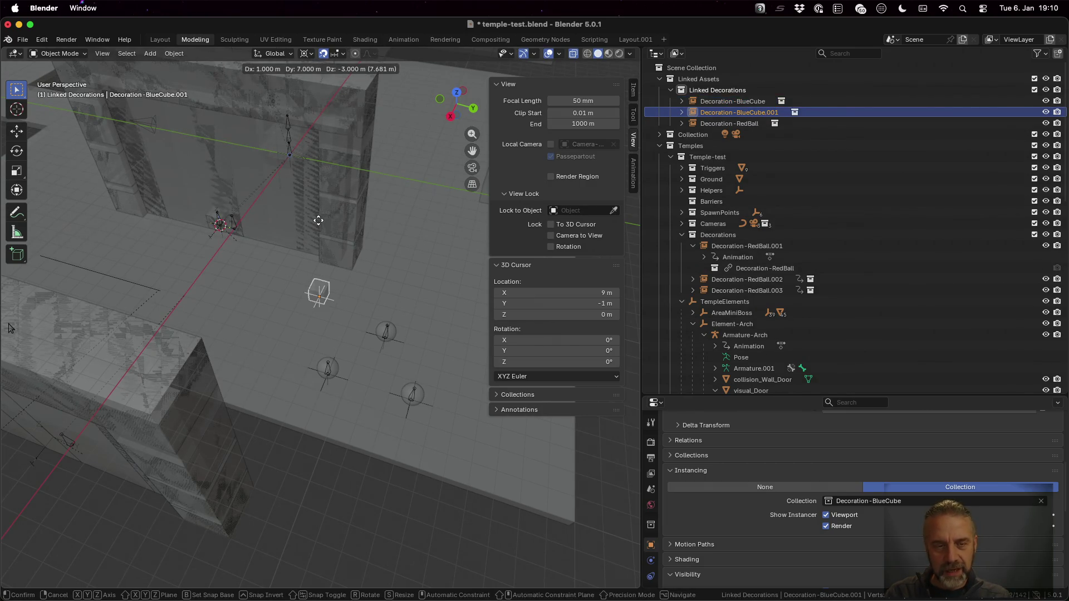
{"action": "key", "text": "shift+z"}
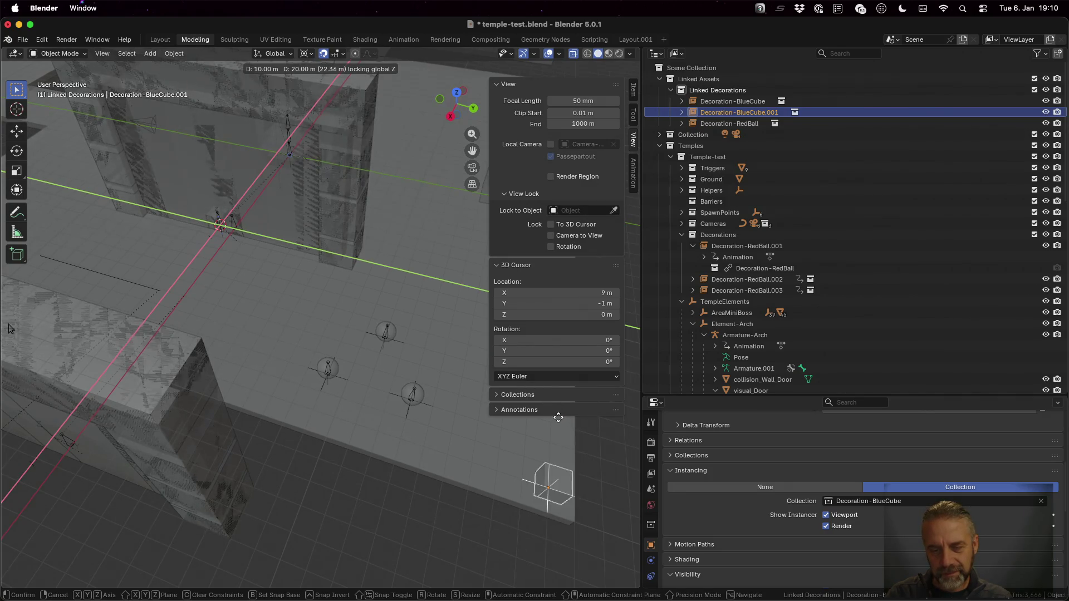
{"action": "left_click", "coordinate": [559, 420]}
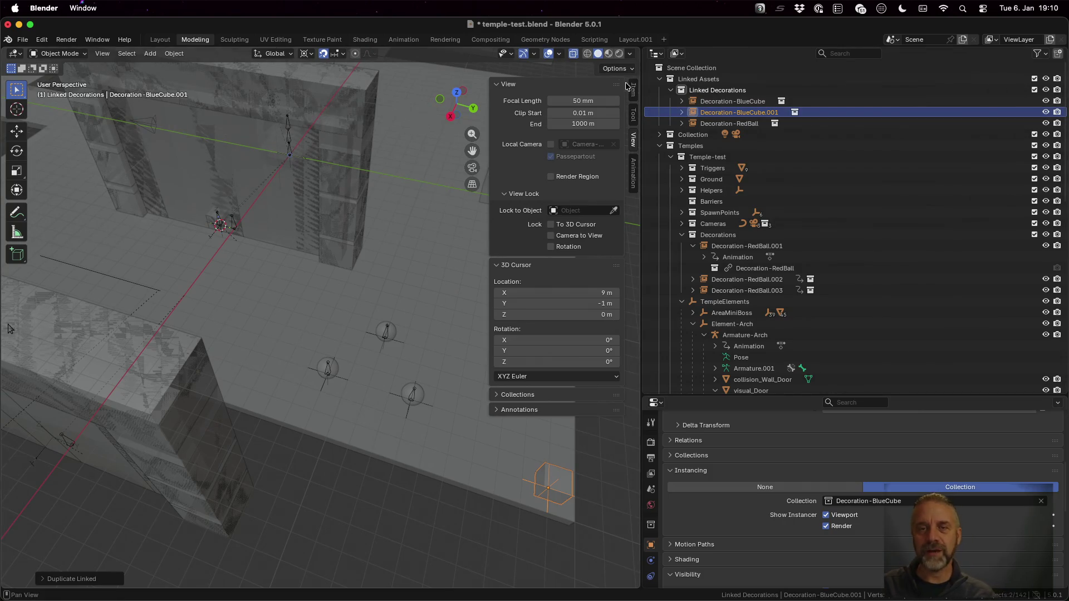
{"action": "left_click", "coordinate": [608, 54]}
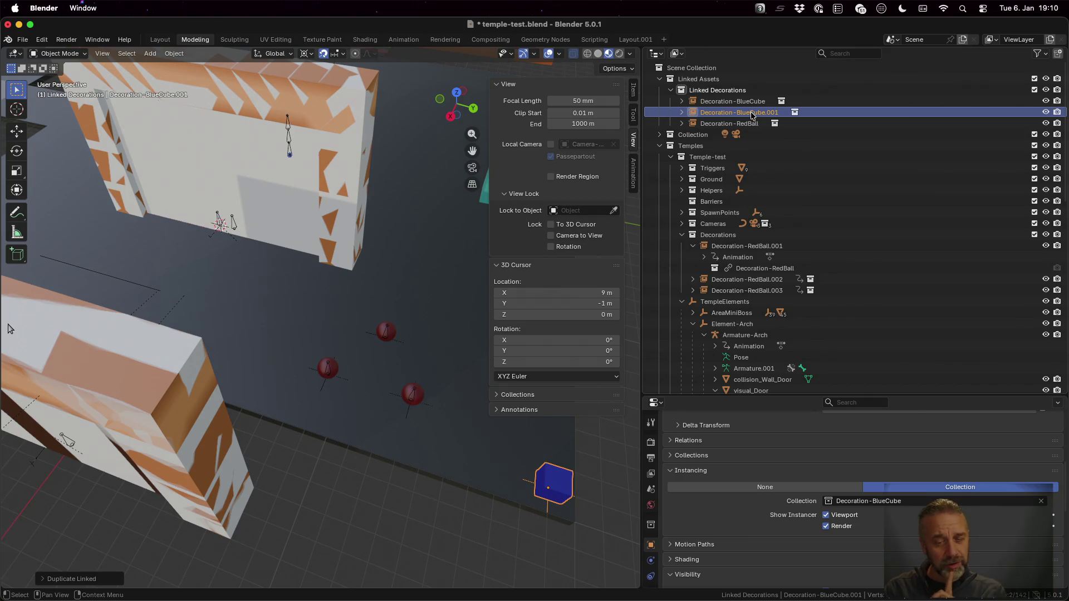
{"action": "mouse_move", "coordinate": [751, 114]}
{"action": "left_mouse_down"}
{"action": "mouse_move", "coordinate": [768, 227]}
{"action": "mouse_move", "coordinate": [723, 170]}
{"action": "left_mouse_up"}
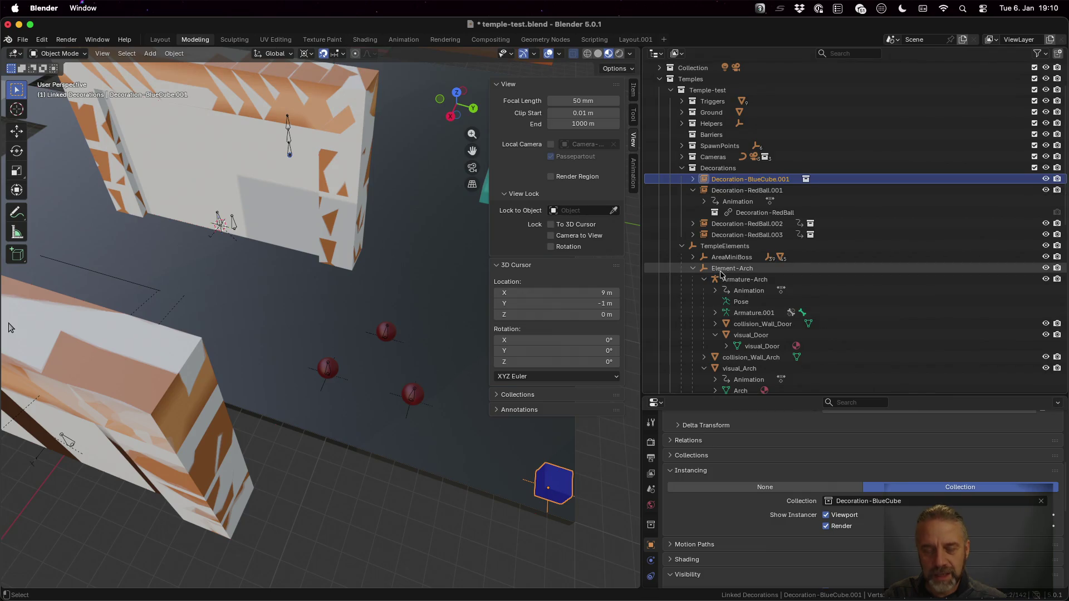
- Save temple-test.blend and rerun rexport_v3.sh in the terminal to re-export it
{"action": "key", "text": "super+s"}
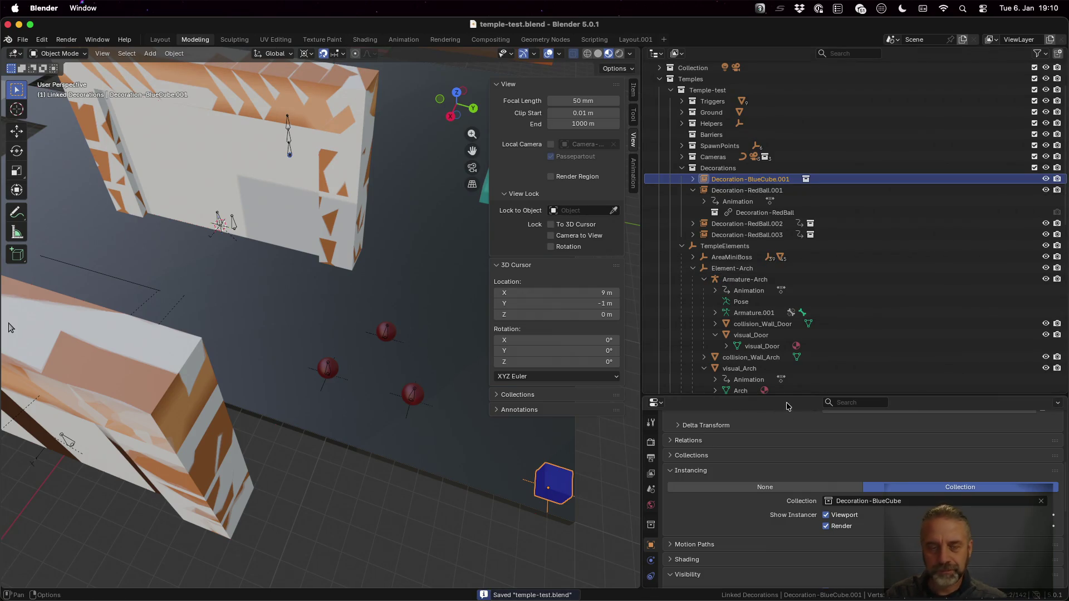
{"action": "key", "text": "super+Tab"}
{"action": "key", "text": "Up"}
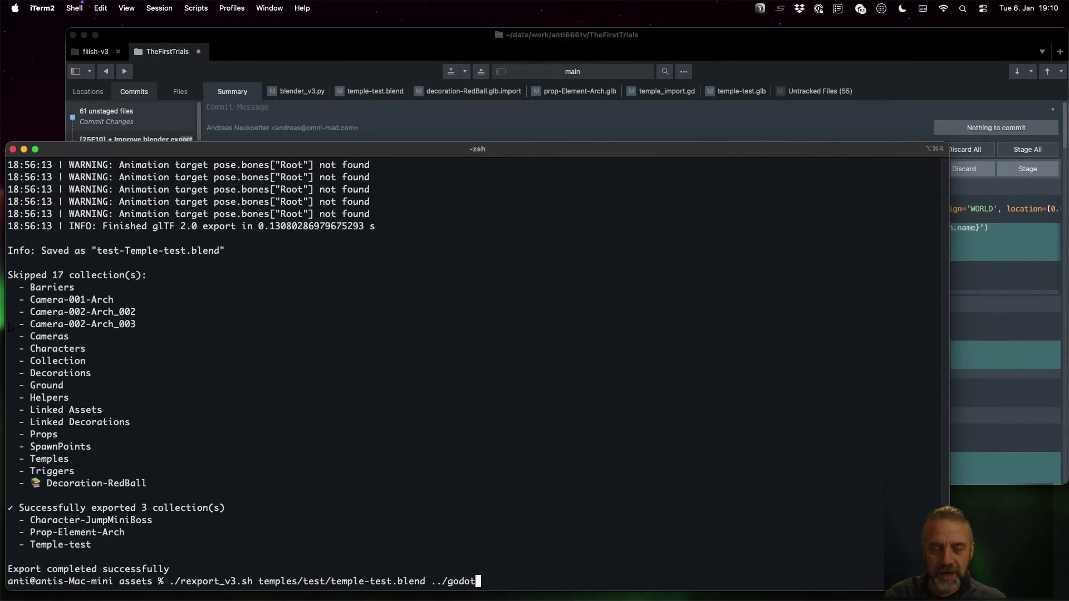
{"action": "key", "text": "Return"}
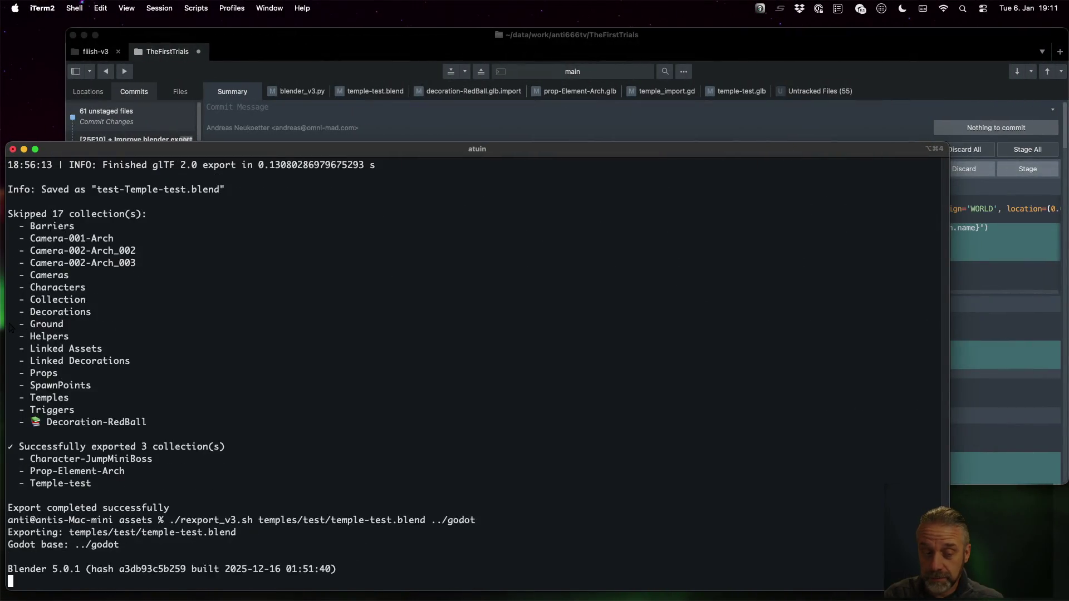
{"action": "key", "text": "super+Tab"}
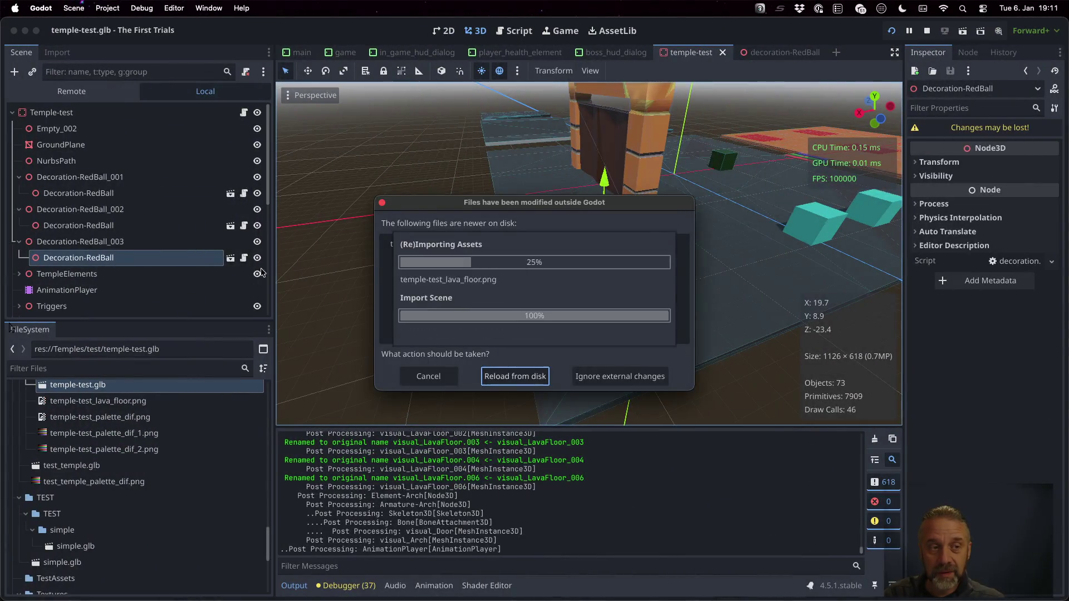
- Reload the modified temple-test scene from disk in Godot, then return to Blender via the terminal
{"action": "left_click", "coordinate": [542, 375]}
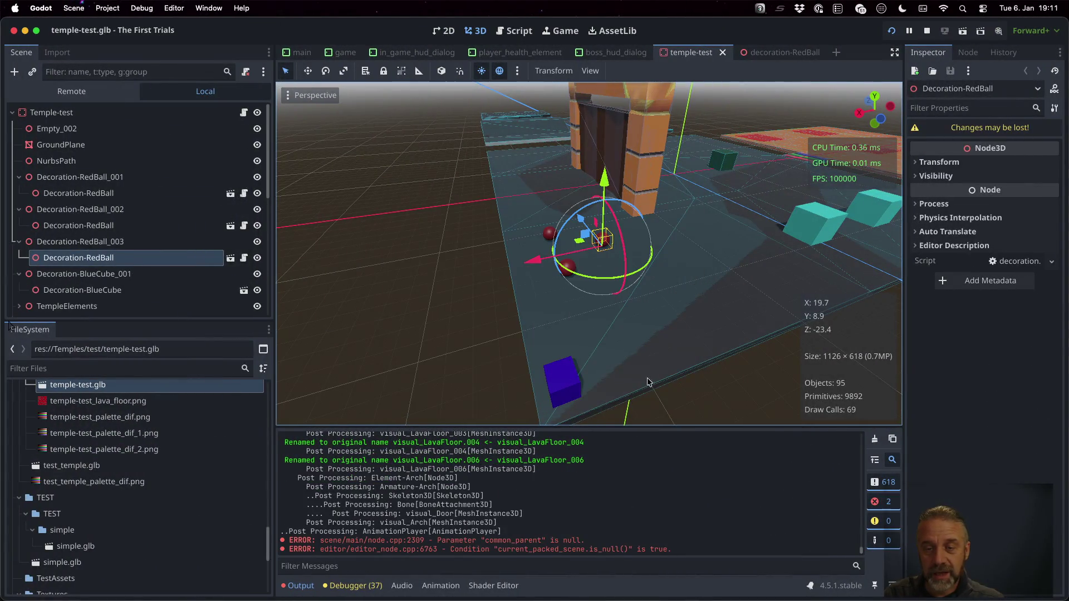
{"action": "scroll", "coordinate": [639, 377], "scroll_direction": "right", "scroll_amount": 5}
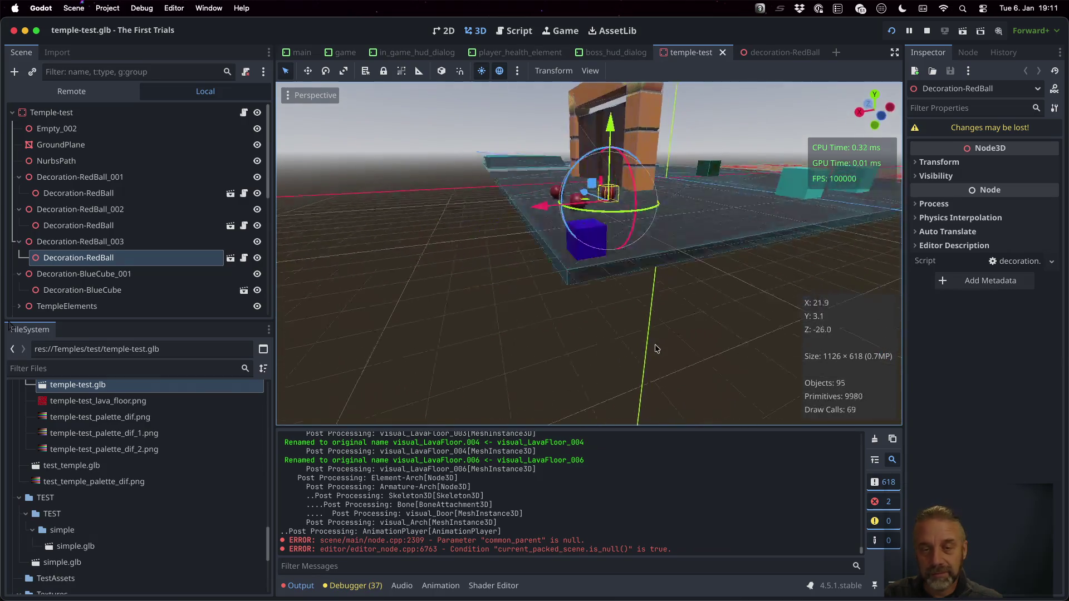
{"action": "scroll", "coordinate": [628, 335], "scroll_direction": "right", "scroll_amount": 10}
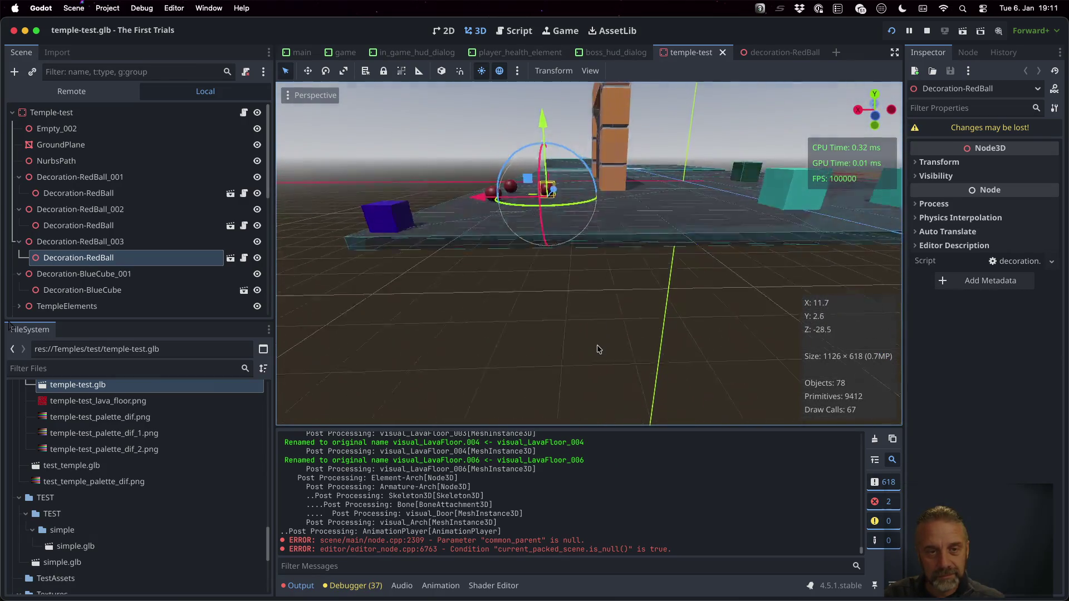
{"action": "scroll", "coordinate": [615, 360], "scroll_direction": "right", "scroll_amount": 2}
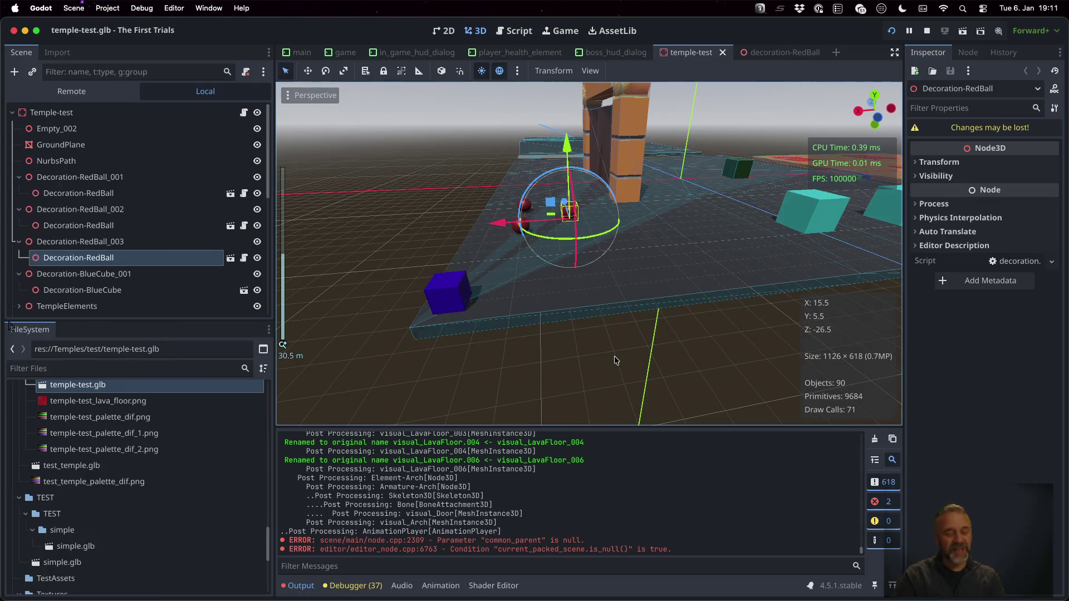
{"action": "key", "text": "ctrl+Right"}
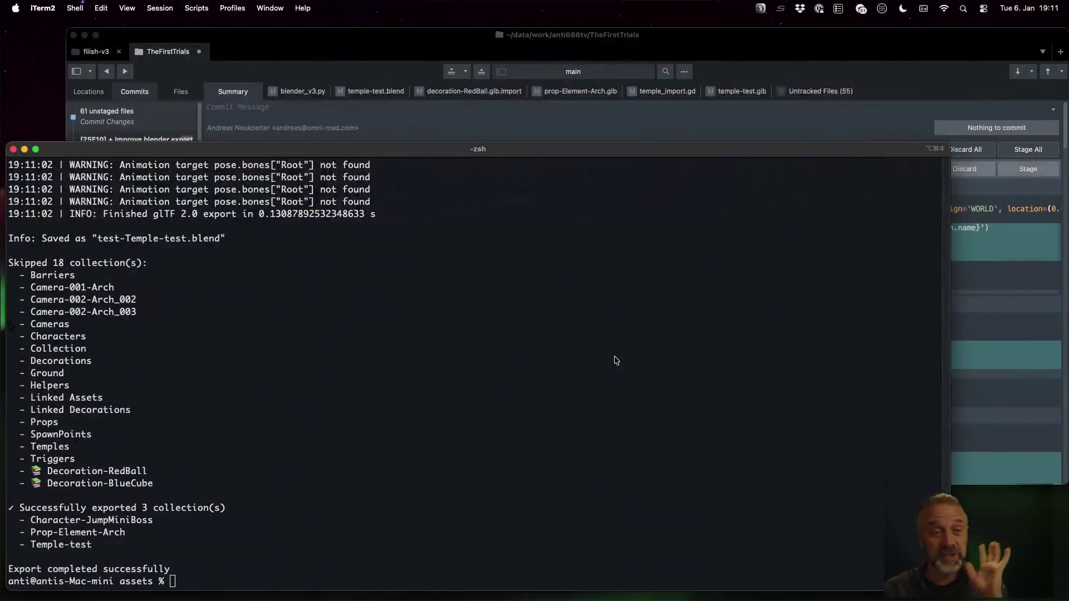
{"action": "key", "text": "ctrl+Left"}
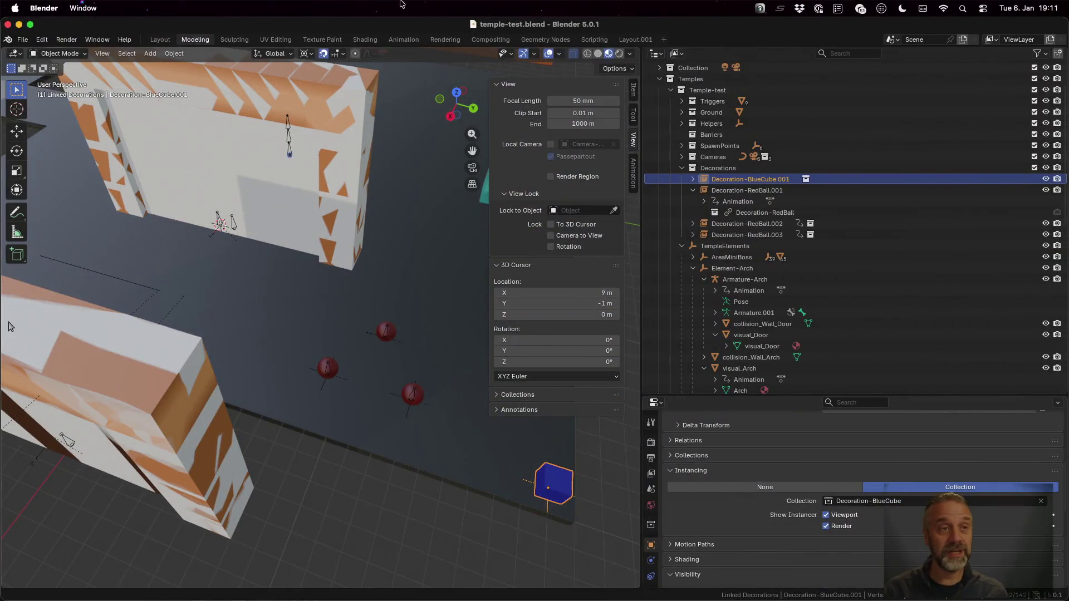
{"action": "left_click", "coordinate": [28, 40]}
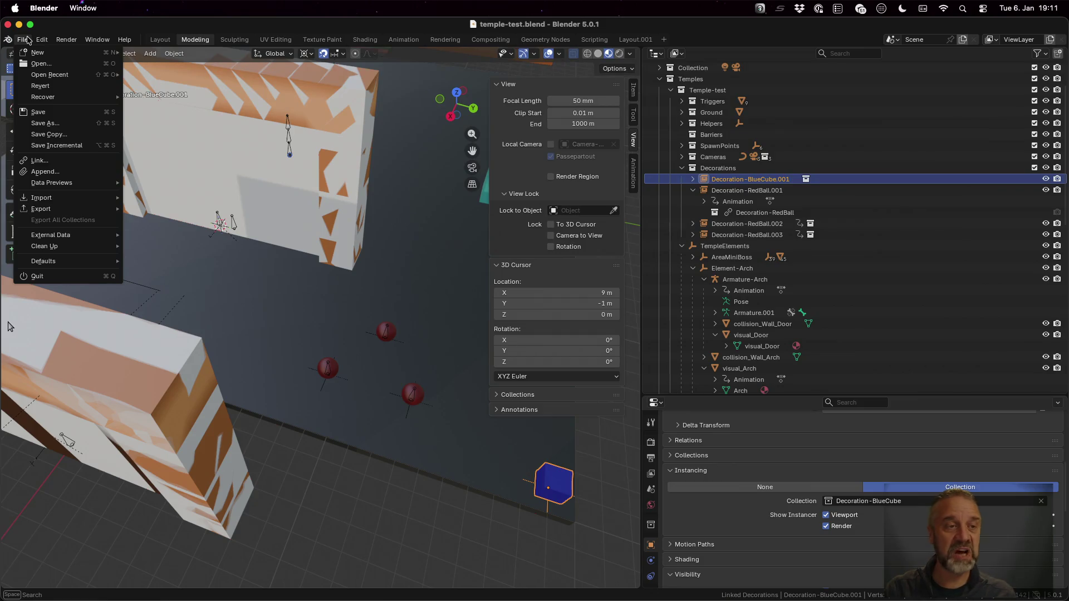
- Open recent decoration-RedBall.blend, activate Decorations, and hide its Decoration-RedBall and Decoration-BlueCube collections
{"action": "mouse_move", "coordinate": [69, 82]}
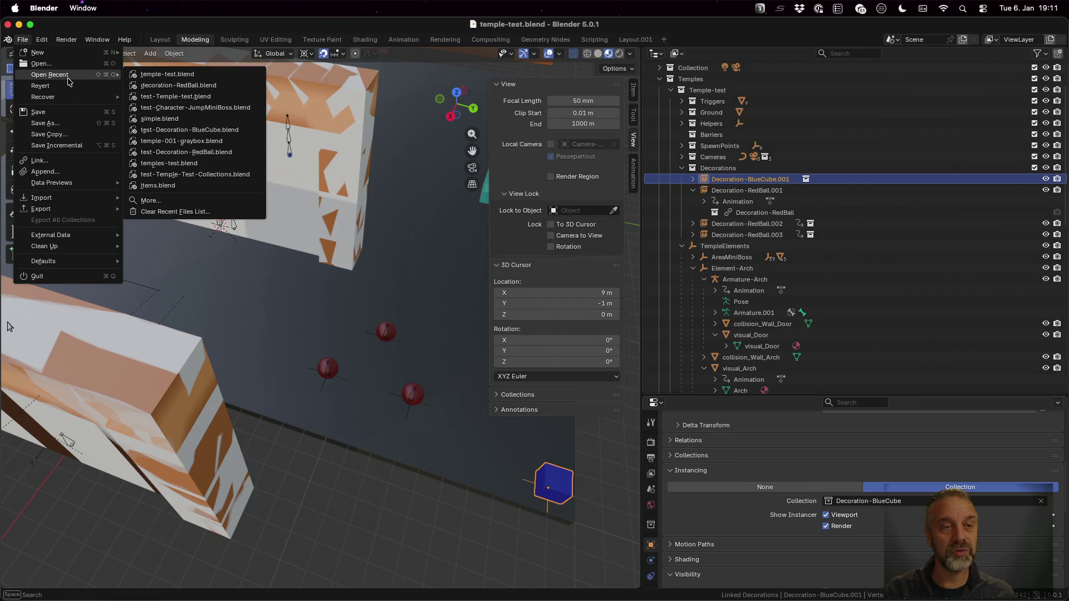
{"action": "left_click", "coordinate": [178, 85]}
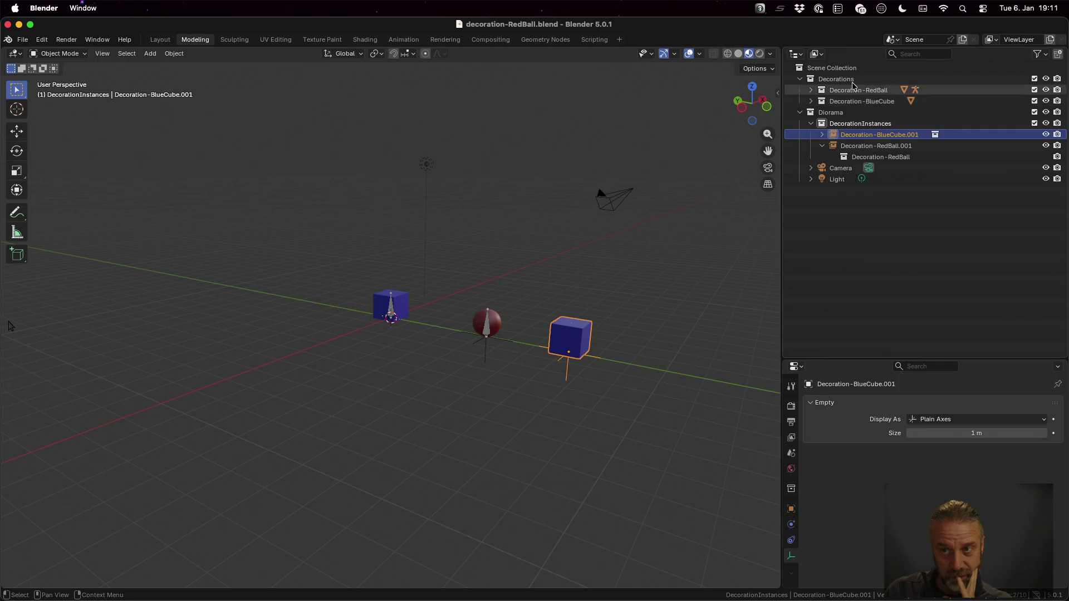
{"action": "left_click", "coordinate": [836, 78]}
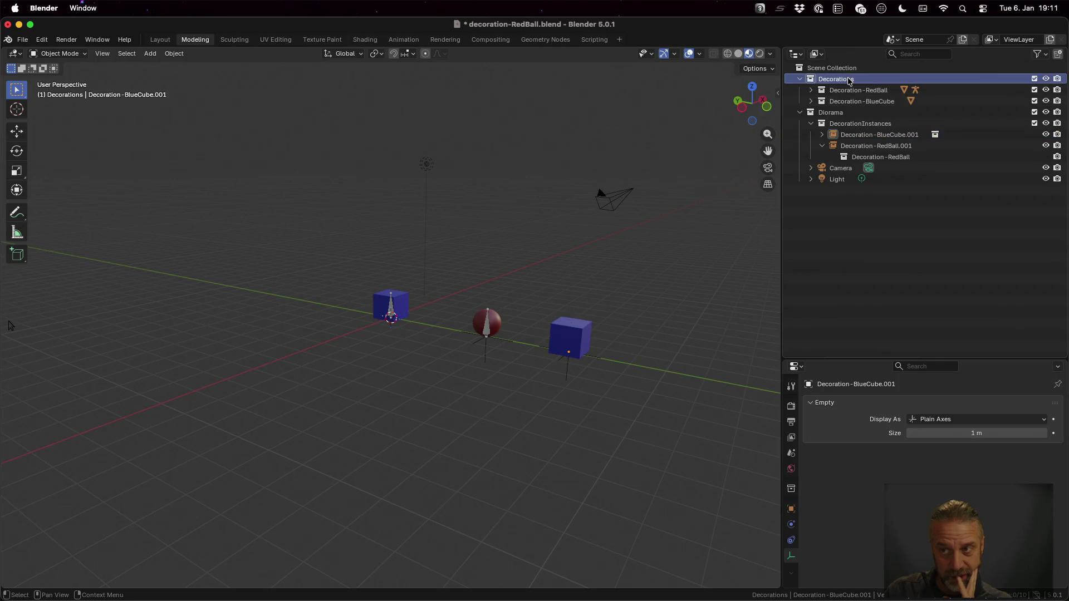
{"action": "left_click", "coordinate": [1046, 89]}
{"action": "left_click", "coordinate": [1045, 100]}
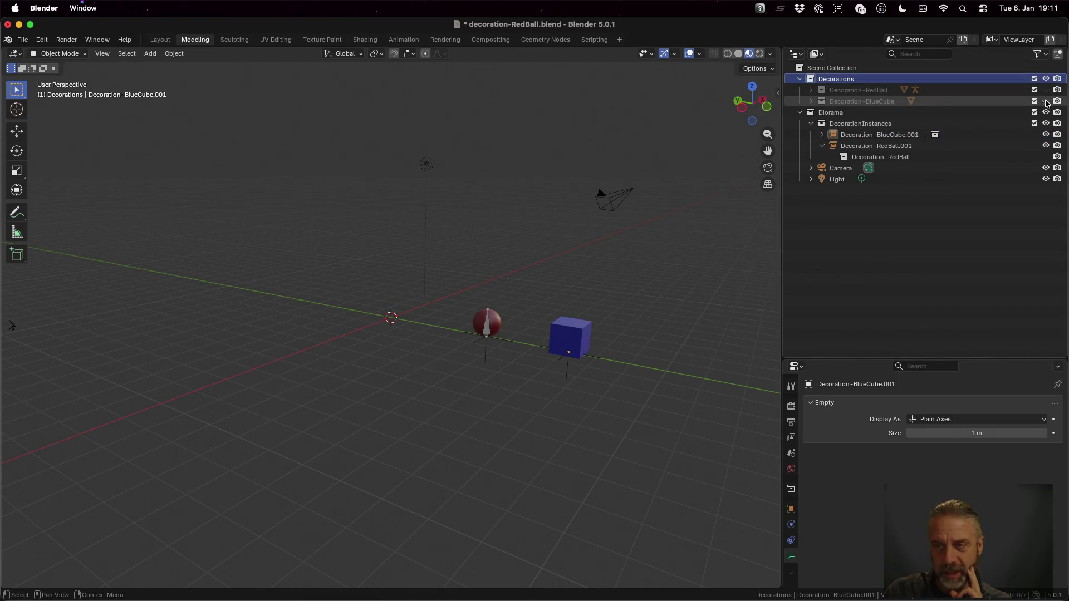
- Create a new collection inside Decorations and name it Decoration-GreenCone
{"action": "key", "text": "g"}
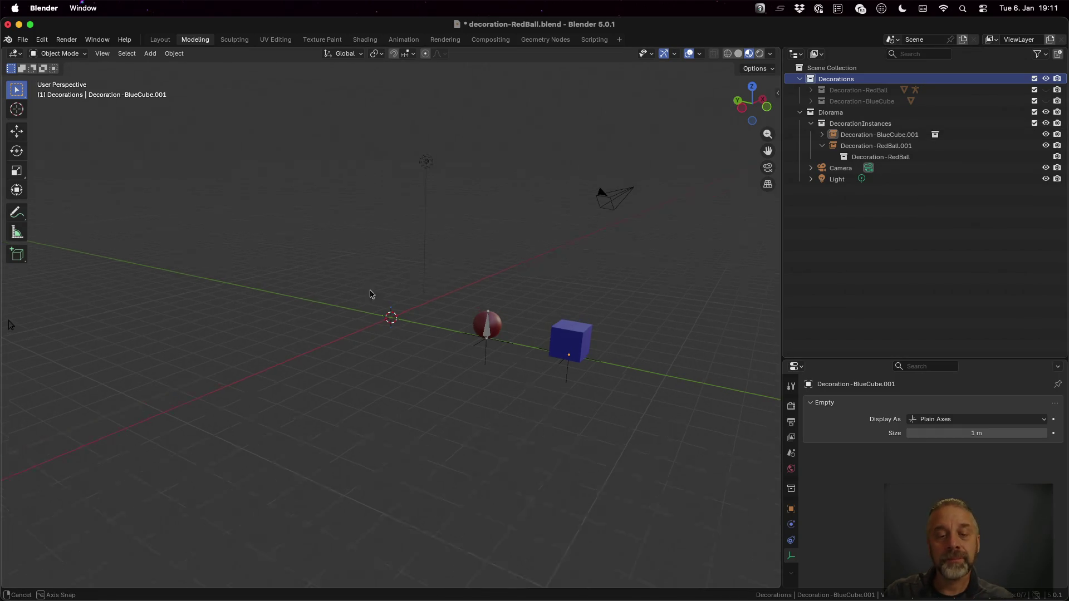
{"action": "right_click", "coordinate": [852, 81]}
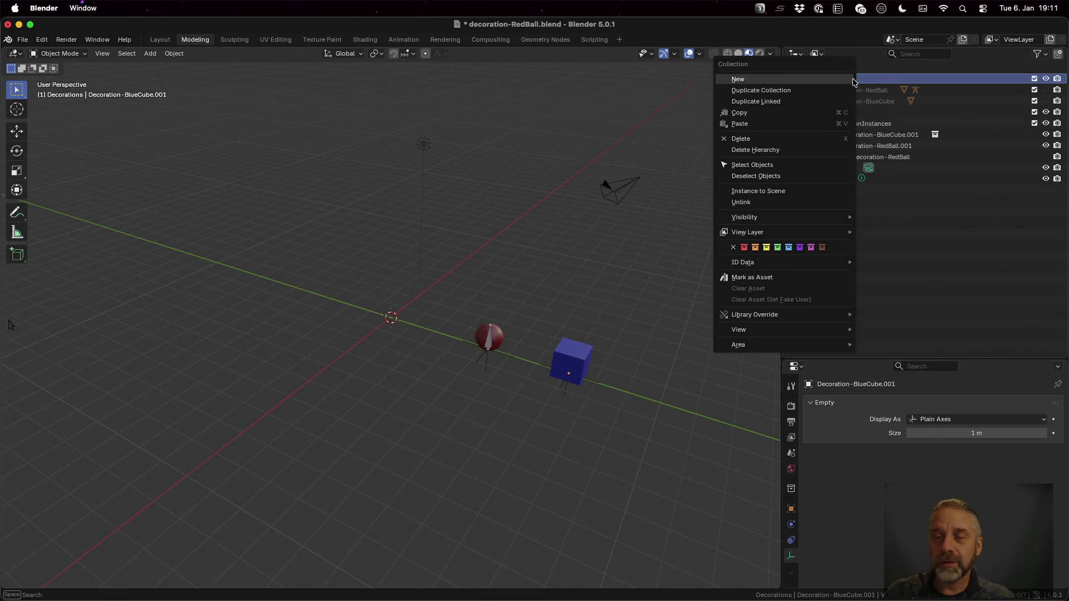
{"action": "left_click", "coordinate": [794, 79]}
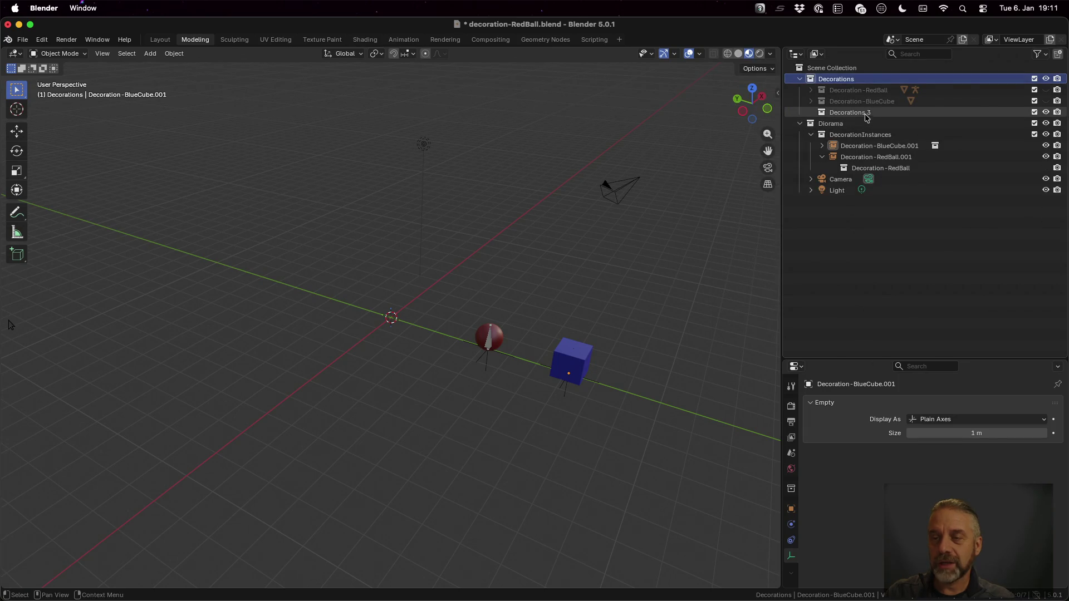
{"action": "double_click", "coordinate": [865, 113]}
{"action": "type", "text": "De"}
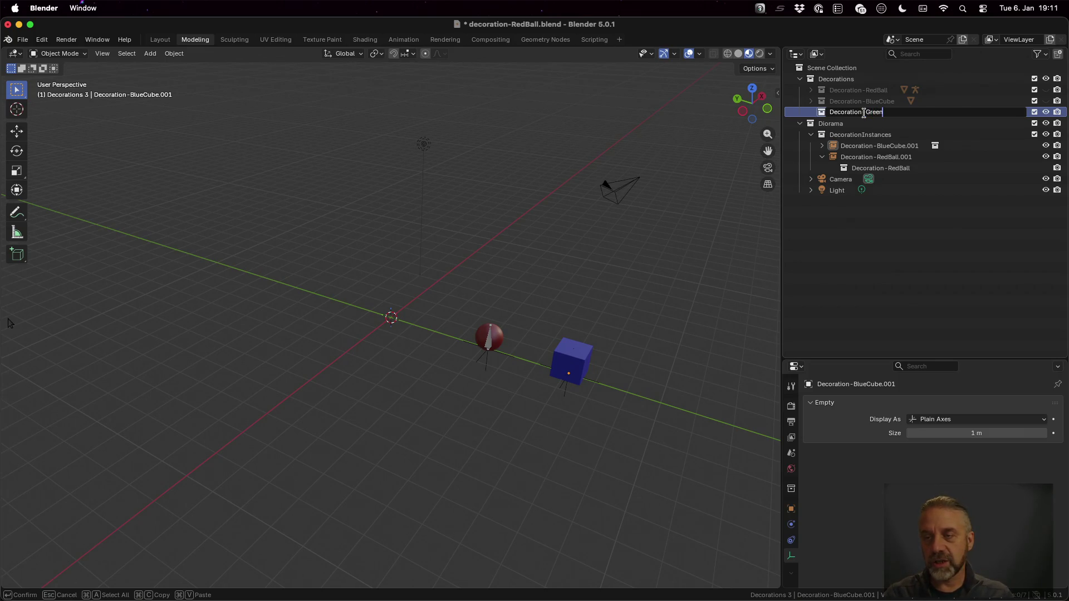
{"action": "type", "text": "e"}
{"action": "key", "text": "Return"}
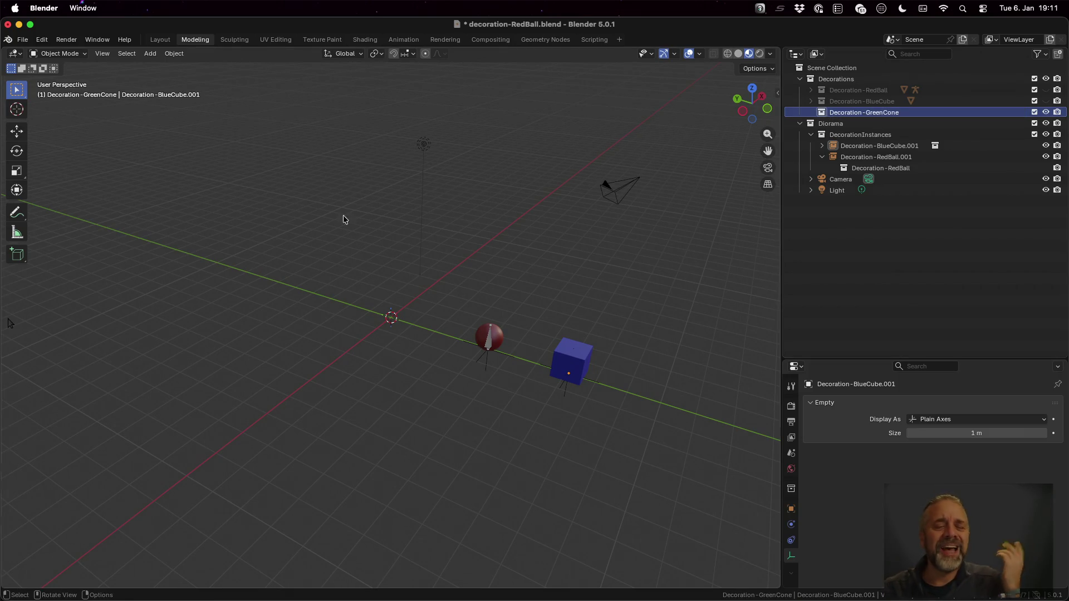
- Check Decoration-BlueCube's contents in the outliner before adding a new object
{"action": "key", "text": "shift+a"}
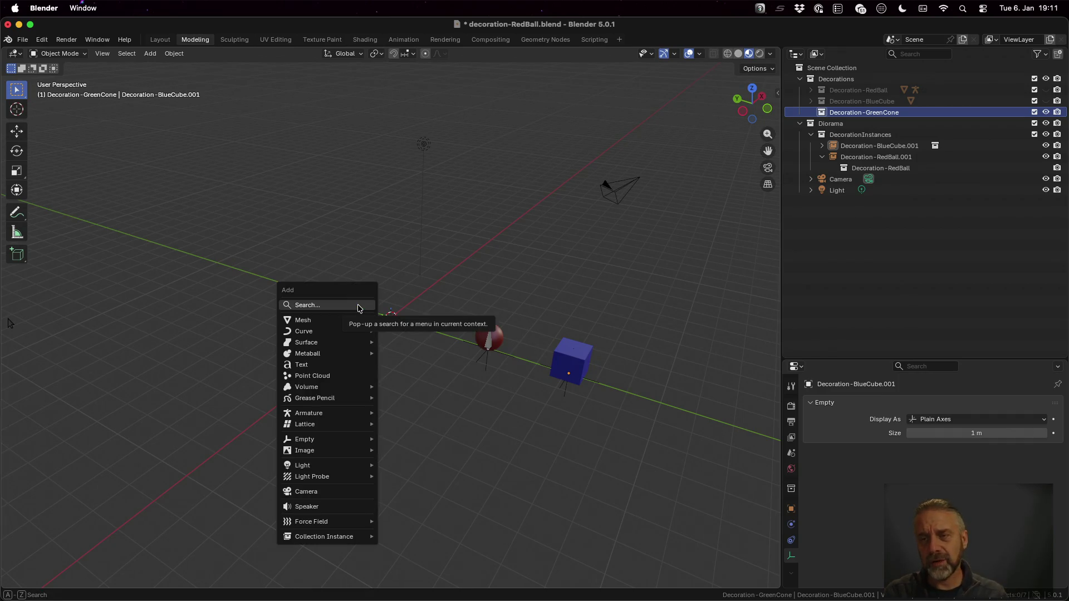
{"action": "left_click", "coordinate": [812, 102]}
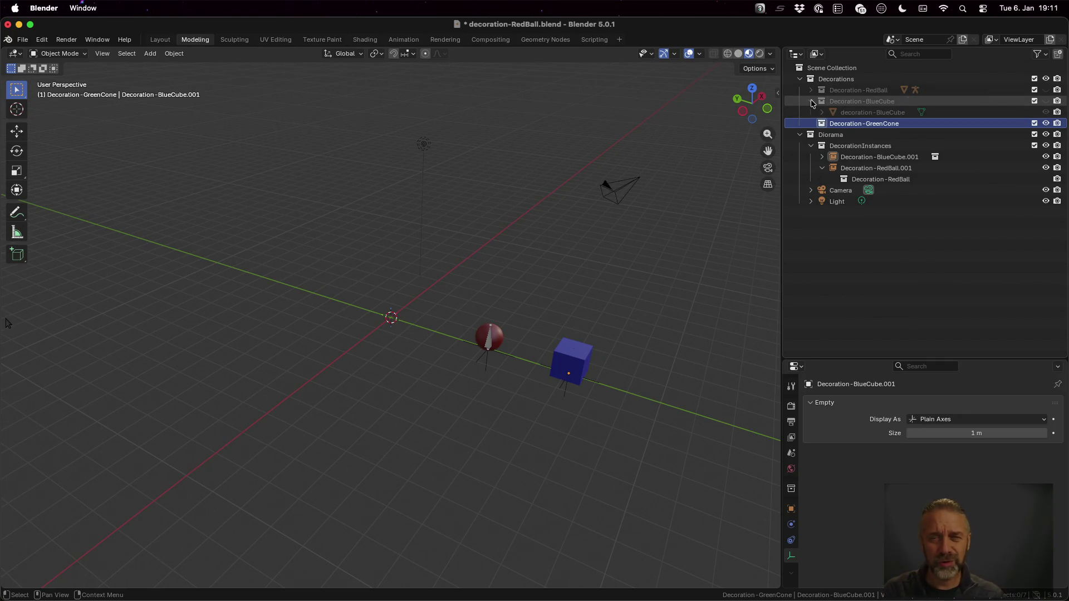
{"action": "left_click", "coordinate": [811, 101]}
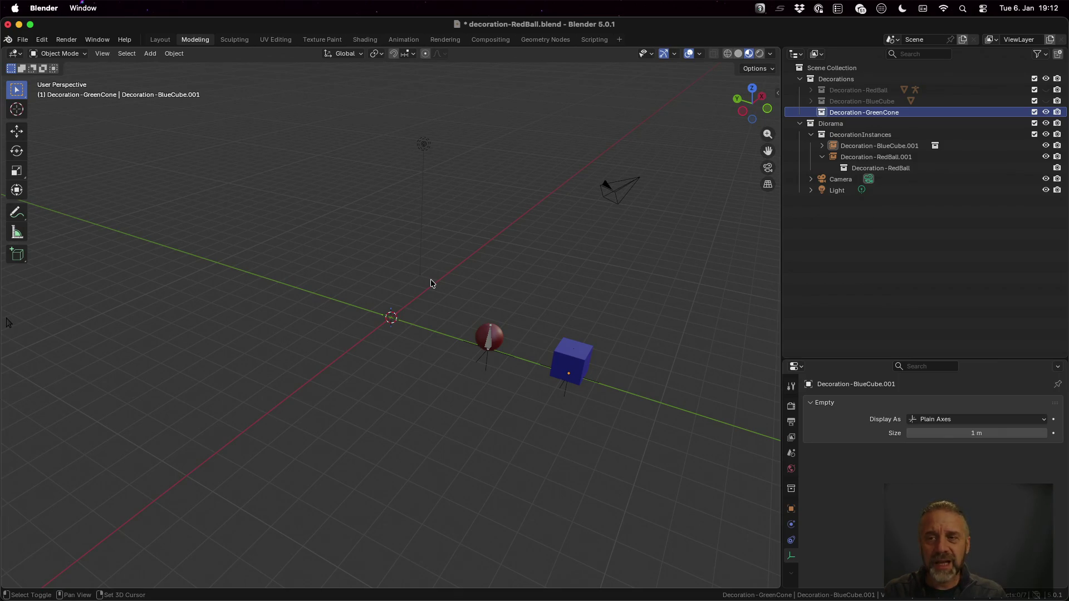
{"action": "key", "text": "shift+a"}
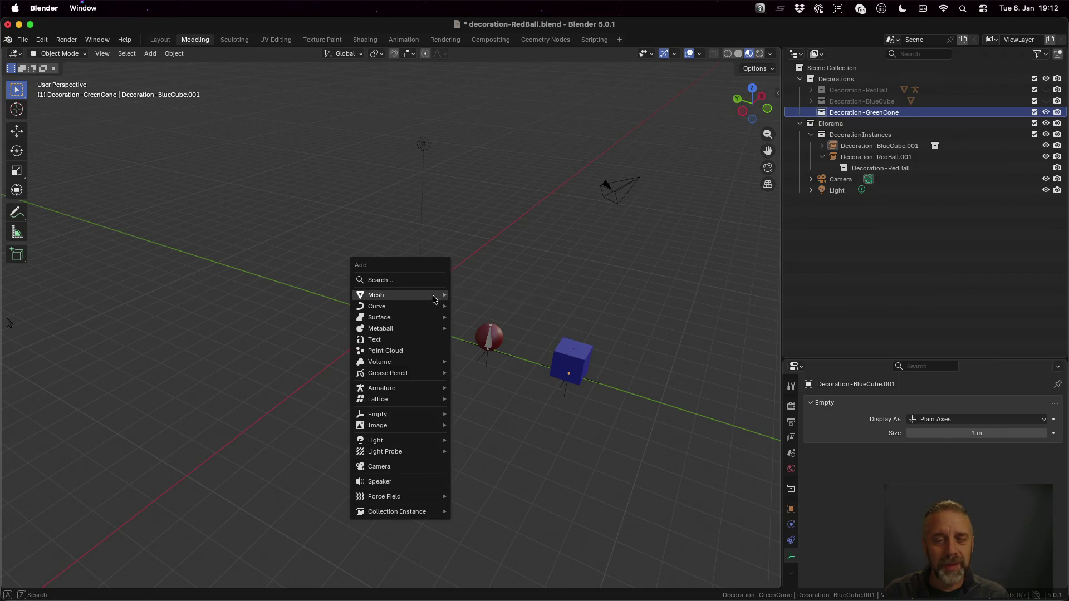
- Add a cone with 8 vertices, 1 m radius and 2 m depth at the origin
{"action": "mouse_move", "coordinate": [434, 299]}
{"action": "left_click", "coordinate": [506, 363]}
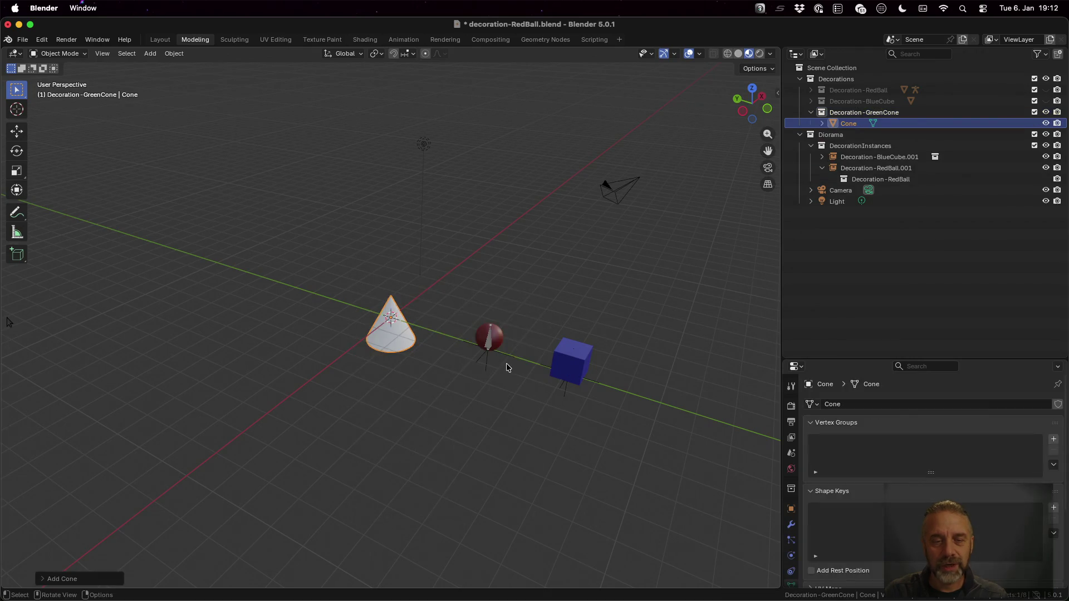
{"action": "key", "text": "KP_Decimal"}
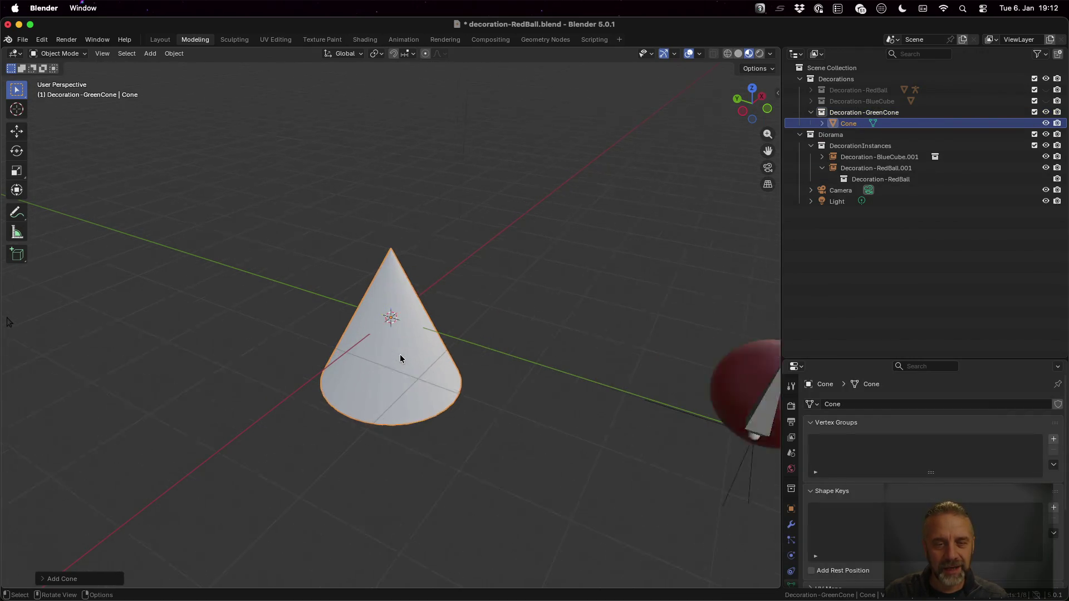
{"action": "left_click", "coordinate": [100, 580]}
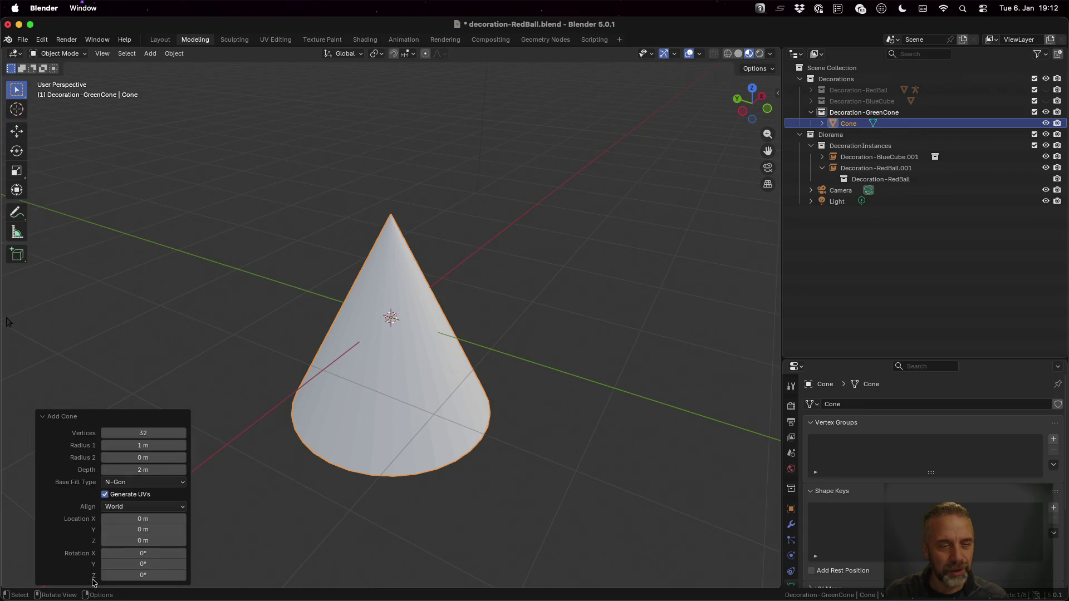
{"action": "left_click", "coordinate": [152, 432]}
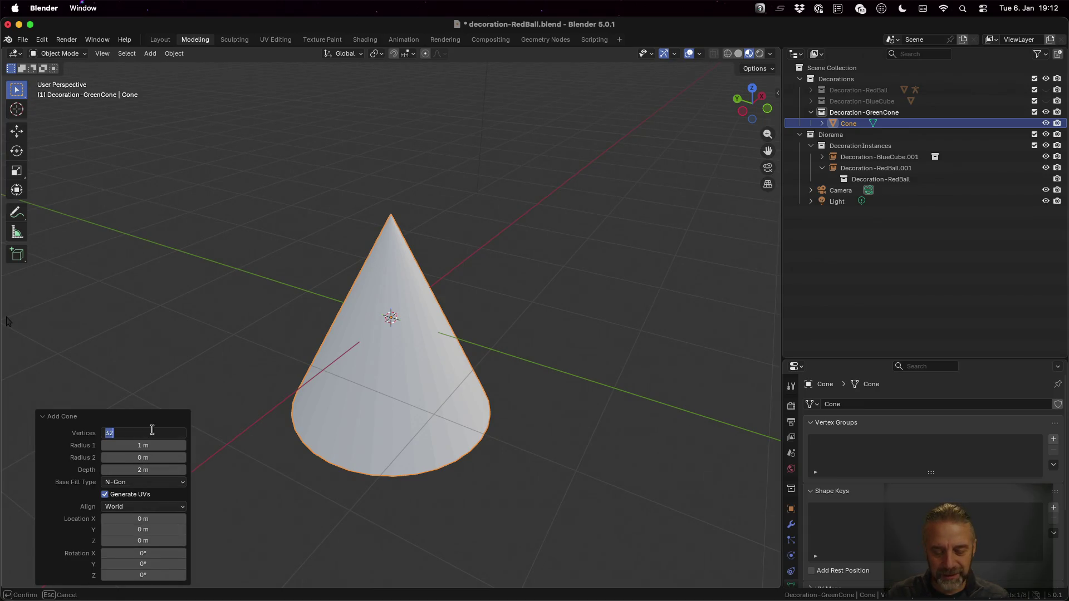
{"action": "type", "text": "4"}
{"action": "key", "text": "Tab"}
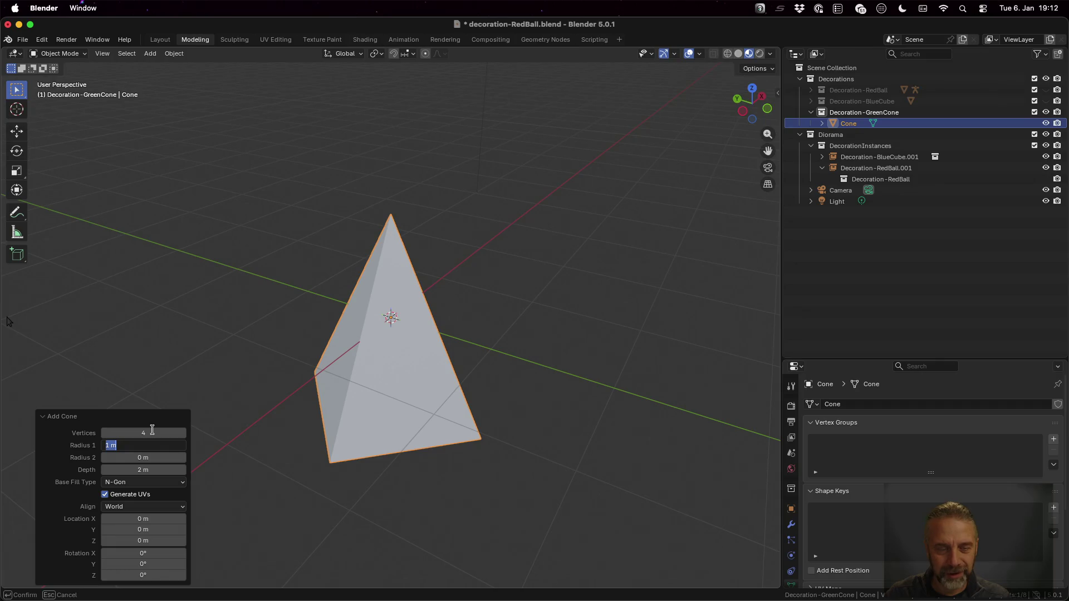
{"action": "key", "text": "Return"}
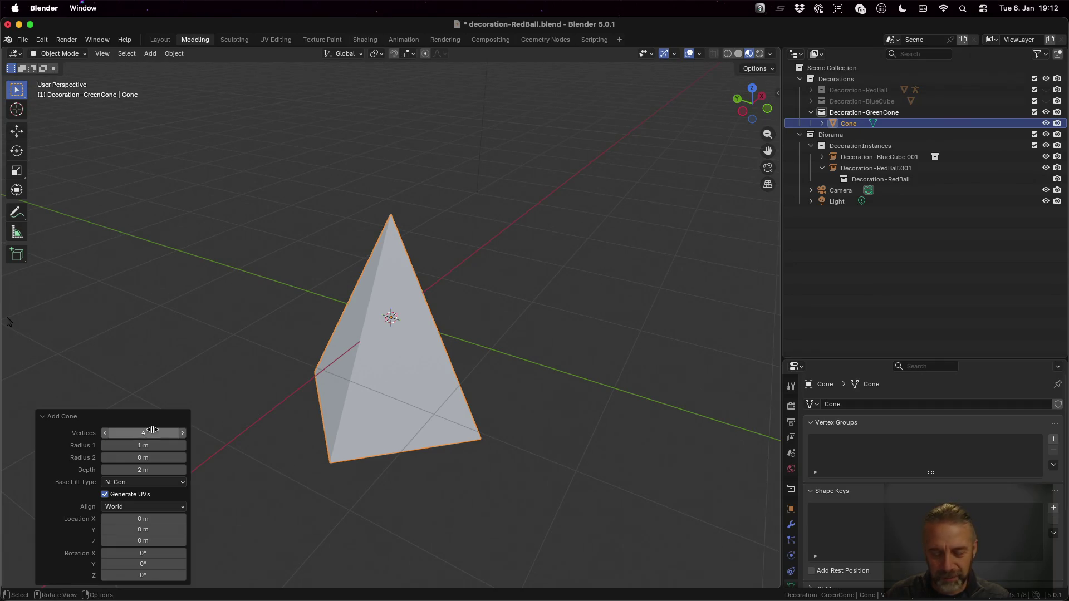
{"action": "left_click", "coordinate": [152, 432]}
{"action": "type", "text": "8"}
{"action": "key", "text": "Return"}
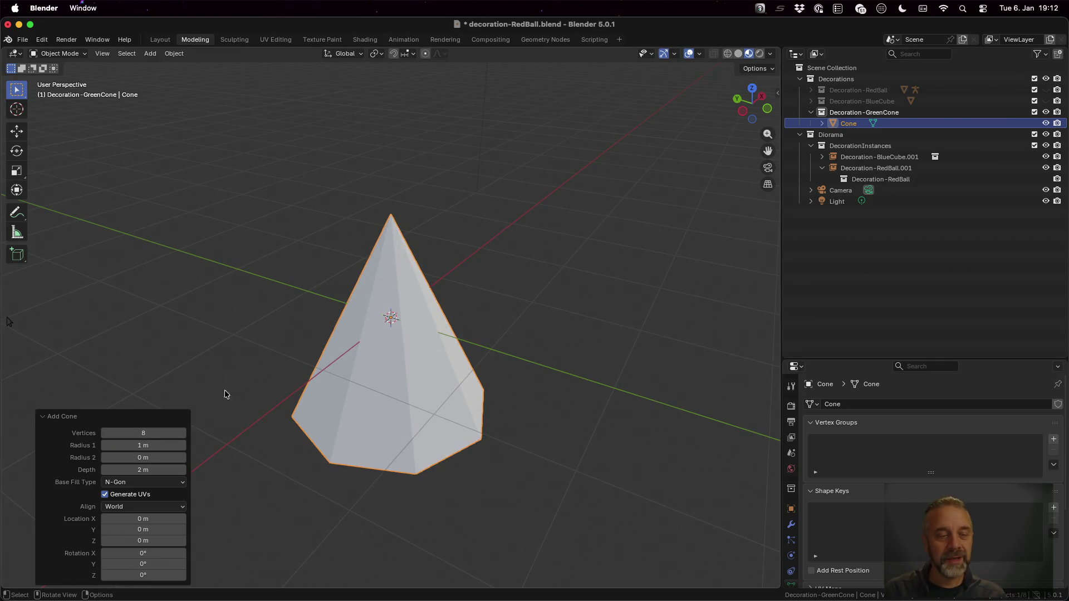
{"action": "left_click", "coordinate": [42, 416]}
{"action": "mouse_move", "coordinate": [563, 427]}
{"action": "left_mouse_down"}
{"action": "mouse_move", "coordinate": [585, 376]}
{"action": "mouse_move", "coordinate": [599, 392]}
{"action": "left_mouse_up"}
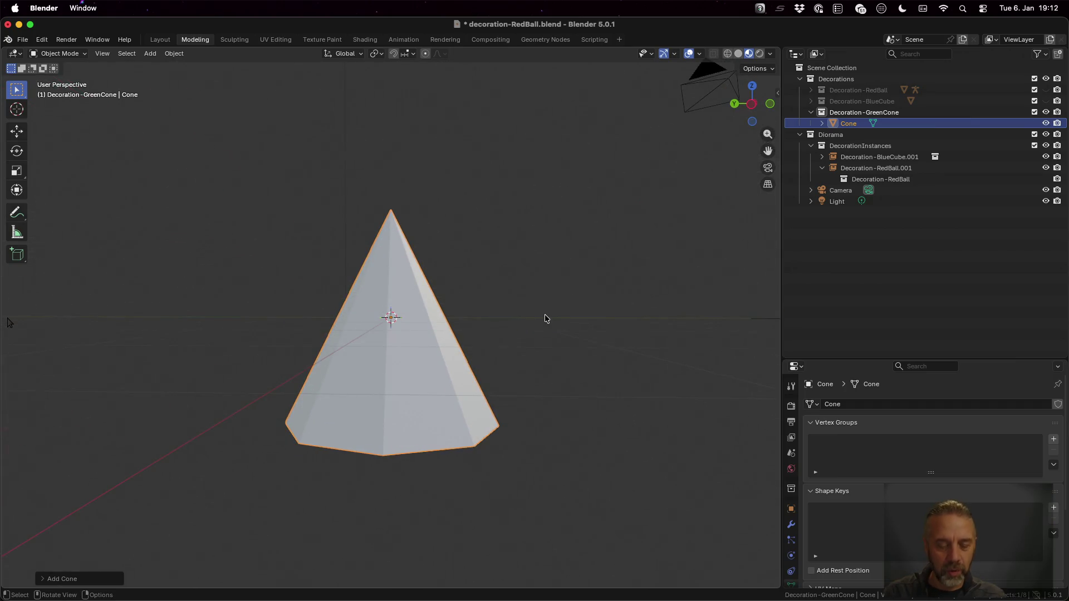
- In Edit Mode, raise the cone's mesh 1 unit along Z, then return to Object Mode
{"action": "key", "text": "a"}
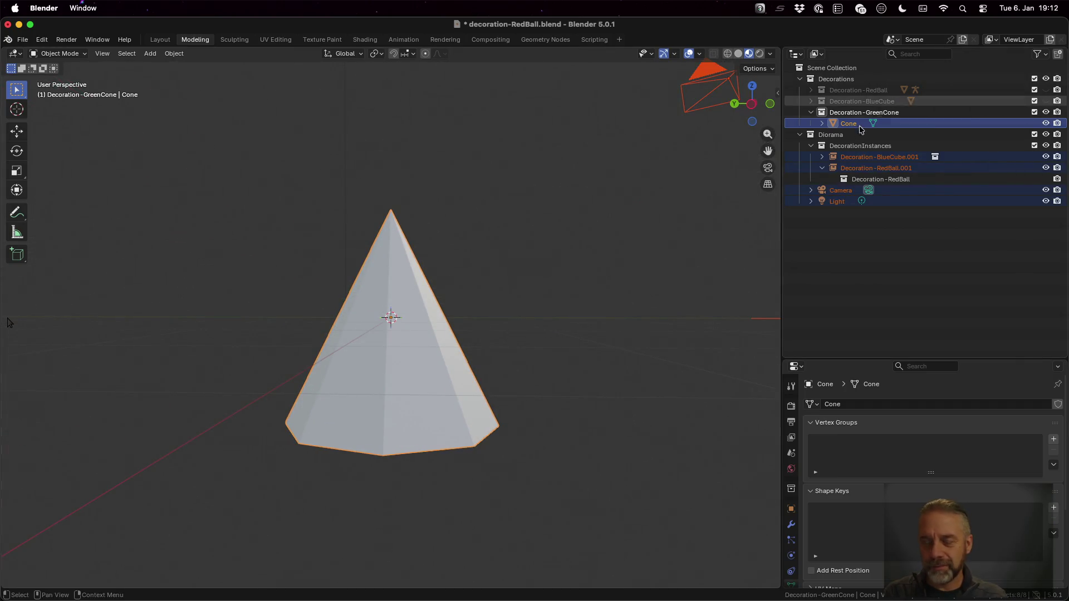
{"action": "left_click", "coordinate": [857, 124]}
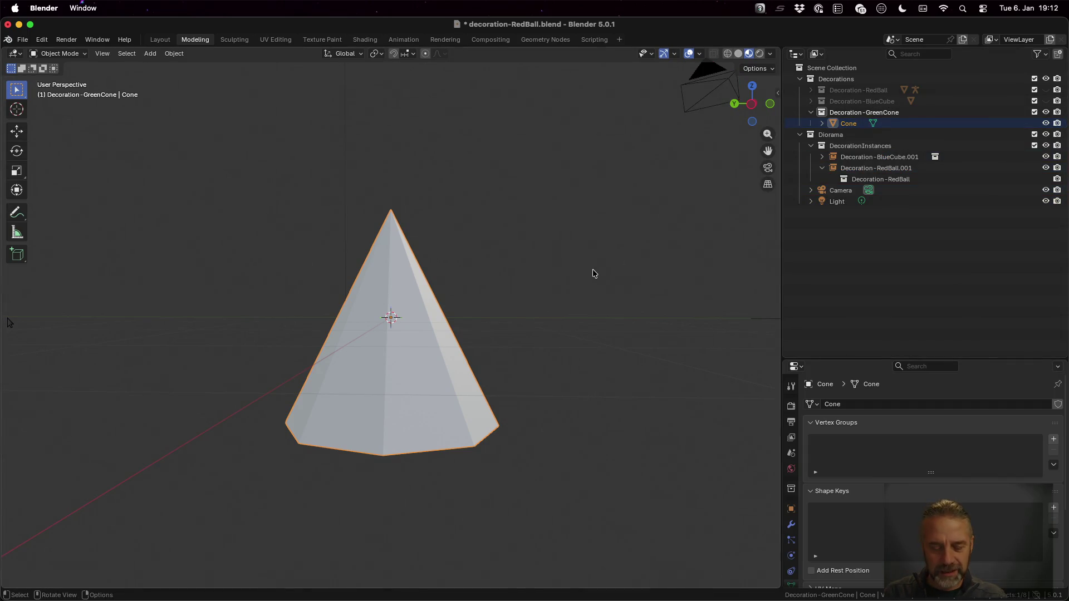
{"action": "key", "text": "Tab"}
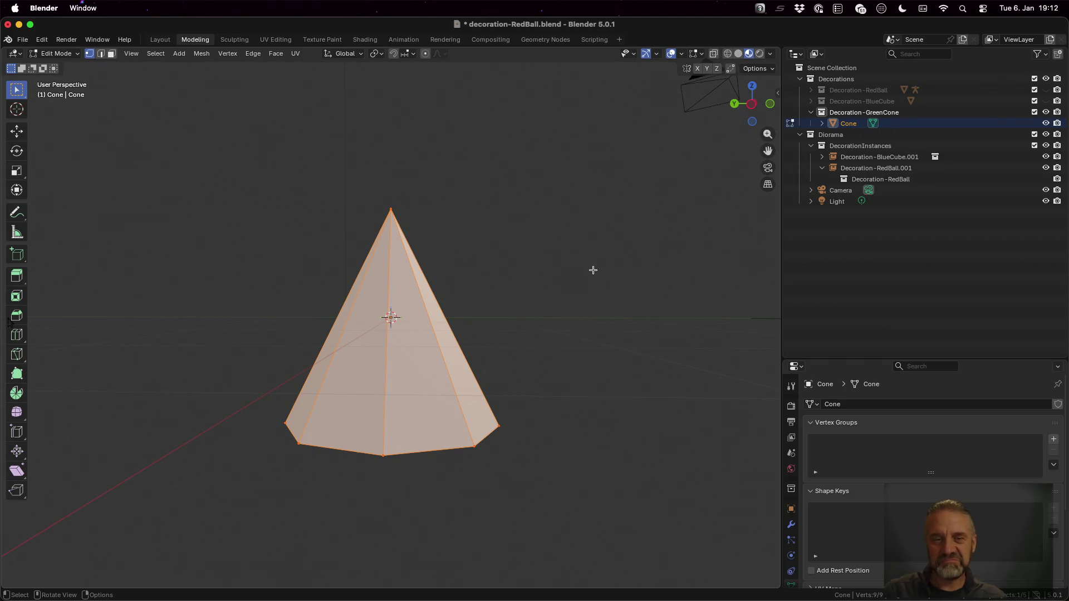
{"action": "scroll", "coordinate": [593, 270], "scroll_direction": "down", "scroll_amount": 5}
{"action": "scroll", "coordinate": [593, 270], "scroll_direction": "up", "scroll_amount": 1}
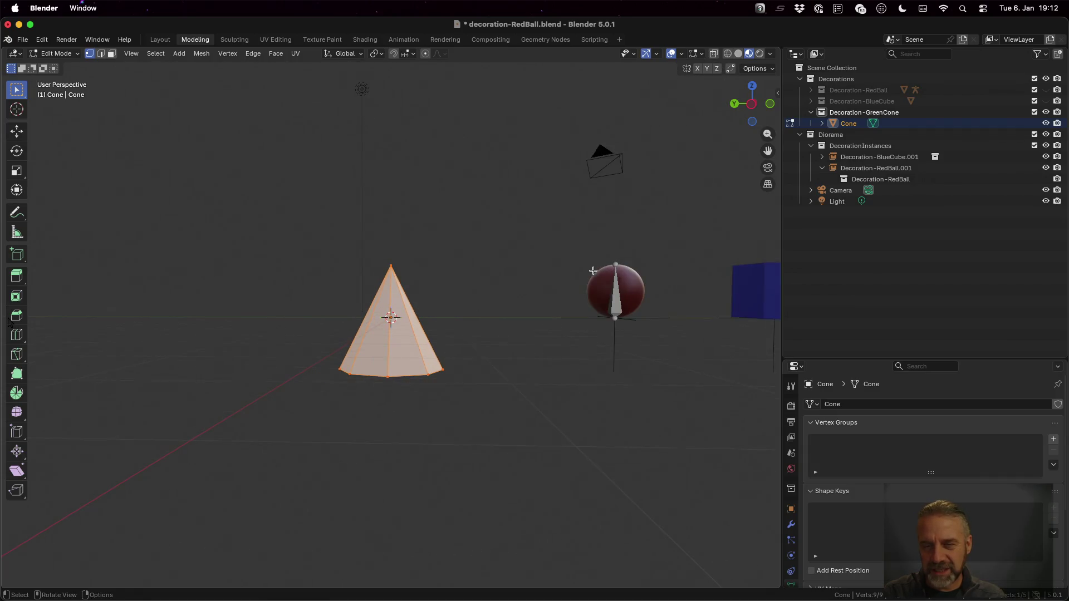
{"action": "scroll", "coordinate": [592, 270], "scroll_direction": "down", "scroll_amount": 2}
{"action": "scroll", "coordinate": [592, 270], "scroll_direction": "up", "scroll_amount": 1}
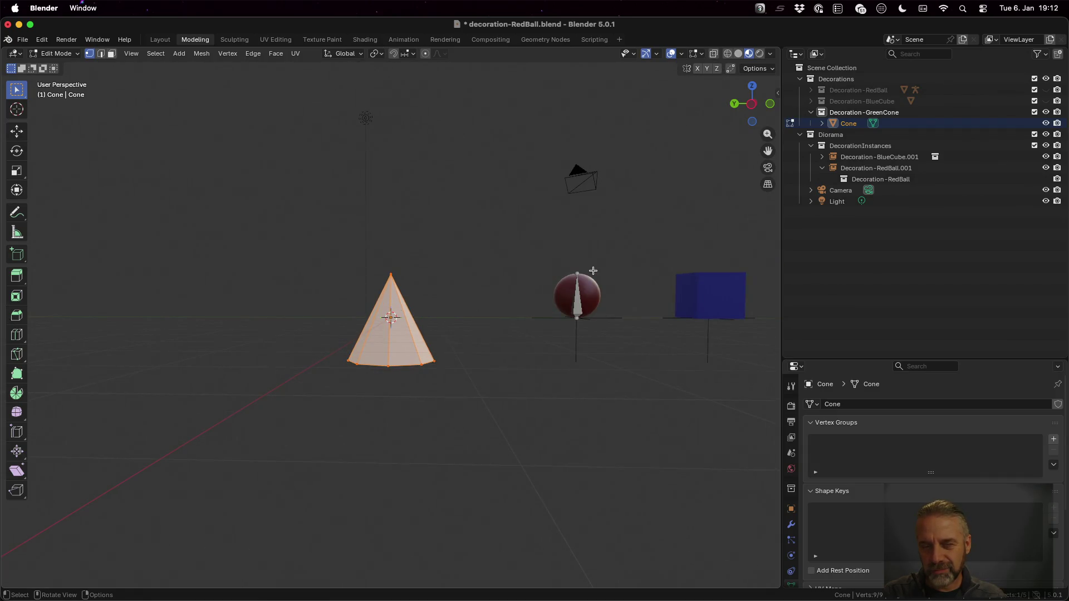
{"action": "scroll", "coordinate": [593, 270], "scroll_direction": "up", "scroll_amount": 4}
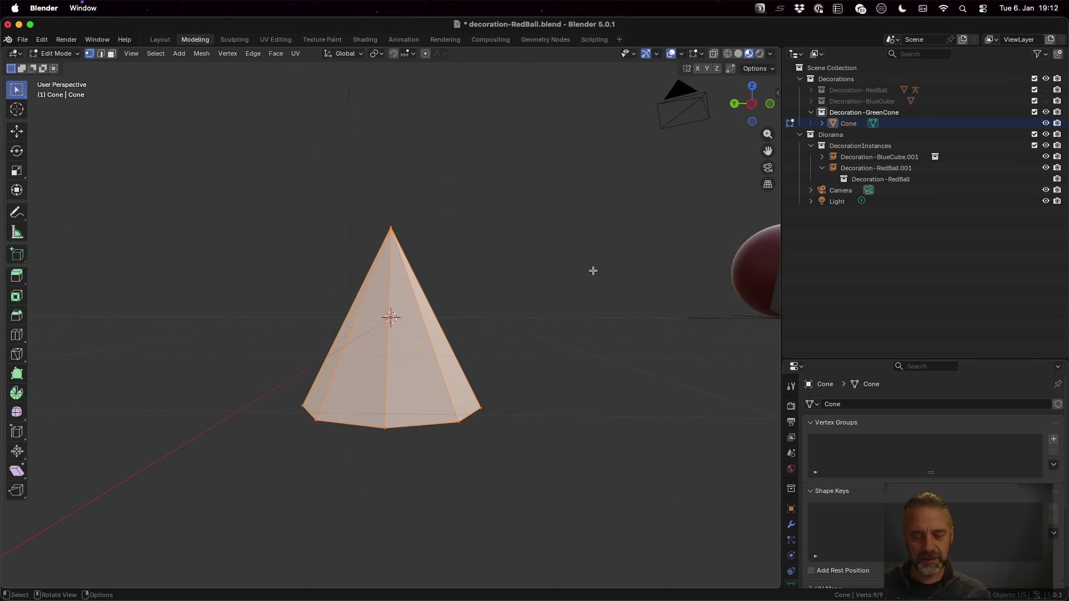
{"action": "type", "text": "gz1"}
{"action": "key", "text": "Return"}
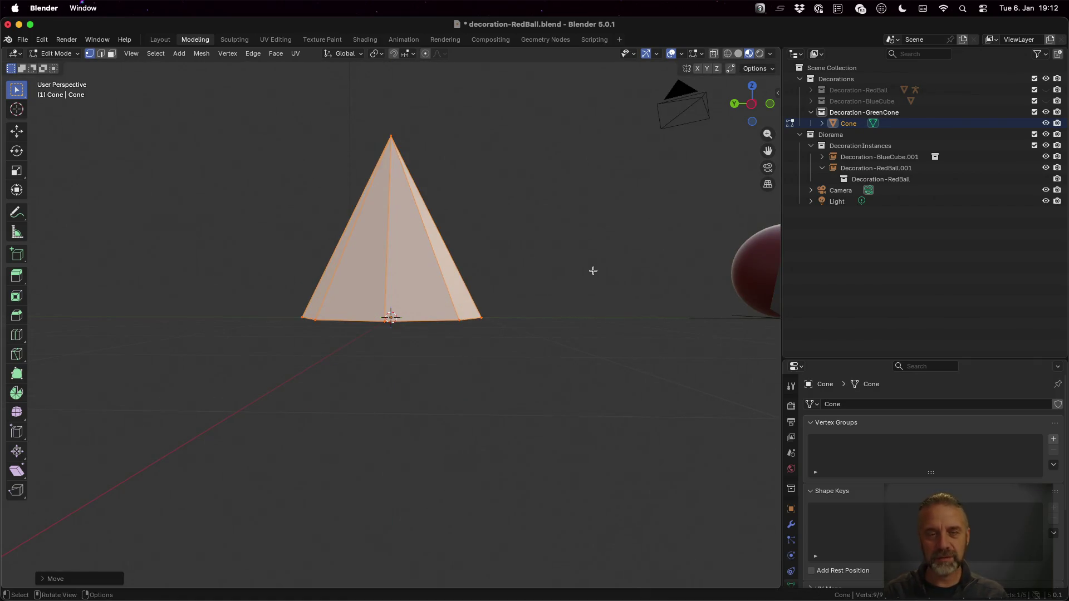
{"action": "key", "text": "Tab"}
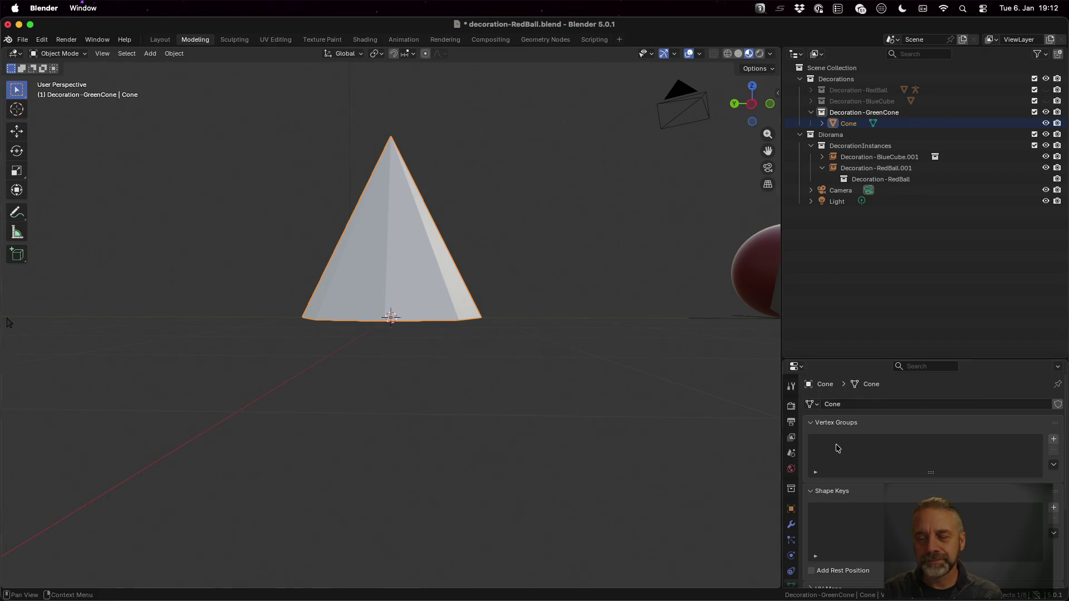
{"action": "scroll", "coordinate": [789, 529], "scroll_direction": "down", "scroll_amount": 3}
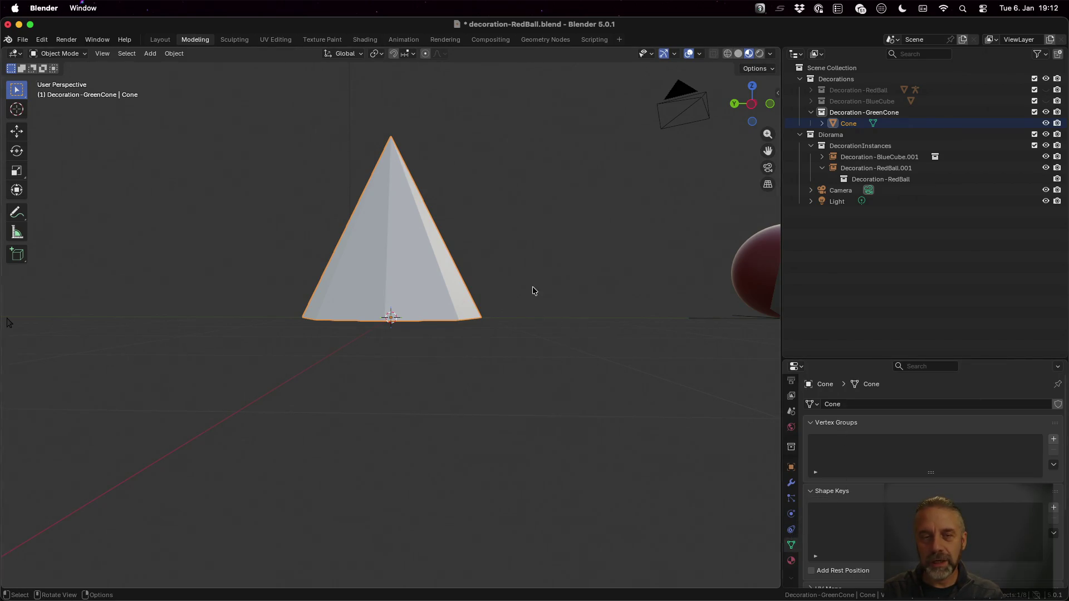
- Assign the existing Material.001 to the cone
{"action": "left_click", "coordinate": [790, 561]}
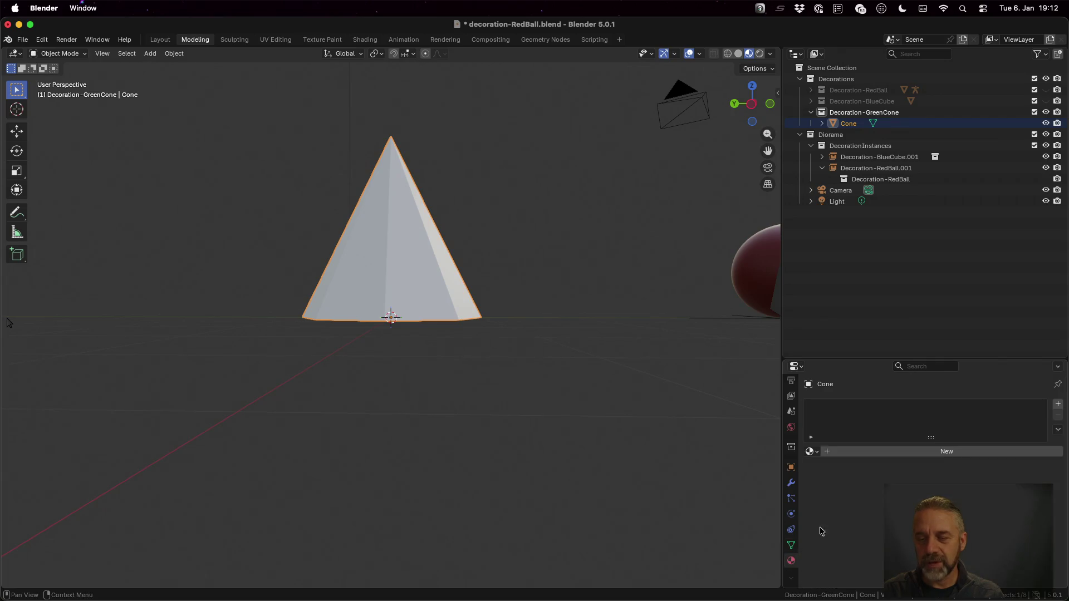
{"action": "left_click", "coordinate": [812, 451]}
{"action": "left_click", "coordinate": [831, 468]}
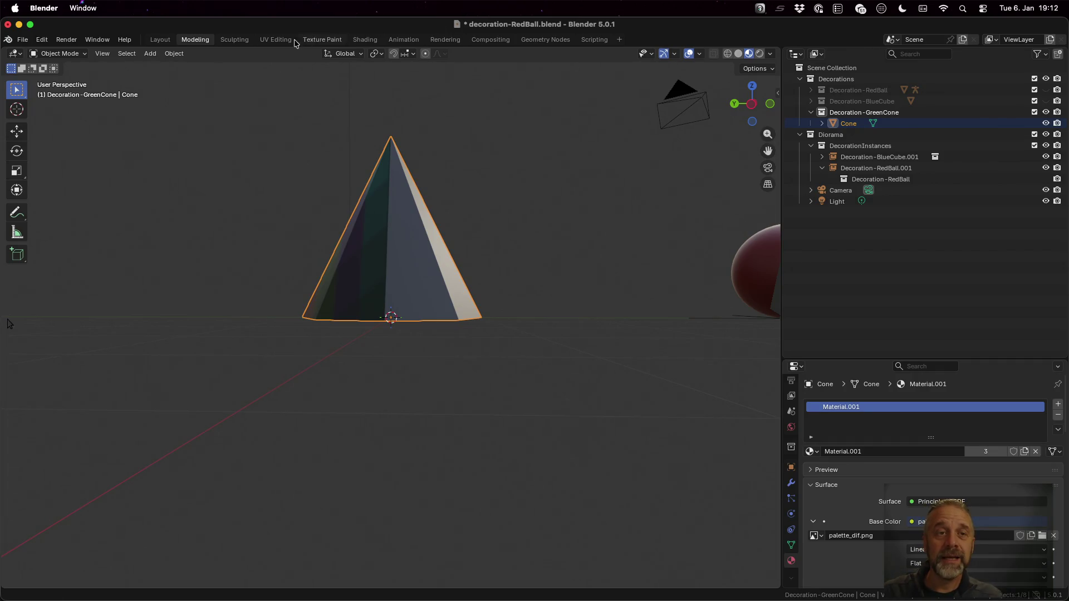
- Collapse the cone's UVs onto a green swatch of the palette texture, then save the file
{"action": "left_click", "coordinate": [276, 40]}
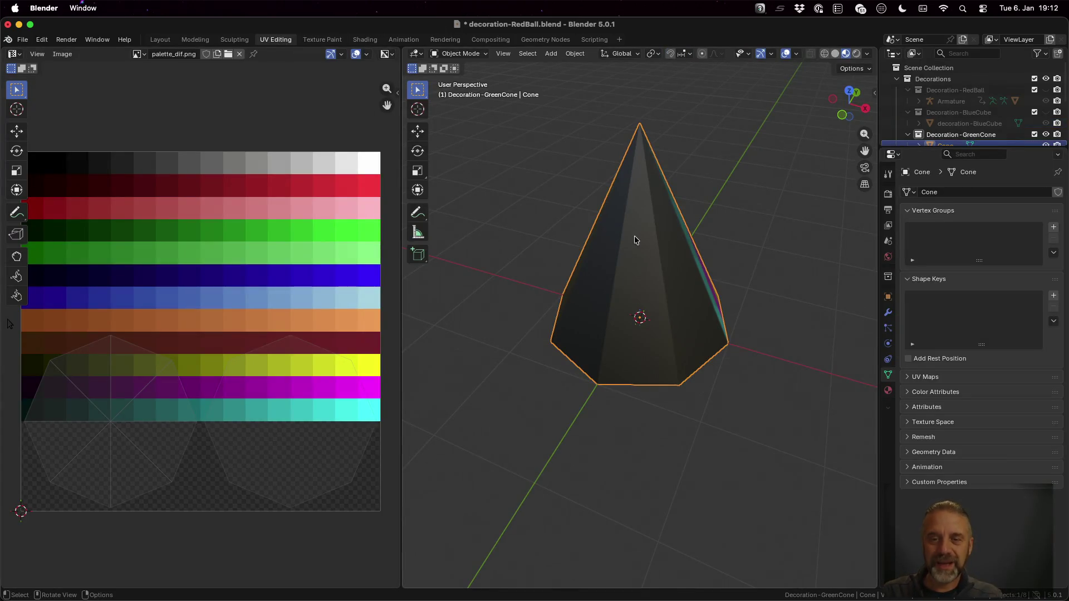
{"action": "key", "text": "Tab"}
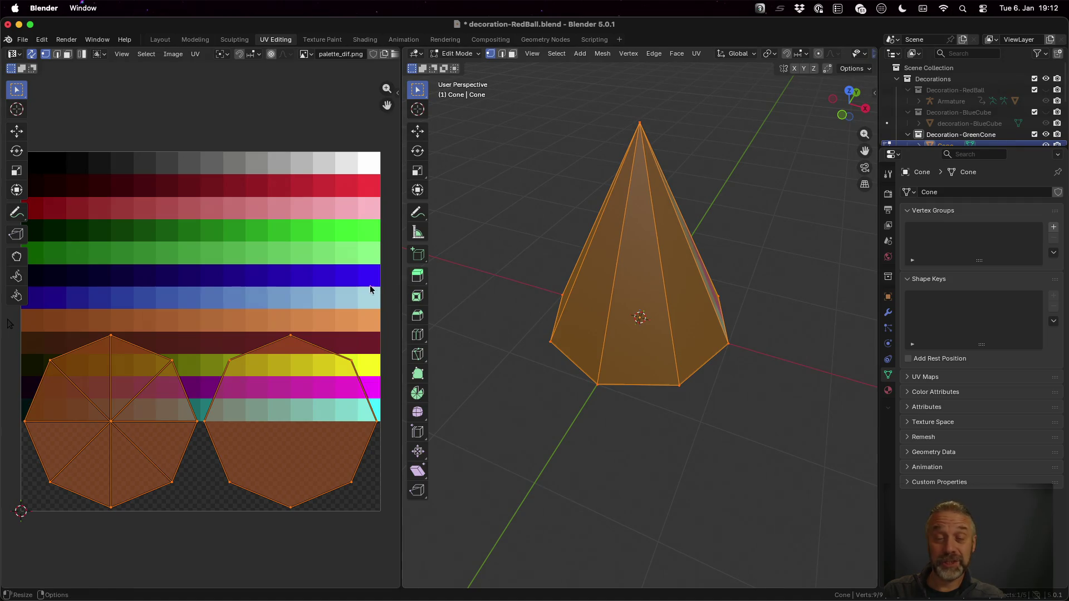
{"action": "key", "text": "s"}
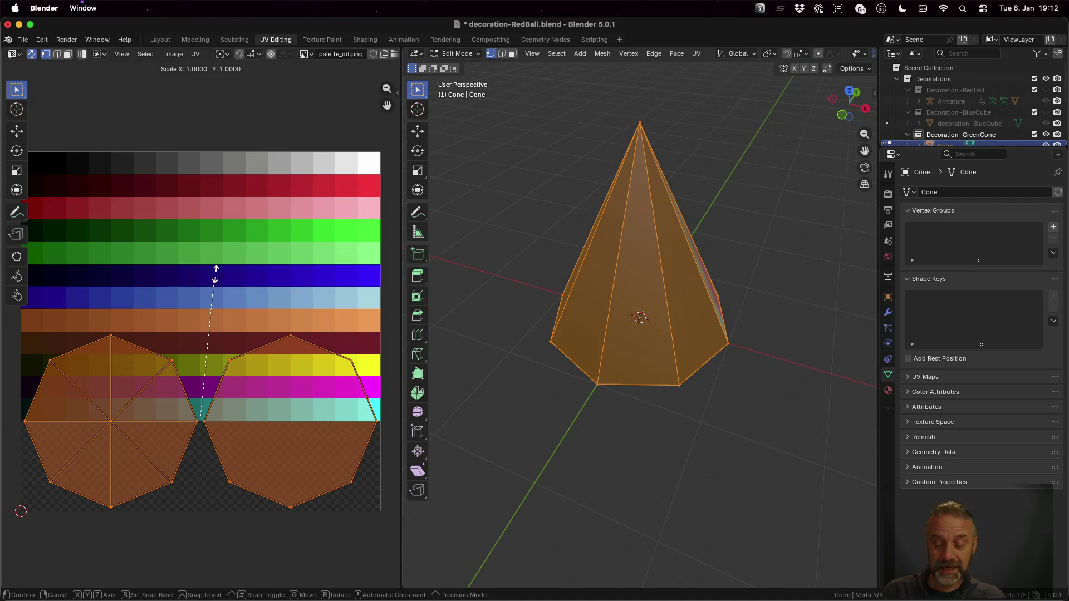
{"action": "key", "text": "0"}
{"action": "key", "text": "Return"}
{"action": "key", "text": "g"}
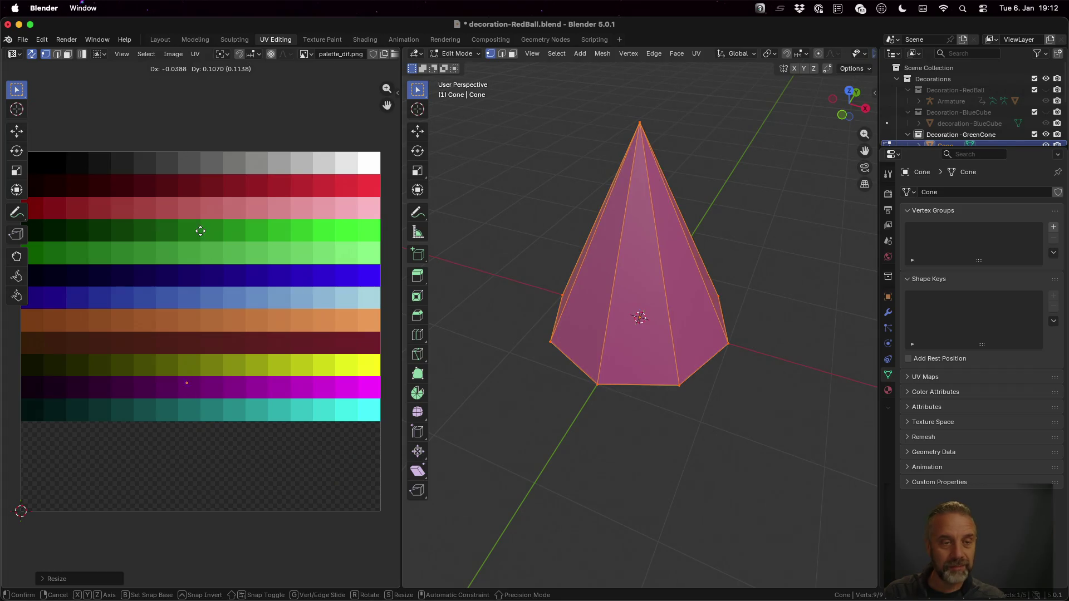
{"action": "left_click", "coordinate": [201, 233]}
{"action": "key", "text": "g"}
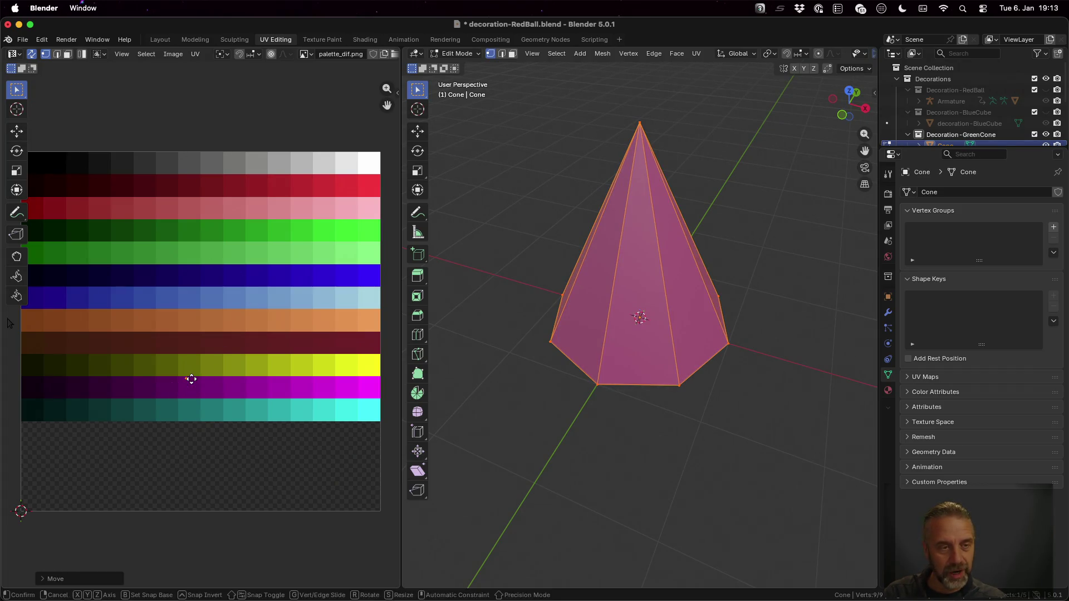
{"action": "left_click", "coordinate": [227, 226]}
{"action": "key", "text": "Tab"}
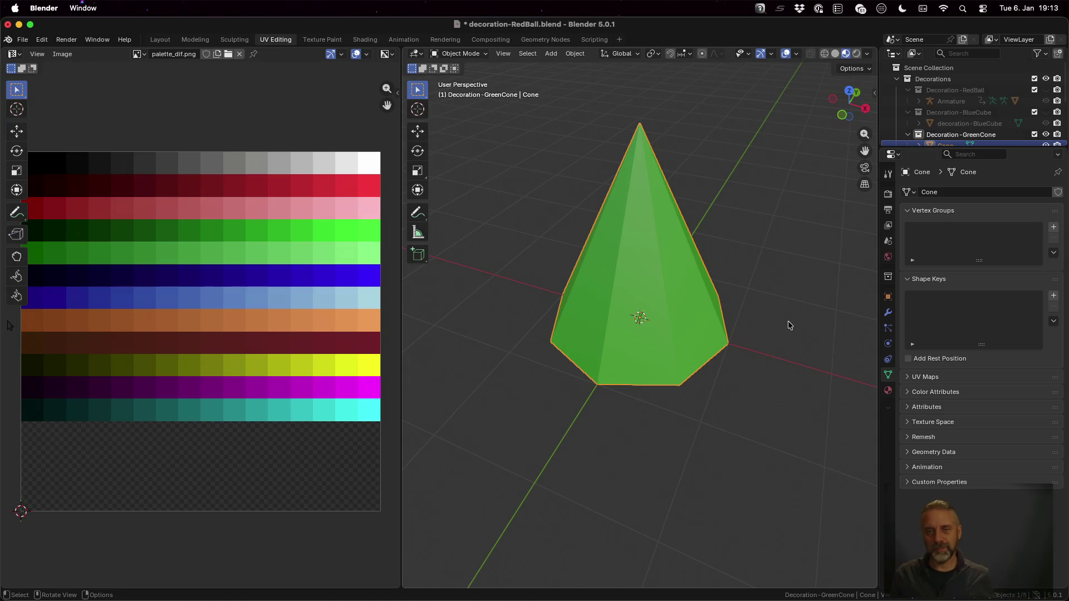
{"action": "key", "text": "super+s"}
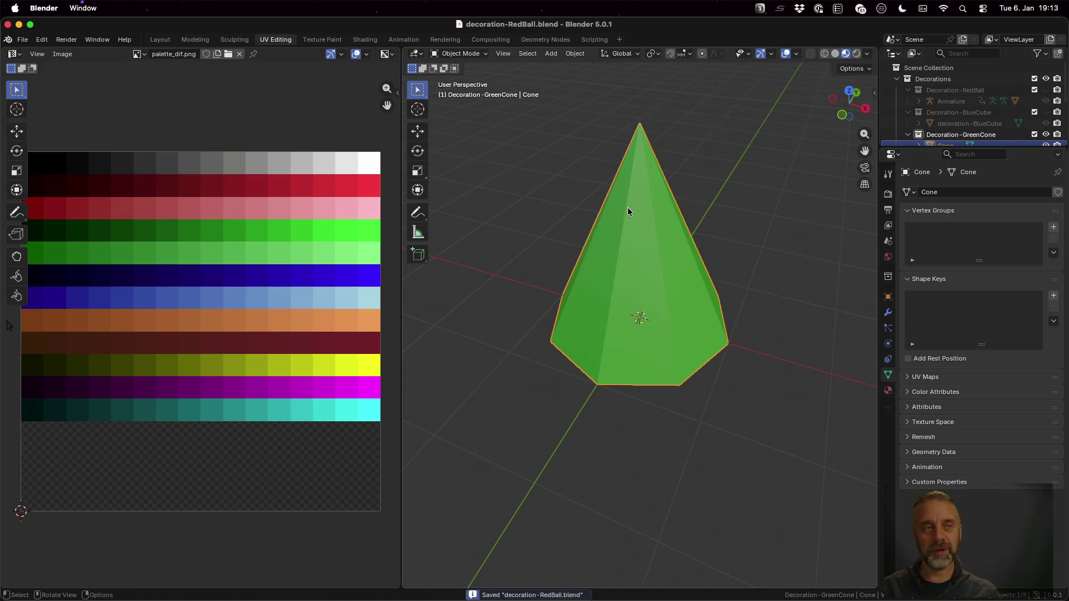
- Rerun rexport_v3.sh on decoration-RedBall.blend and confirm Decoration-GreenCone appears in the export summary
{"action": "key", "text": "ctrl+Left"}
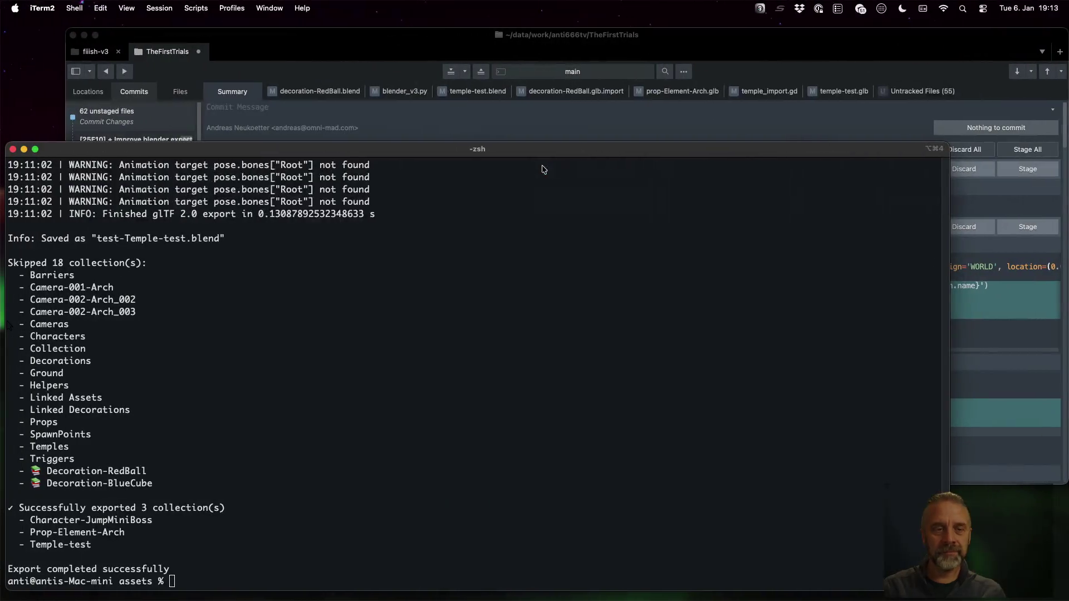
{"action": "key", "text": "Up"}
{"action": "key", "text": "Up"}
{"action": "key", "text": "Up"}
{"action": "key", "text": "Up"}
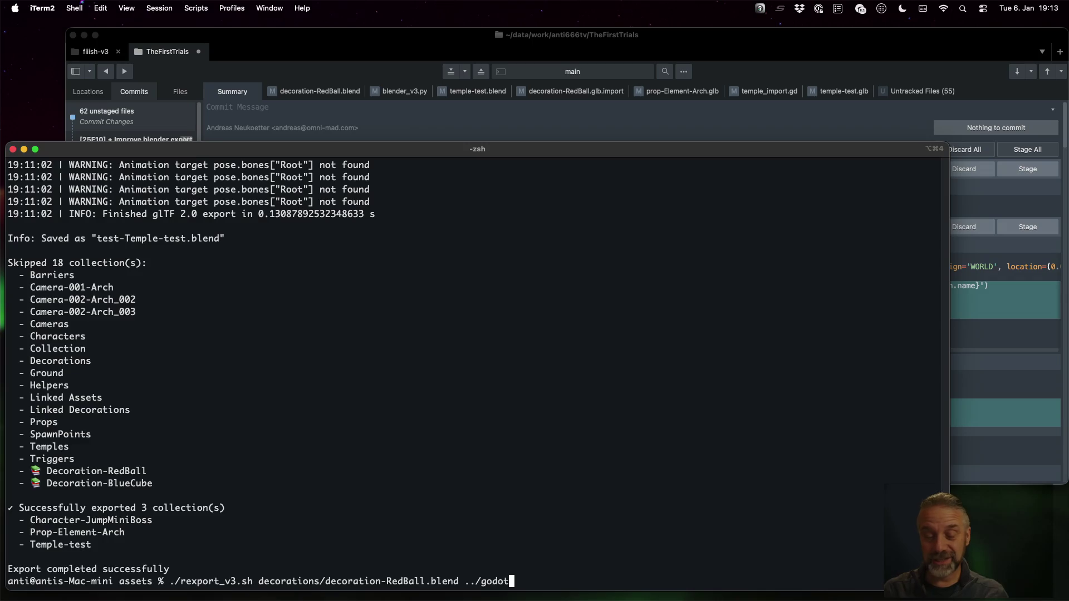
{"action": "key", "text": "Return"}
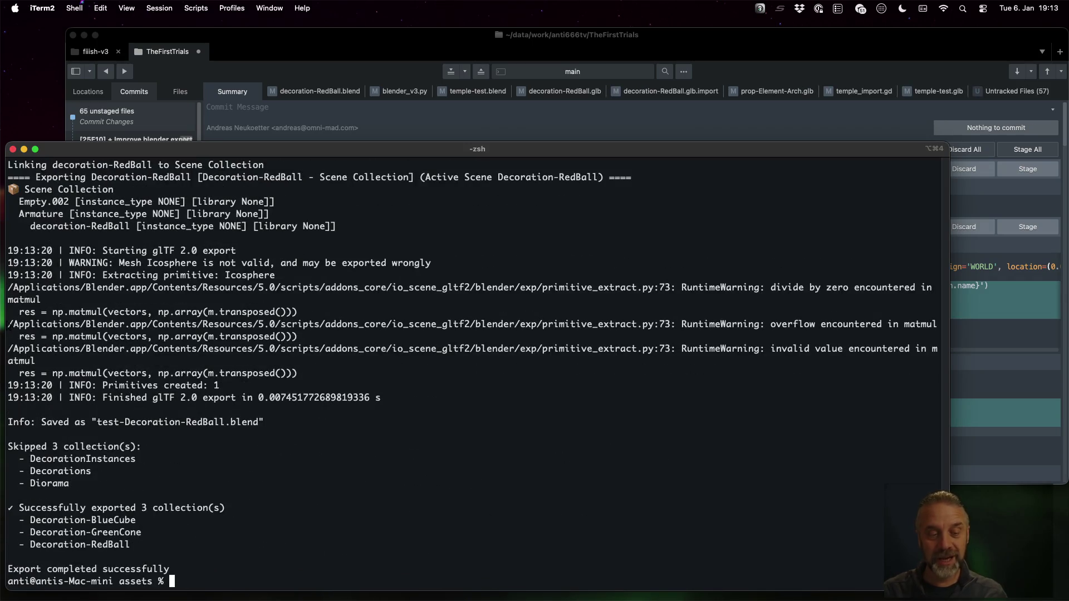
{"action": "left_click_drag", "start_coordinate": [83, 534], "coordinate": [117, 534]}
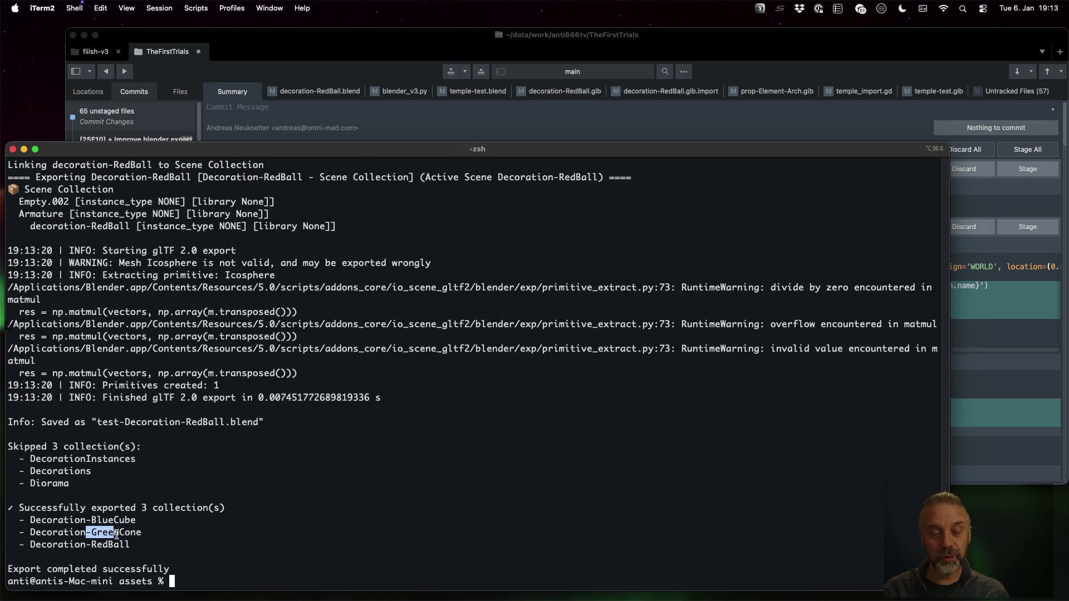
{"action": "key", "text": "super+Tab"}
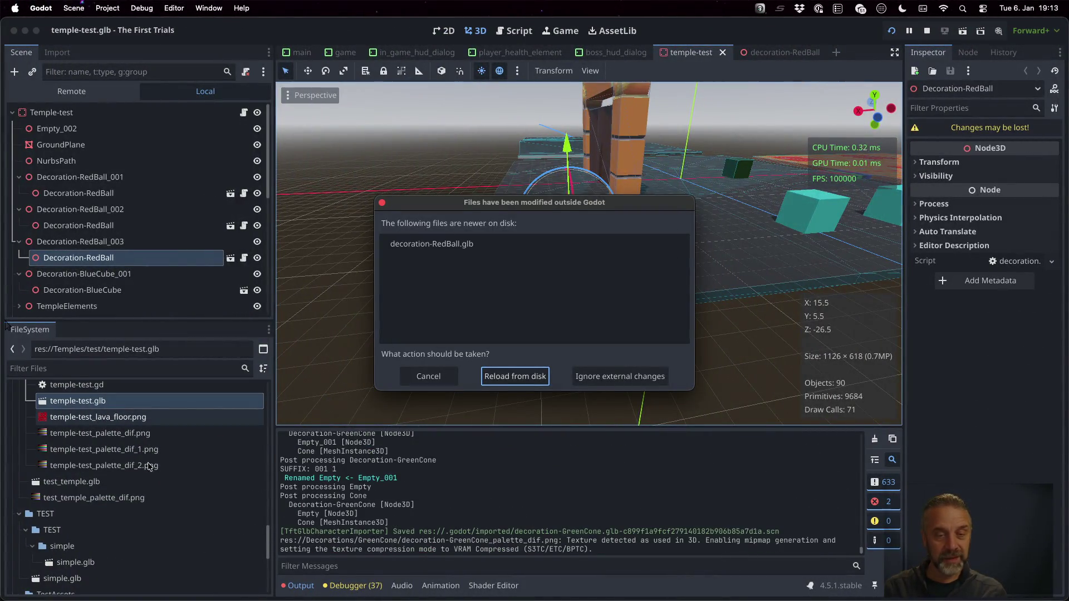
- Reload decoration-RedBall from disk, then try opening Decorations > GreenCone > decoration-GreenCone.glb
{"action": "left_click", "coordinate": [515, 377]}
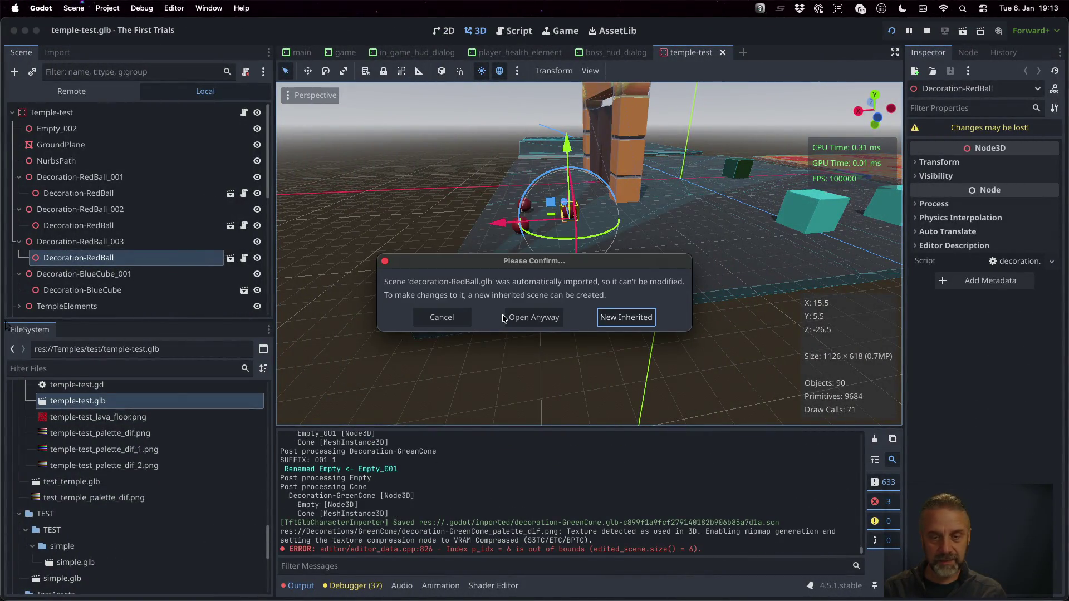
{"action": "left_click", "coordinate": [520, 318]}
{"action": "scroll", "coordinate": [109, 486], "scroll_direction": "up", "scroll_amount": 15}
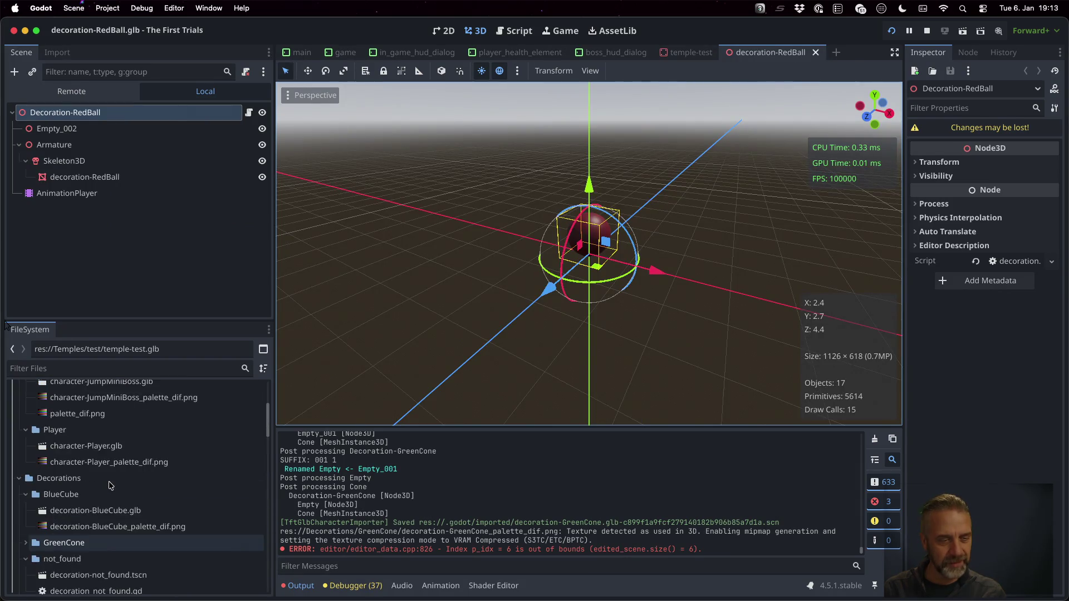
{"action": "scroll", "coordinate": [105, 490], "scroll_direction": "down", "scroll_amount": 1}
{"action": "left_click", "coordinate": [25, 524]}
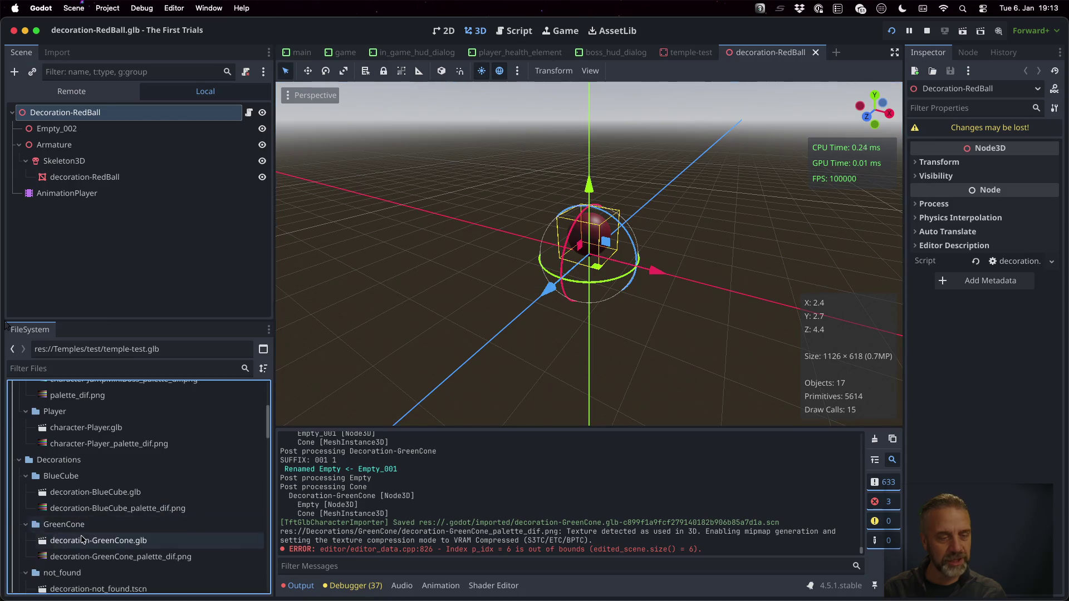
{"action": "double_click", "coordinate": [82, 538]}
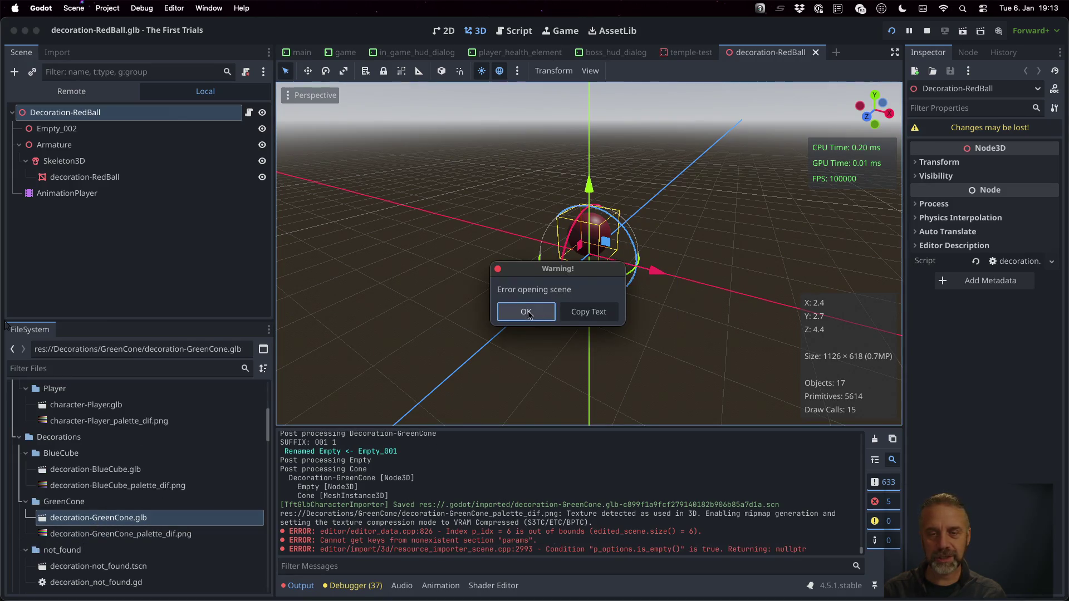
- Dismiss the warning and reimport decoration-GreenCone.glb as a Scene instead of the TFT GLB Character Importer
{"action": "left_click", "coordinate": [526, 312]}
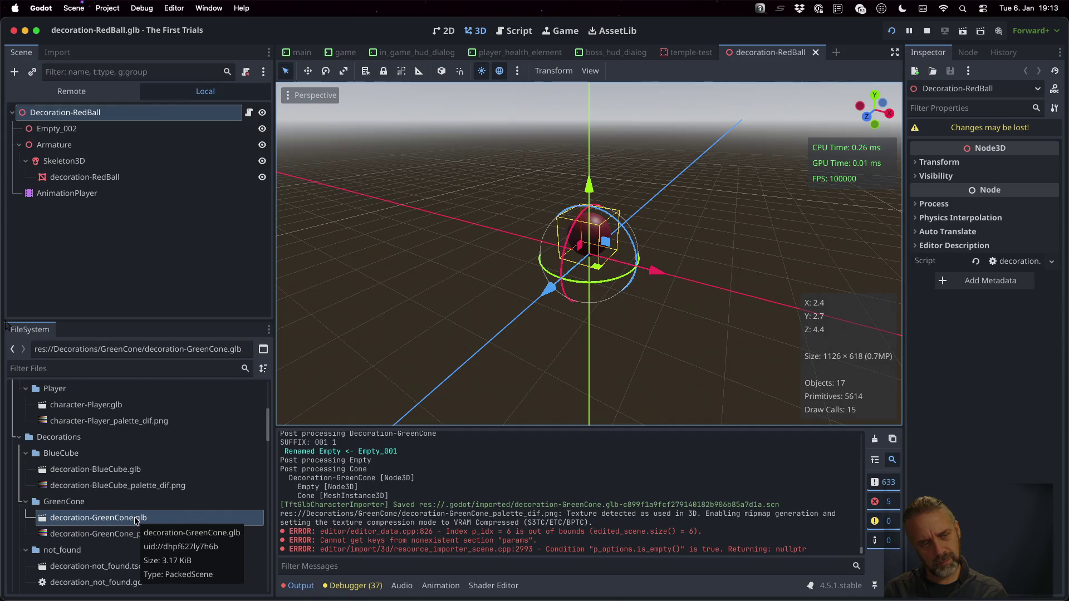
{"action": "left_click", "coordinate": [134, 516]}
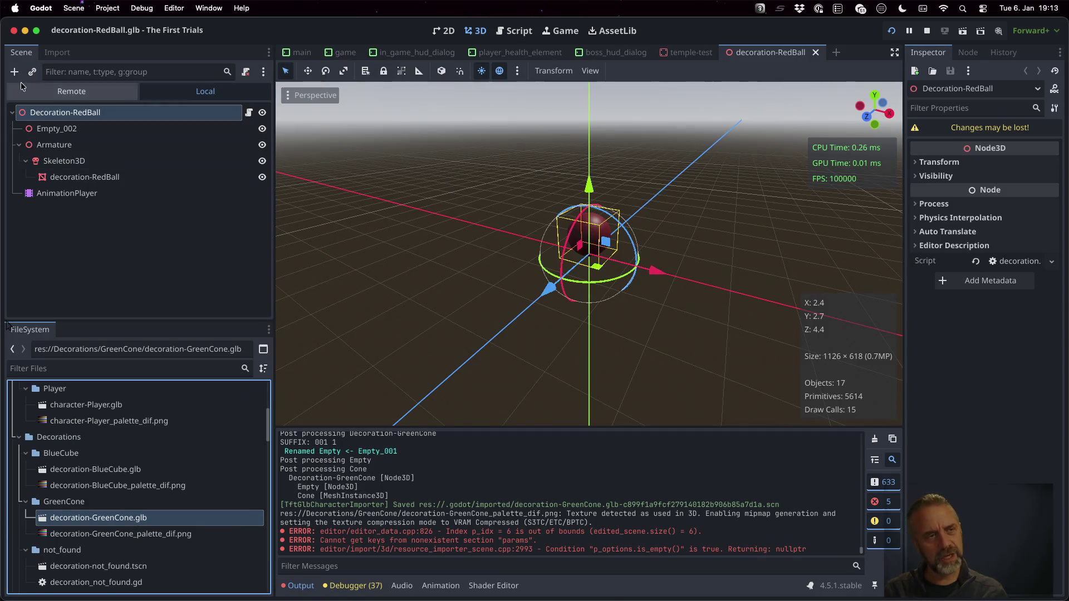
{"action": "left_click", "coordinate": [56, 53]}
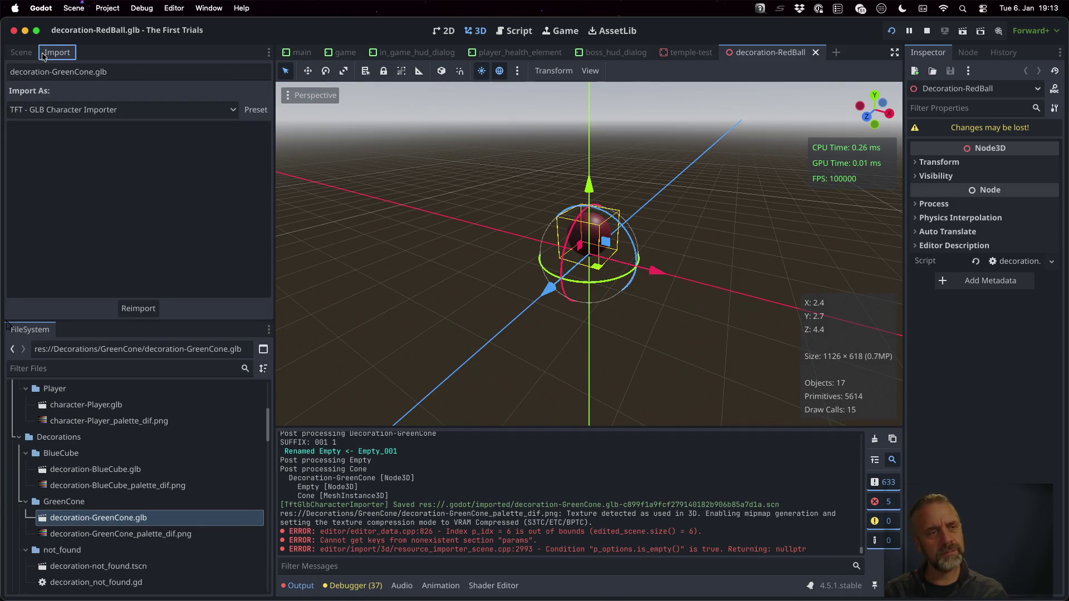
{"action": "left_click", "coordinate": [148, 110]}
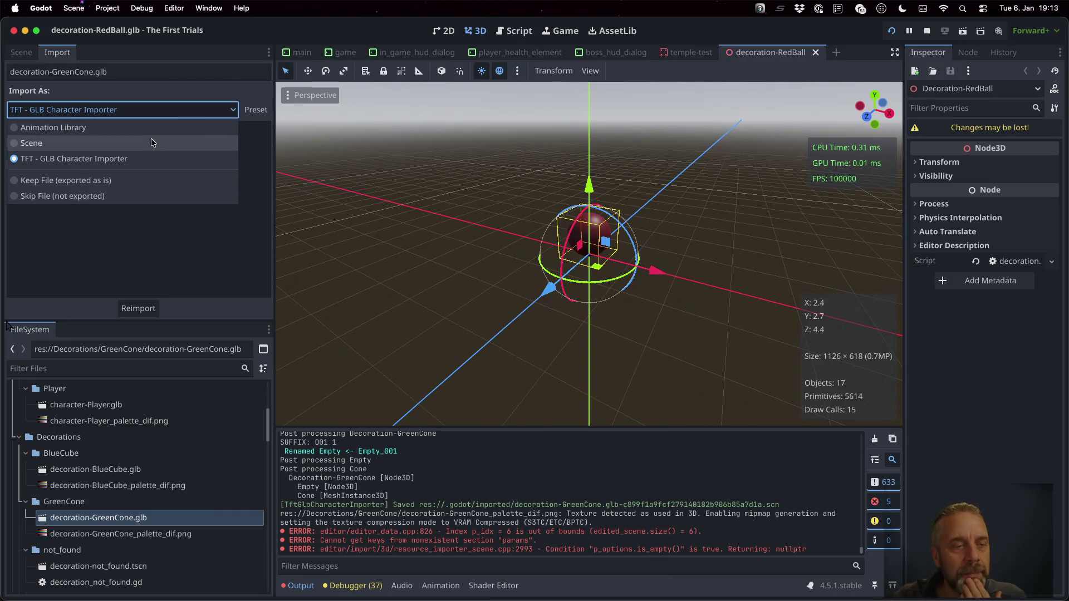
{"action": "left_click", "coordinate": [151, 141]}
{"action": "left_click", "coordinate": [194, 307]}
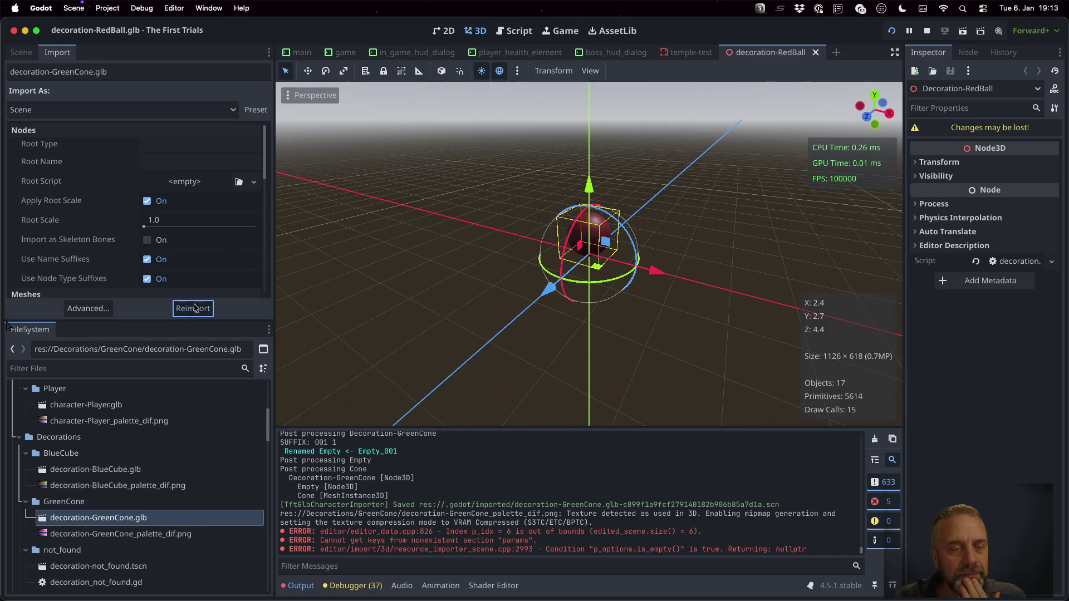
{"action": "left_click", "coordinate": [609, 313]}
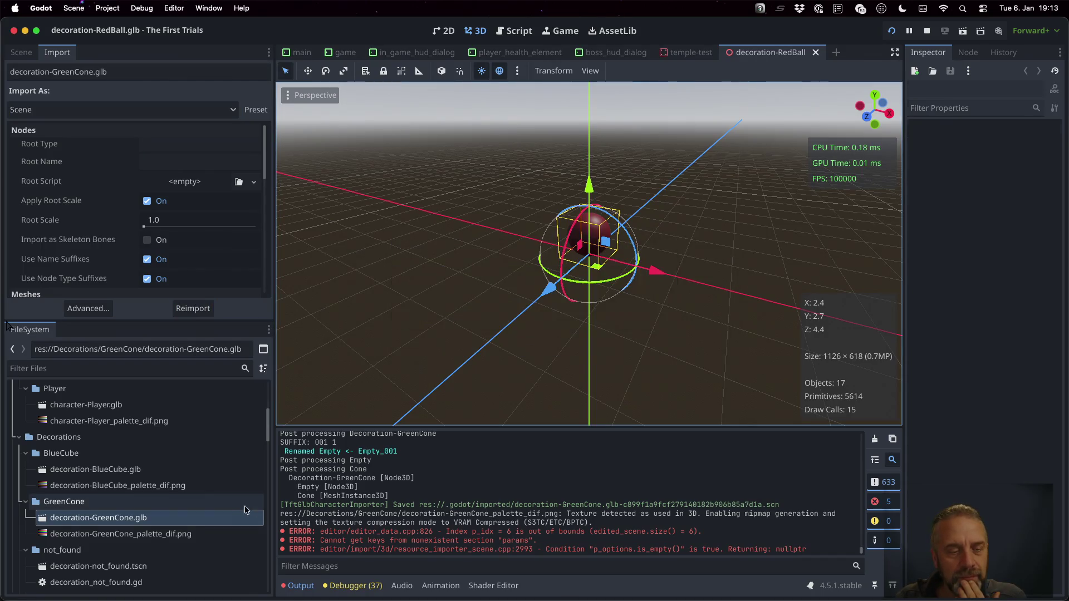
- Check the green cone preview in the Advanced import settings
{"action": "double_click", "coordinate": [196, 522]}
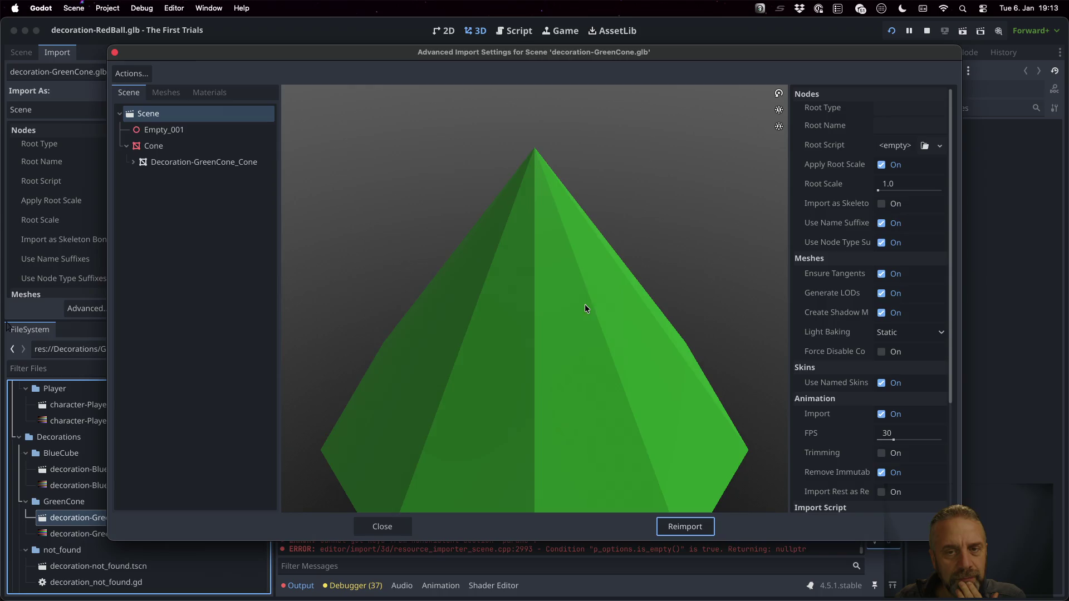
{"action": "scroll", "coordinate": [585, 308], "scroll_direction": "down", "scroll_amount": 5}
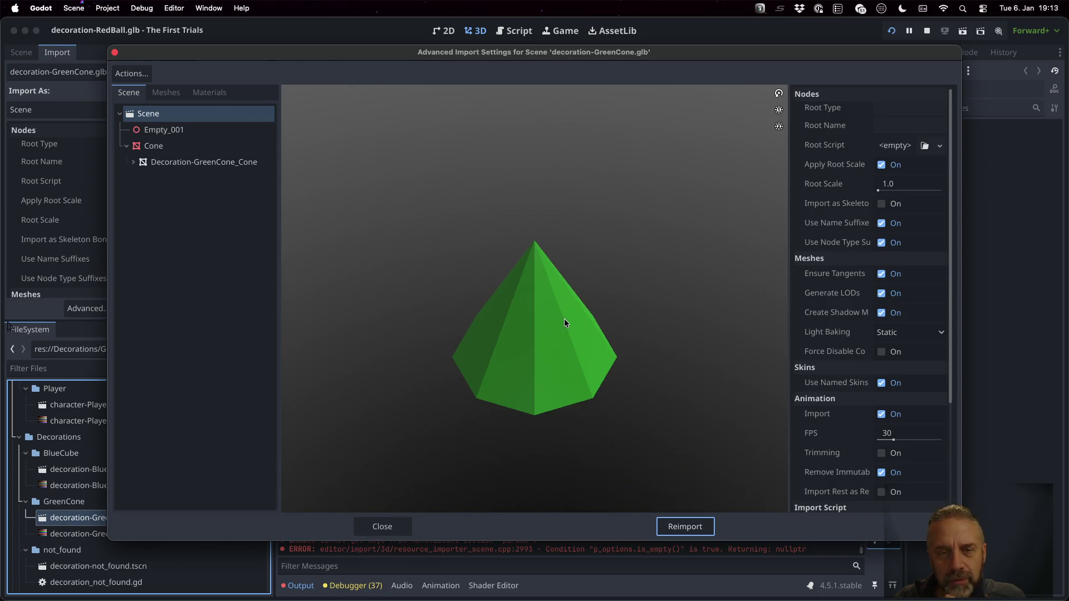
{"action": "left_click", "coordinate": [409, 526]}
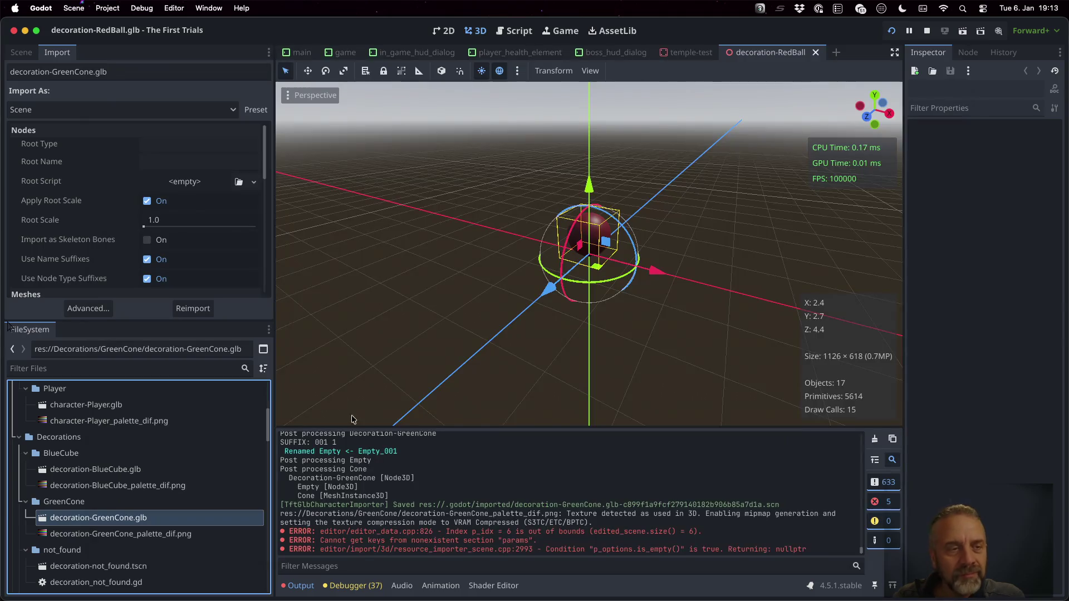
- Set the GreenCone import's Root Type to Decoration and reimport it
{"action": "left_click", "coordinate": [185, 146]}
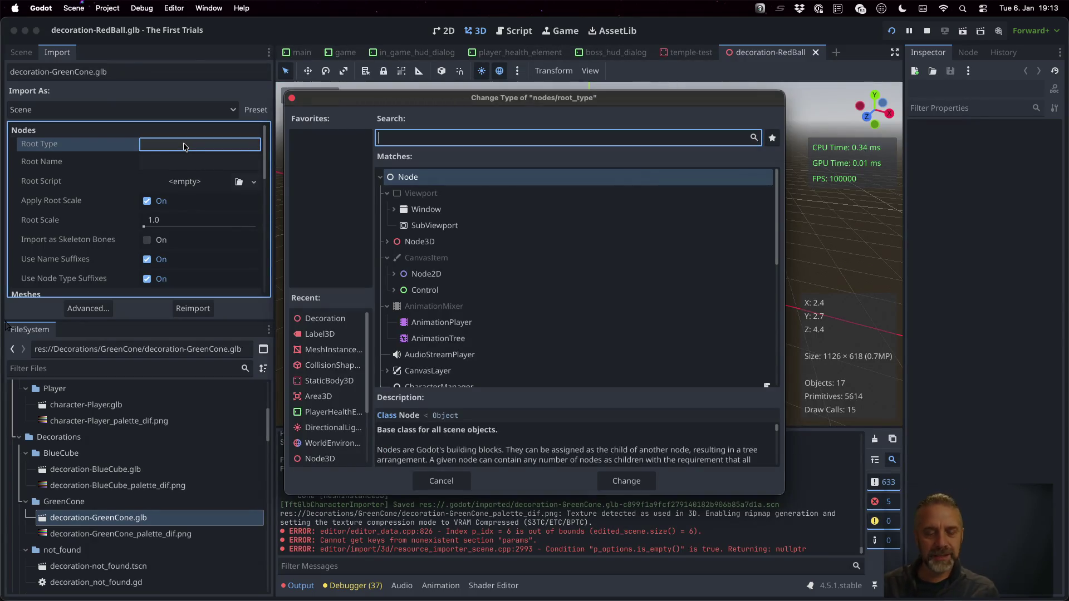
{"action": "type", "text": "Dec"}
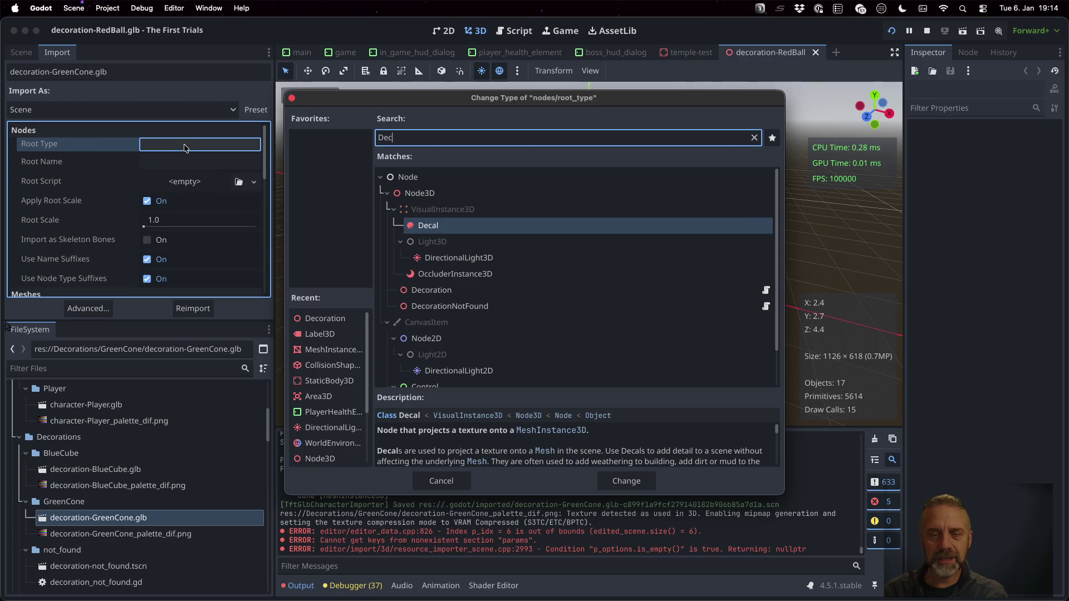
{"action": "left_click", "coordinate": [449, 290]}
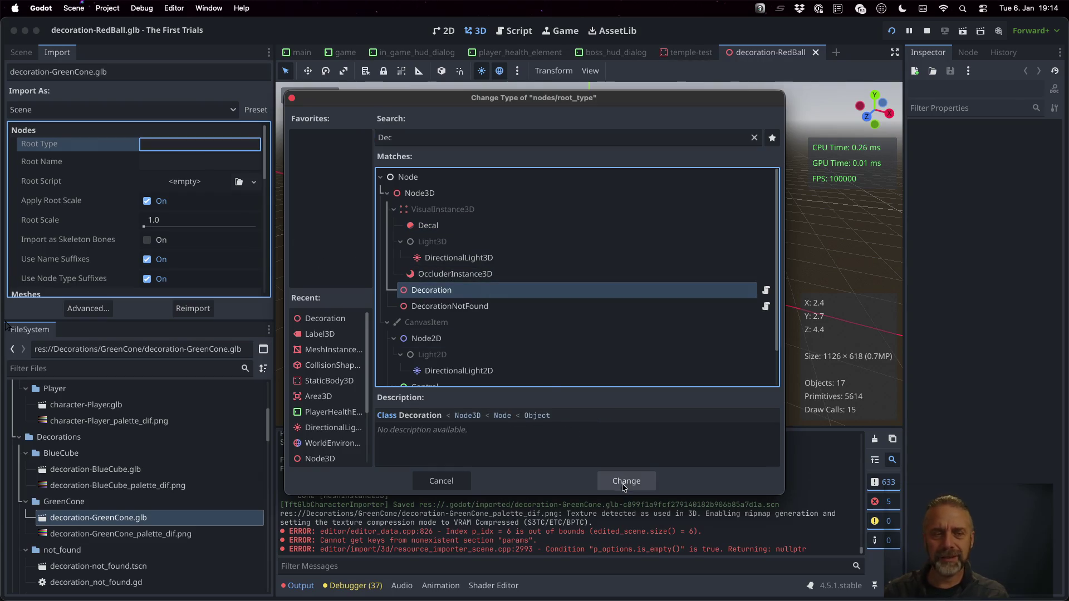
{"action": "left_click", "coordinate": [624, 484]}
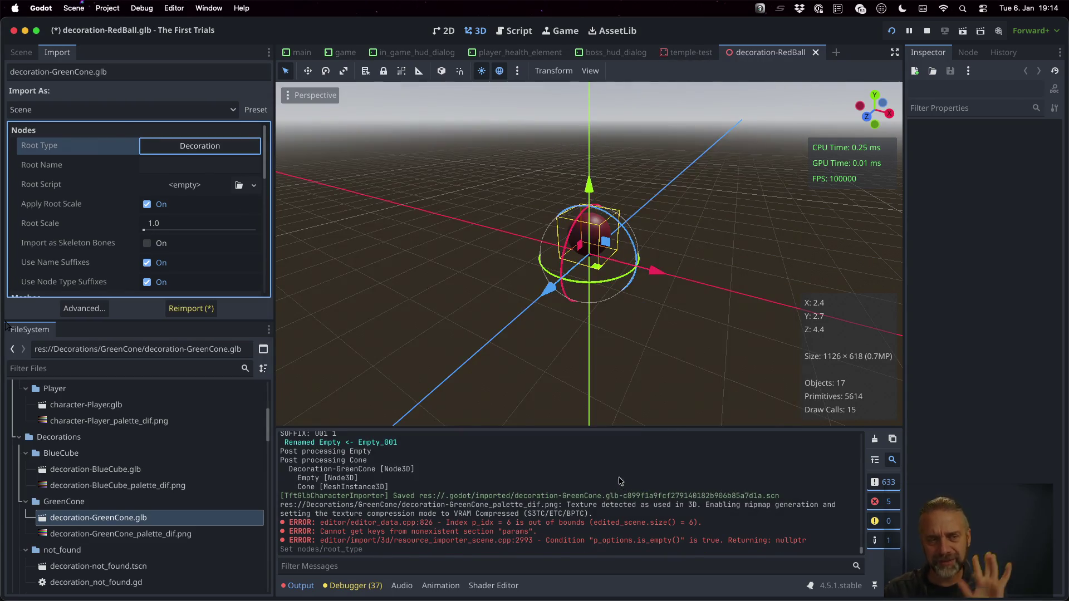
{"action": "left_click", "coordinate": [191, 309]}
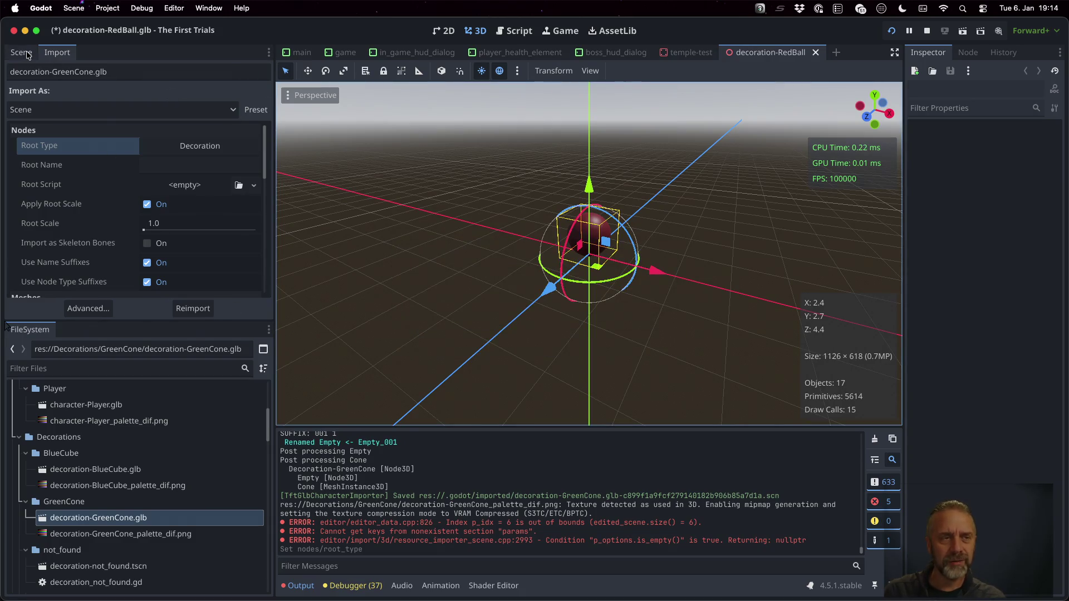
- Inspect the reimported cone and its Empty_001 node in Advanced import settings
{"action": "double_click", "coordinate": [201, 515]}
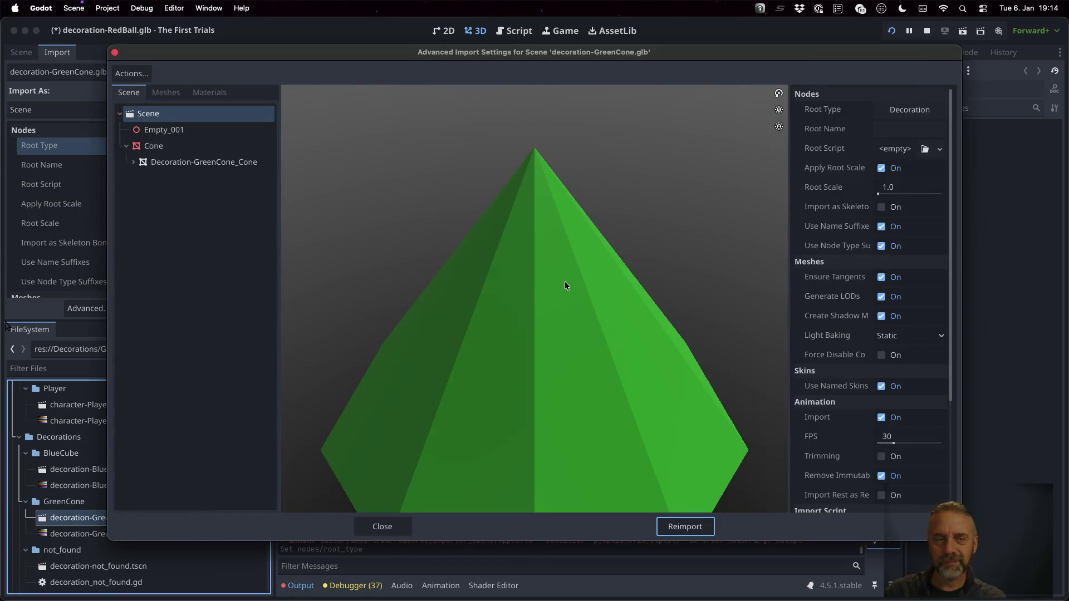
{"action": "mouse_move", "coordinate": [478, 313]}
{"action": "left_mouse_down"}
{"action": "mouse_move", "coordinate": [510, 308]}
{"action": "mouse_move", "coordinate": [580, 264]}
{"action": "left_mouse_up"}
{"action": "left_click", "coordinate": [191, 131]}
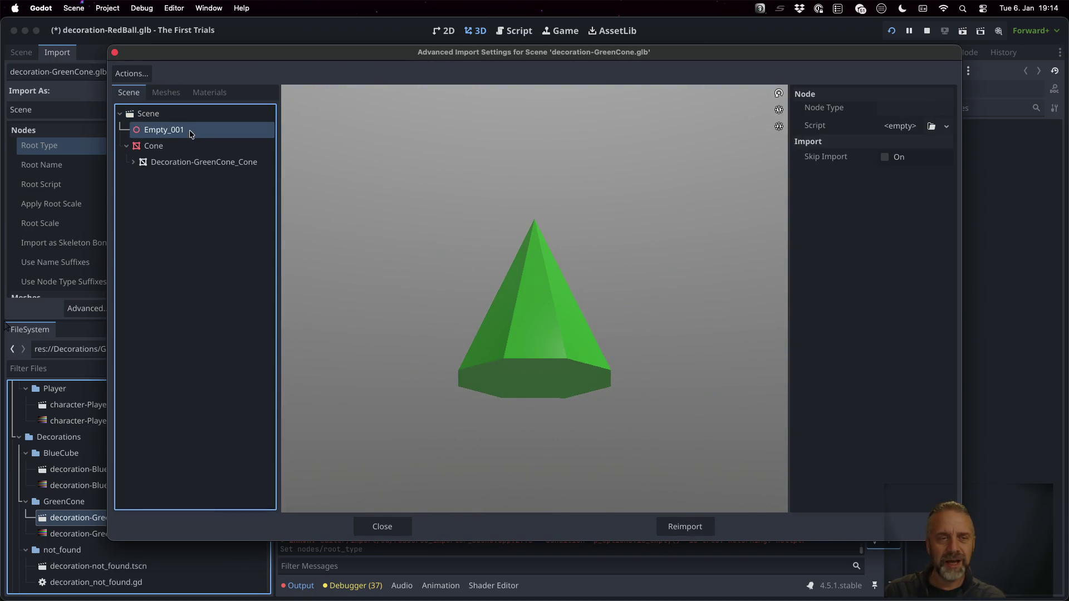
{"action": "left_click", "coordinate": [399, 523]}
{"action": "key", "text": "ctrl+Right"}
{"action": "key", "text": "ctrl+Right"}
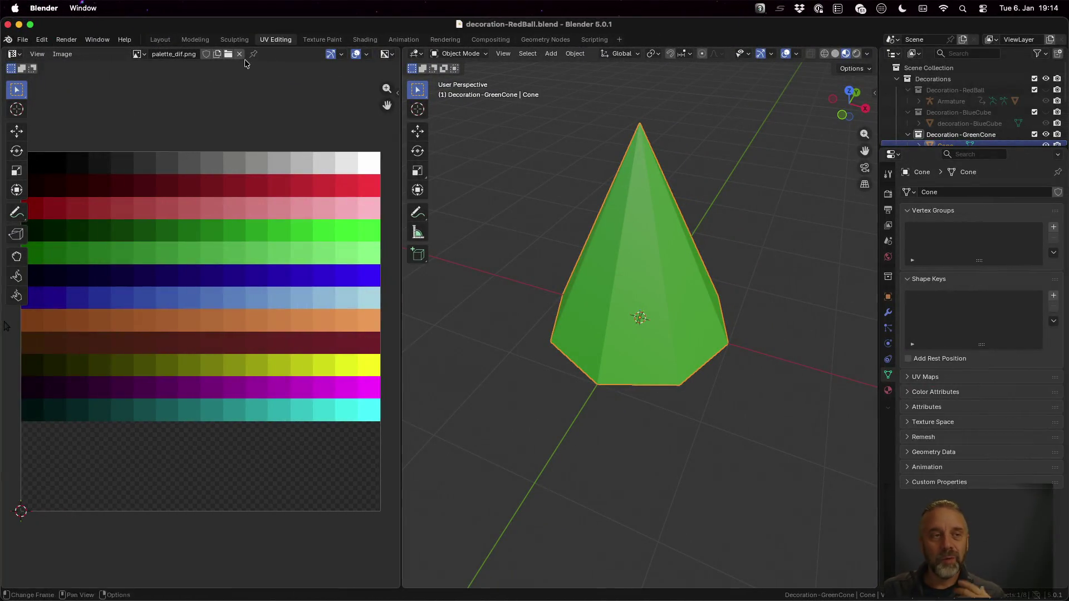
- Open temple-test.blend from the recent files
{"action": "left_click", "coordinate": [23, 40]}
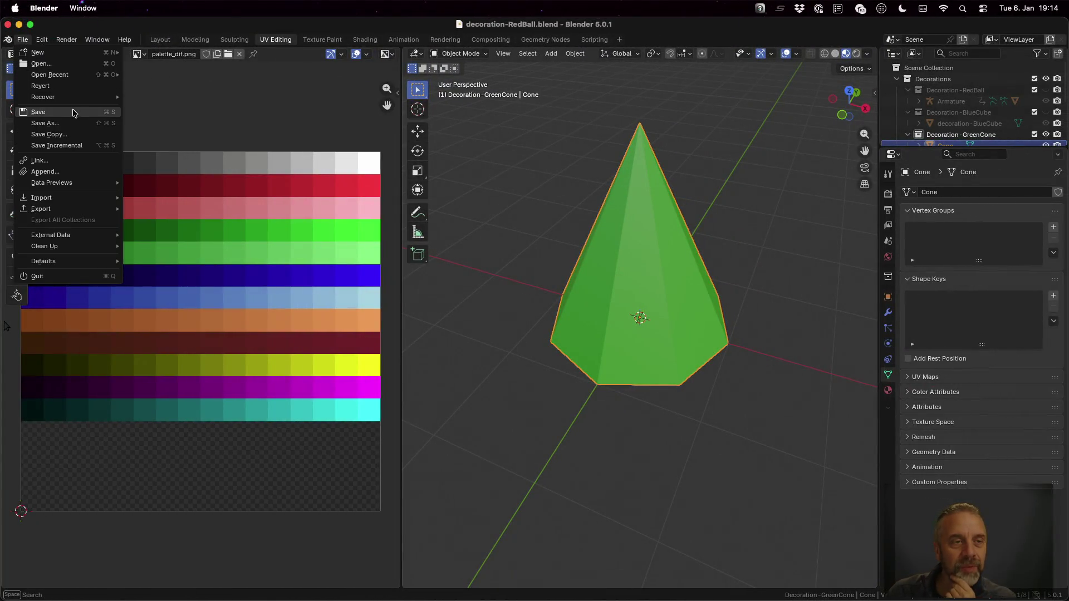
{"action": "mouse_move", "coordinate": [73, 74]}
{"action": "left_click", "coordinate": [174, 87]}
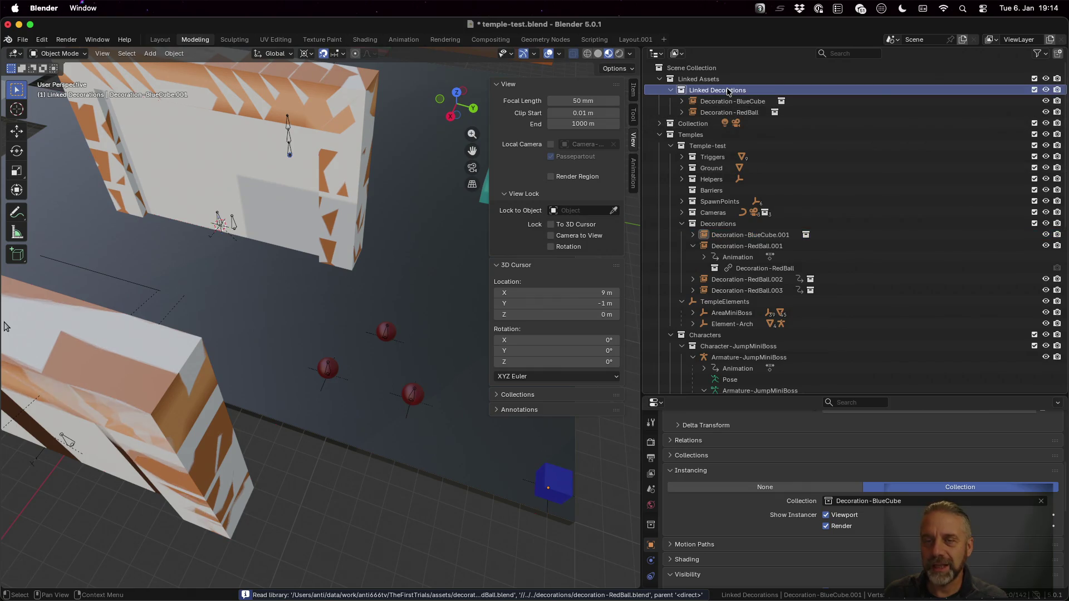
- Link the Decoration-GreenCone collection from decoration-RedBall.blend into the temple scene
{"action": "left_click", "coordinate": [22, 39]}
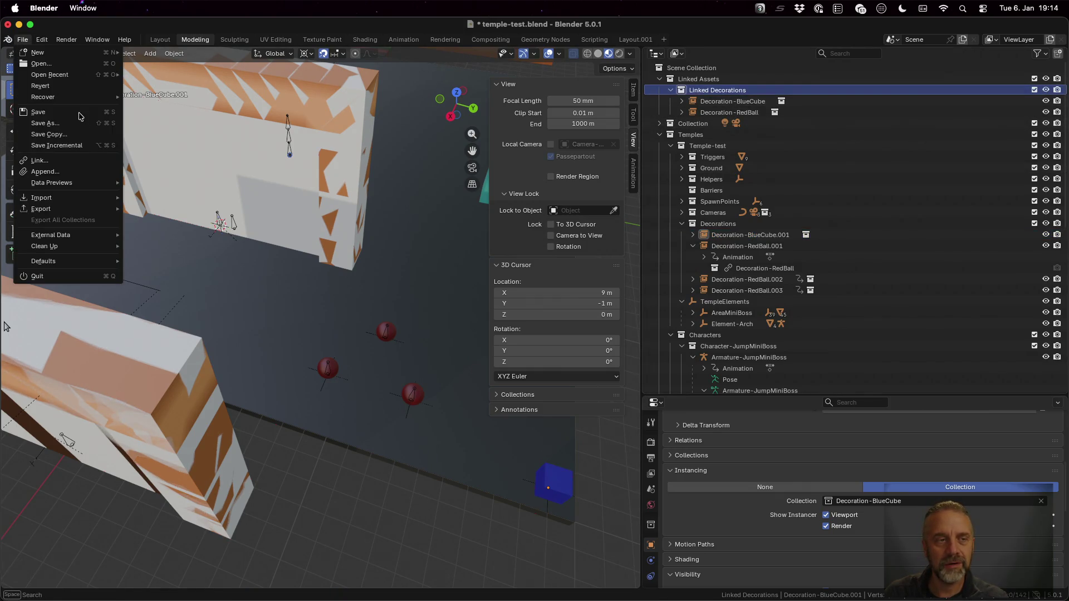
{"action": "left_click", "coordinate": [89, 161]}
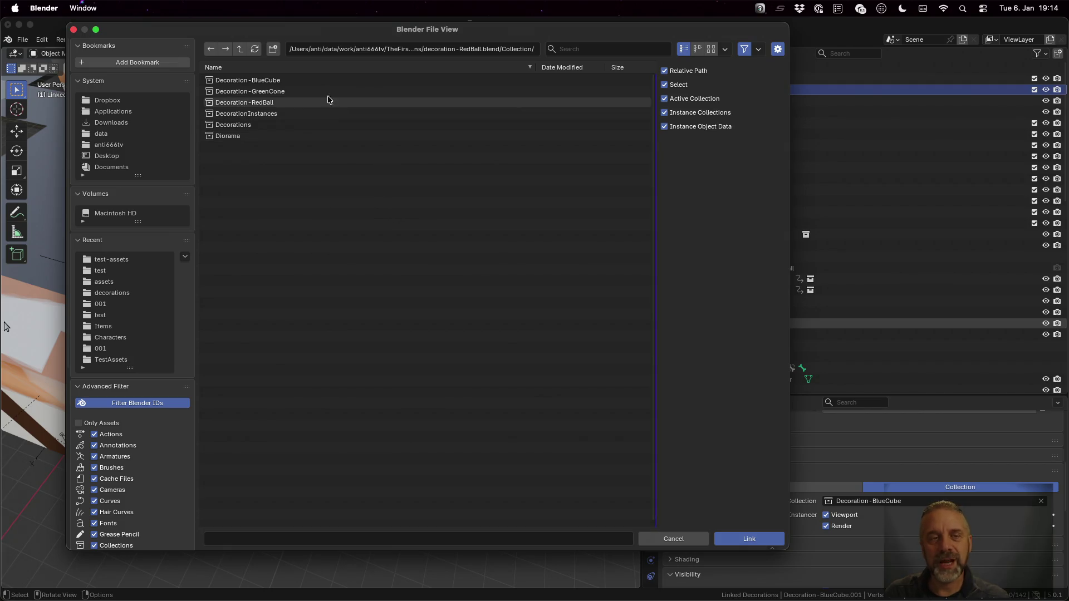
{"action": "left_click", "coordinate": [312, 92]}
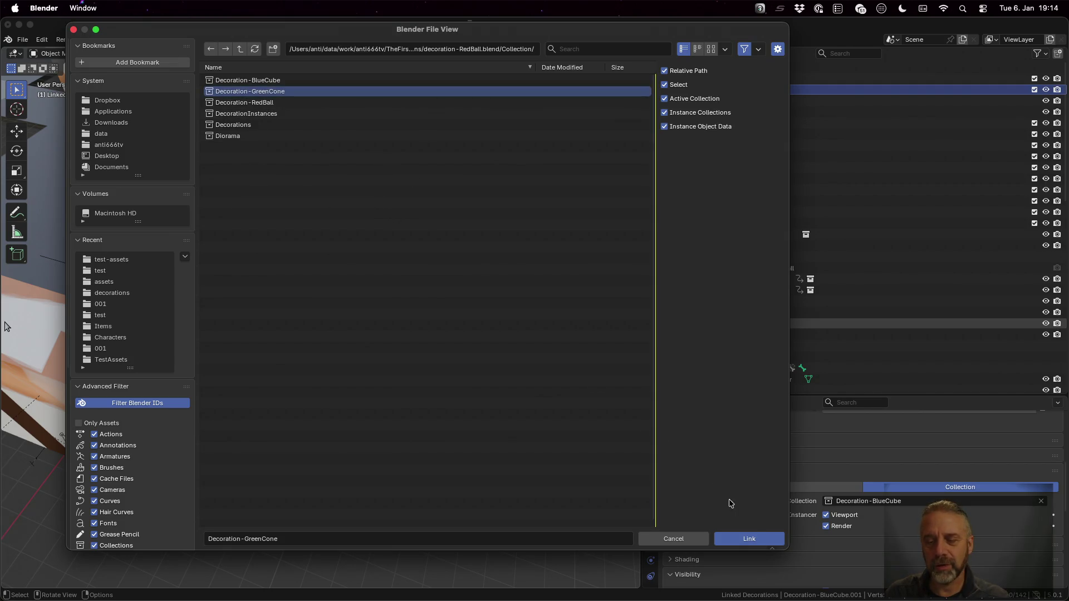
{"action": "left_click", "coordinate": [752, 539]}
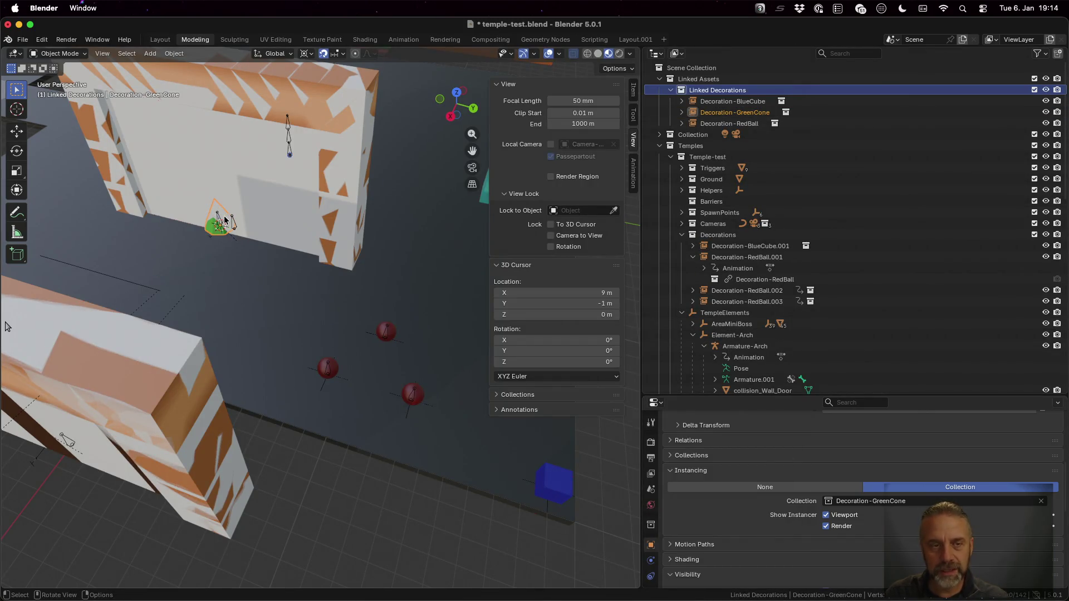
- Duplicate the linked GreenCone instance and place it on the floor near the red balls
{"action": "key", "text": "shift+d"}
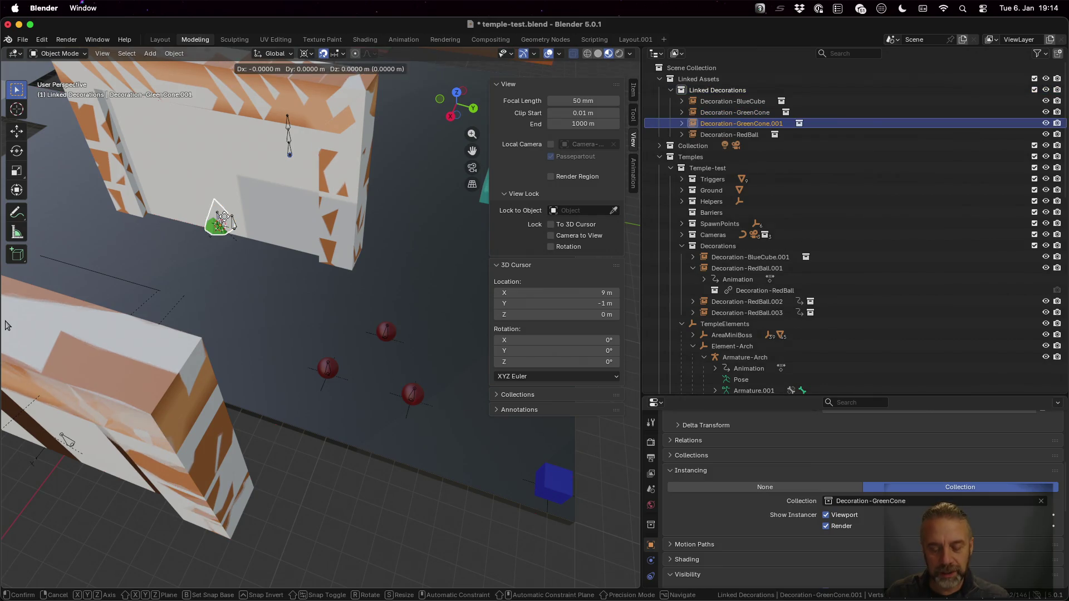
{"action": "key", "text": "shift+z"}
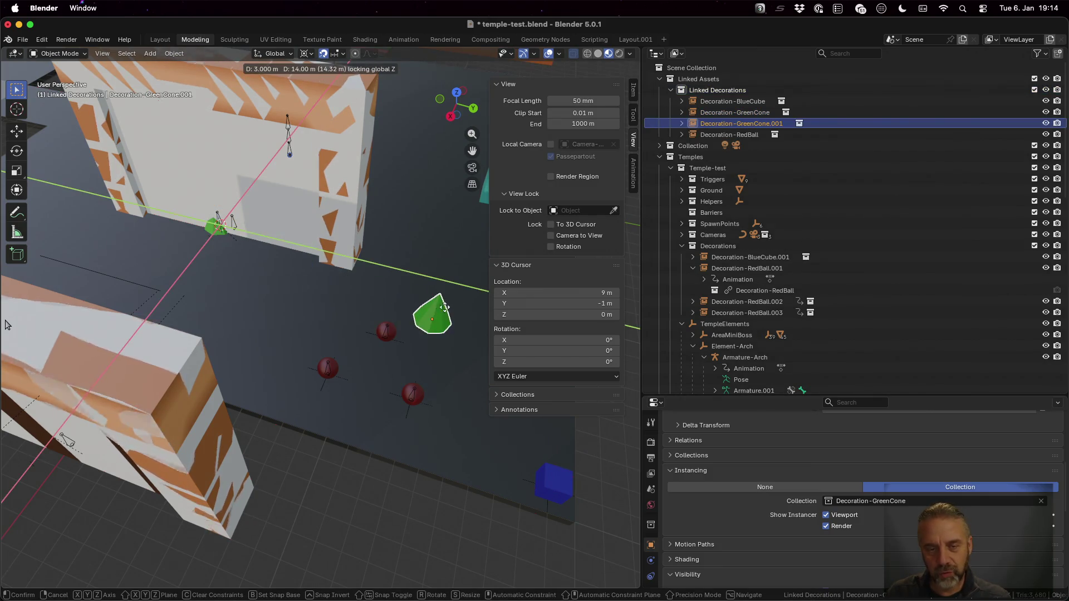
{"action": "left_click", "coordinate": [465, 281]}
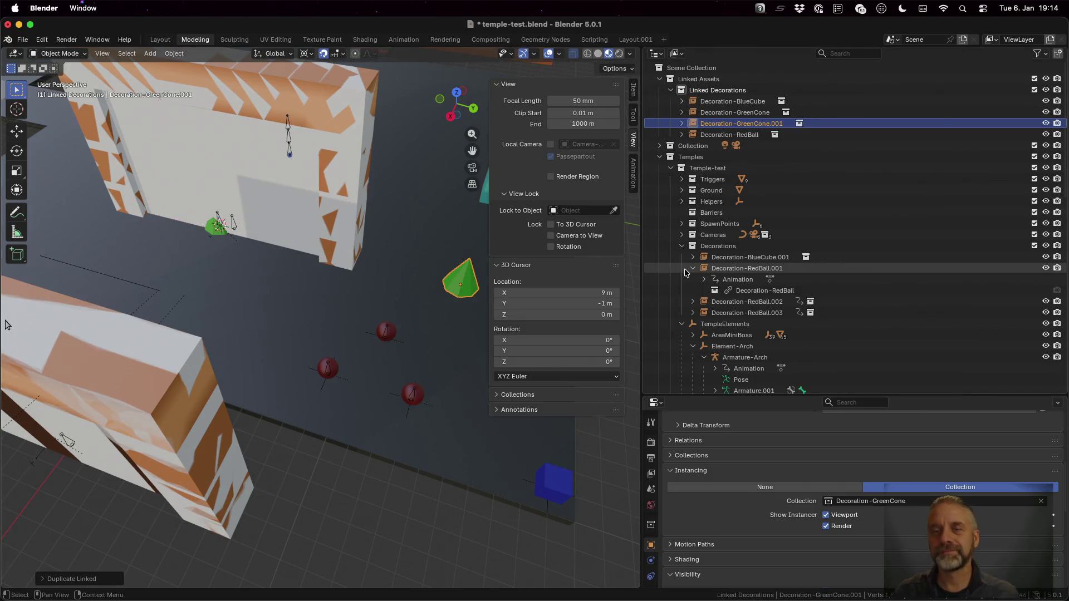
- Move the duplicate cone into the Temple-test > Decorations collection and save temple-test.blend
{"action": "left_click_drag", "start_coordinate": [766, 124], "coordinate": [741, 245]}
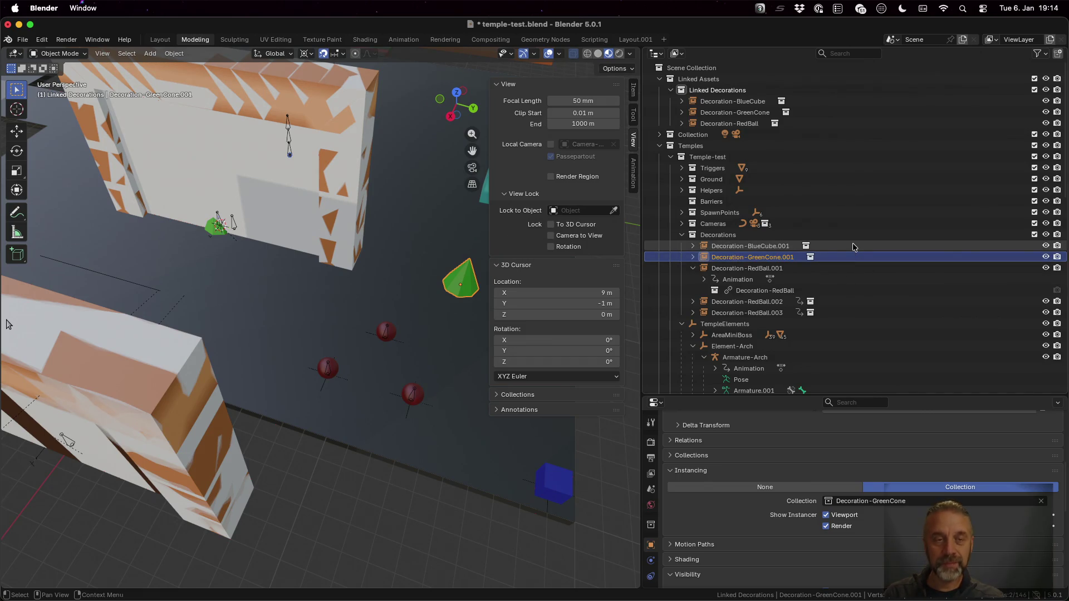
{"action": "key", "text": "super+s"}
{"action": "key", "text": "ctrl+Left"}
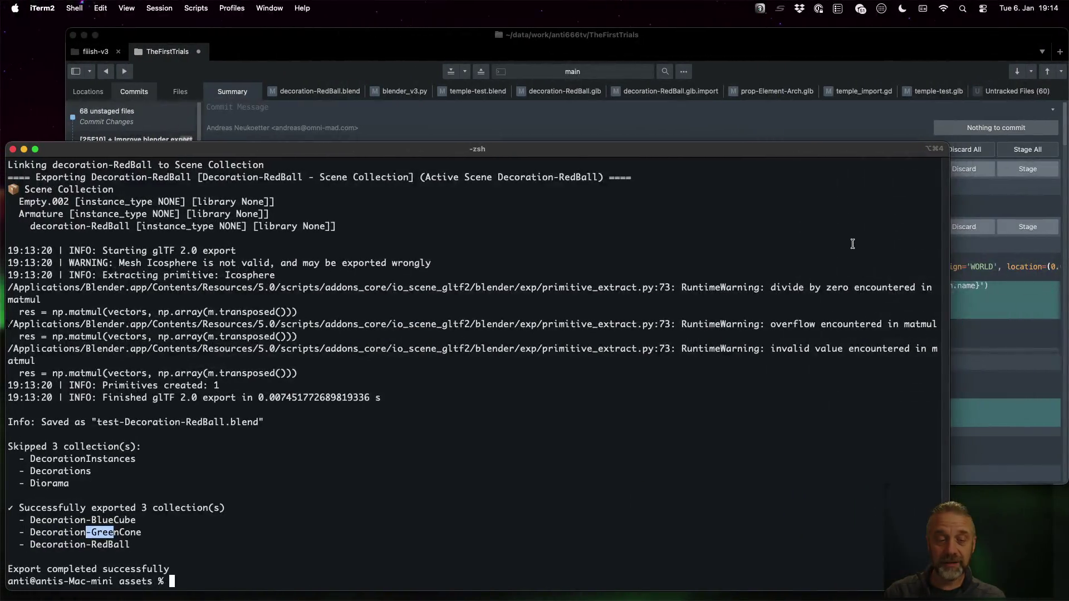
- Re-run ./rexport_v3.sh temples/test/temple-test.blend ../godot and highlight the skipped decoration lines
{"action": "key", "text": "Up"}
{"action": "key", "text": "Up"}
{"action": "key", "text": "Return"}
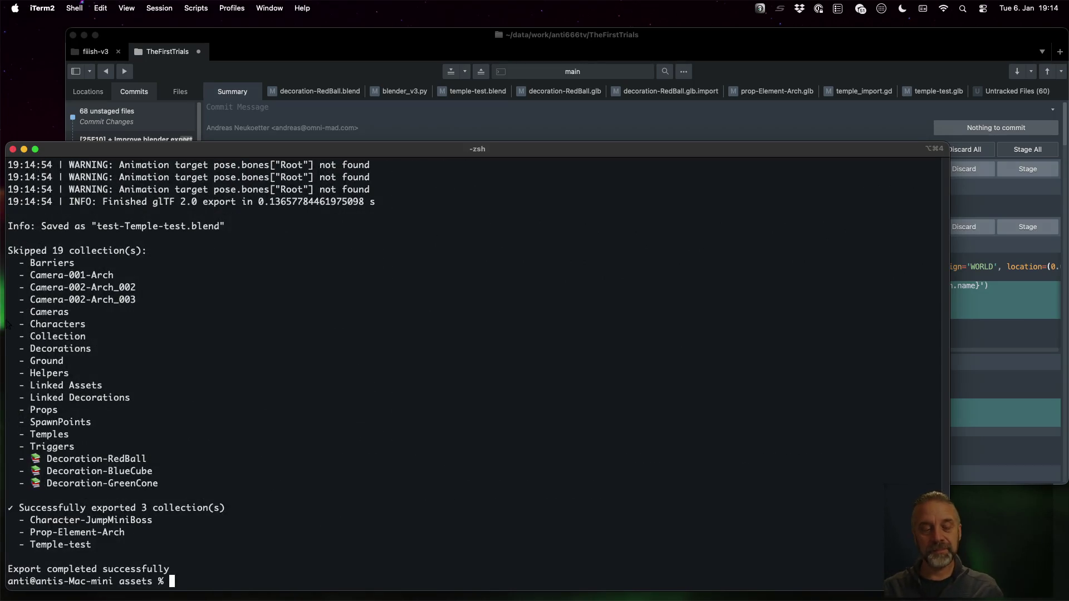
{"action": "mouse_move", "coordinate": [189, 484]}
{"action": "left_mouse_down"}
{"action": "mouse_move", "coordinate": [6, 455]}
{"action": "mouse_move", "coordinate": [2, 446]}
{"action": "mouse_move", "coordinate": [1, 455]}
{"action": "left_mouse_up"}
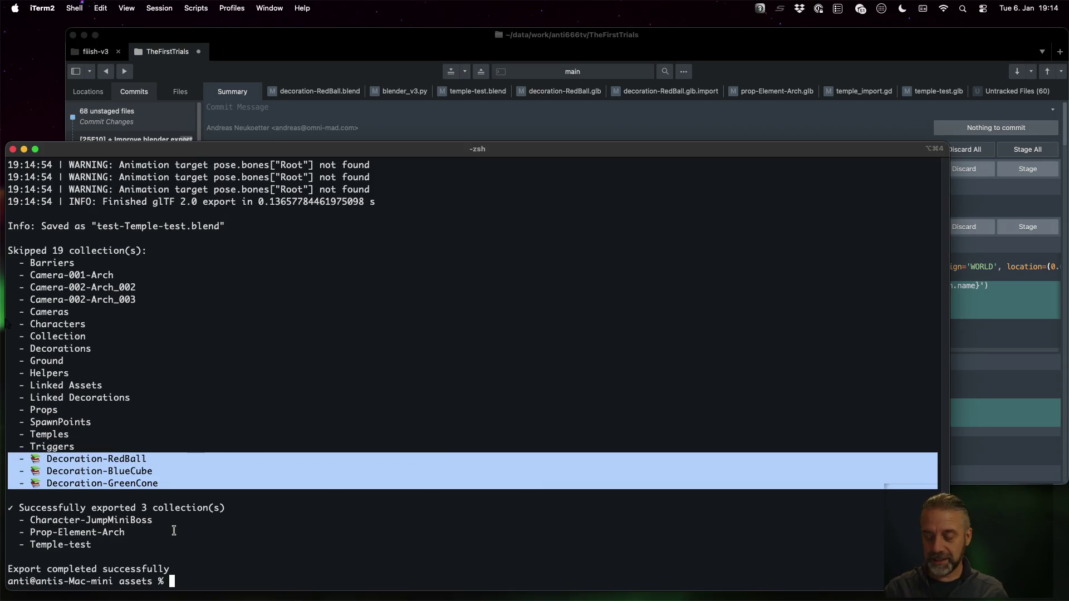
{"action": "key", "text": "super+Tab"}
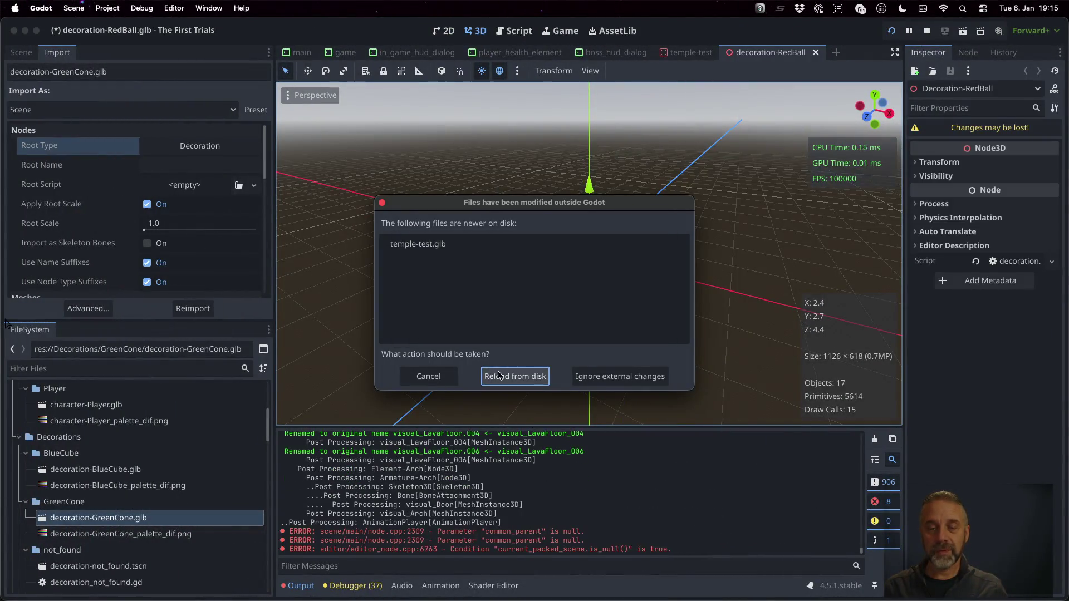
- Reload temple-test.glb from disk, close the decoration-RedBall tab, and look over the level
{"action": "left_click", "coordinate": [517, 376]}
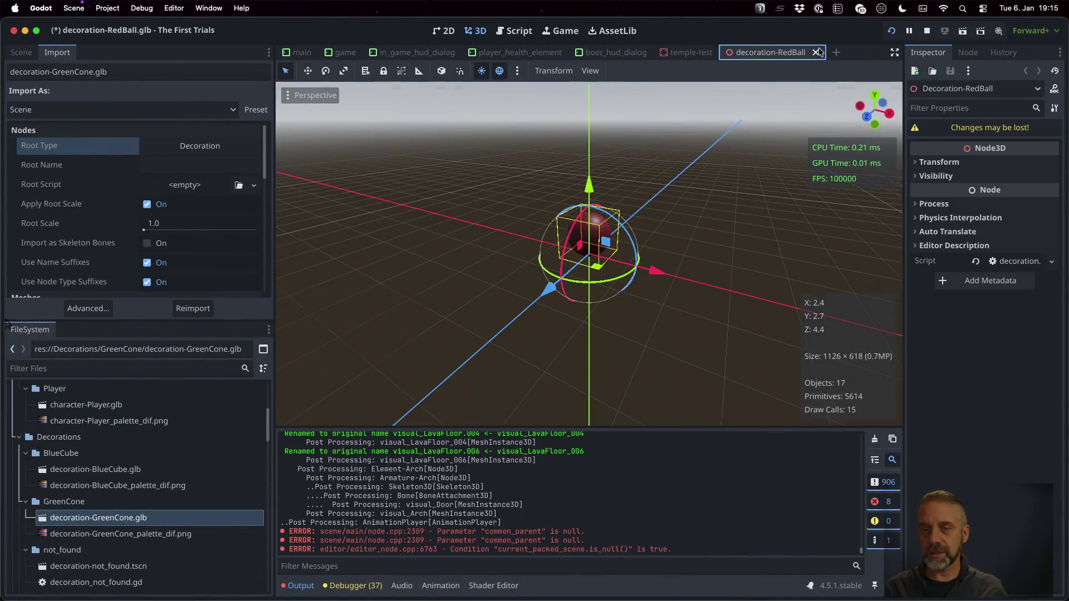
{"action": "left_click", "coordinate": [815, 52]}
{"action": "scroll", "coordinate": [732, 236], "scroll_direction": "left", "scroll_amount": 10}
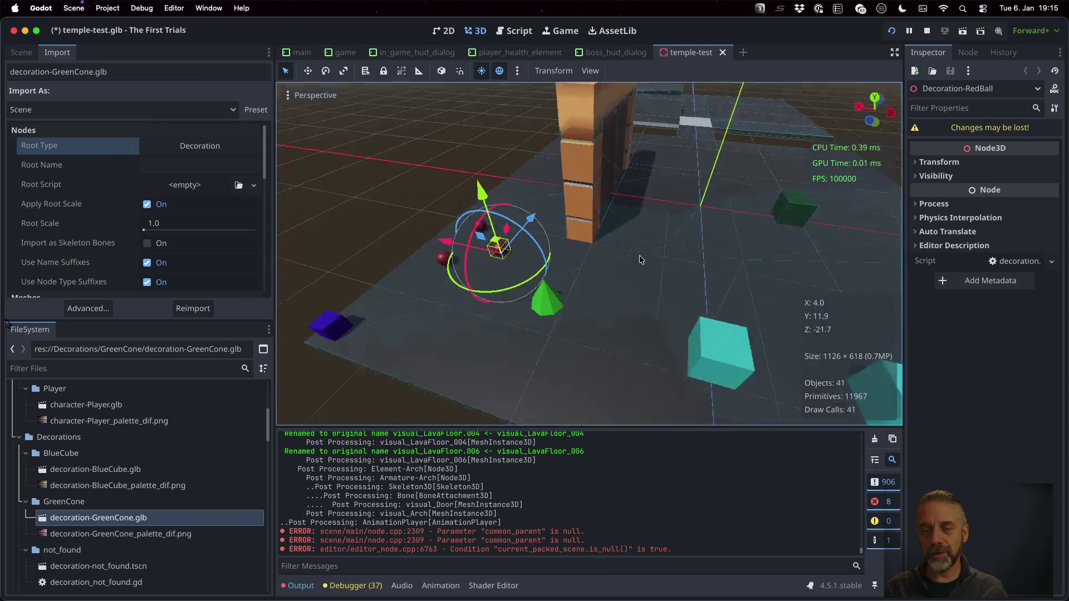
{"action": "scroll", "coordinate": [554, 300], "scroll_direction": "up", "scroll_amount": 3}
{"action": "scroll", "coordinate": [553, 299], "scroll_direction": "up", "scroll_amount": 5}
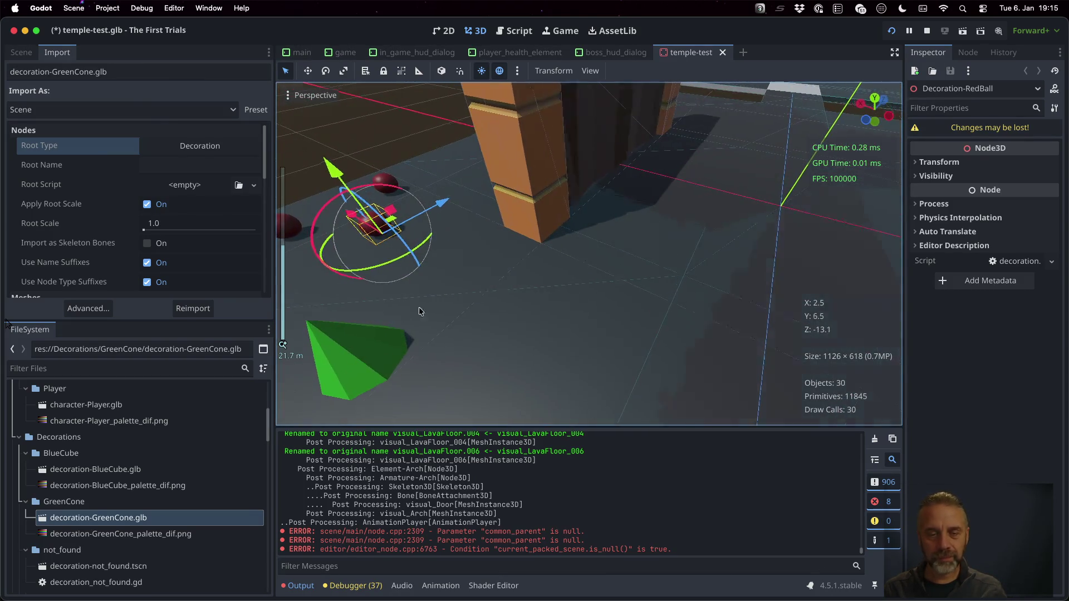
{"action": "scroll", "coordinate": [418, 307], "scroll_direction": "down", "scroll_amount": 5}
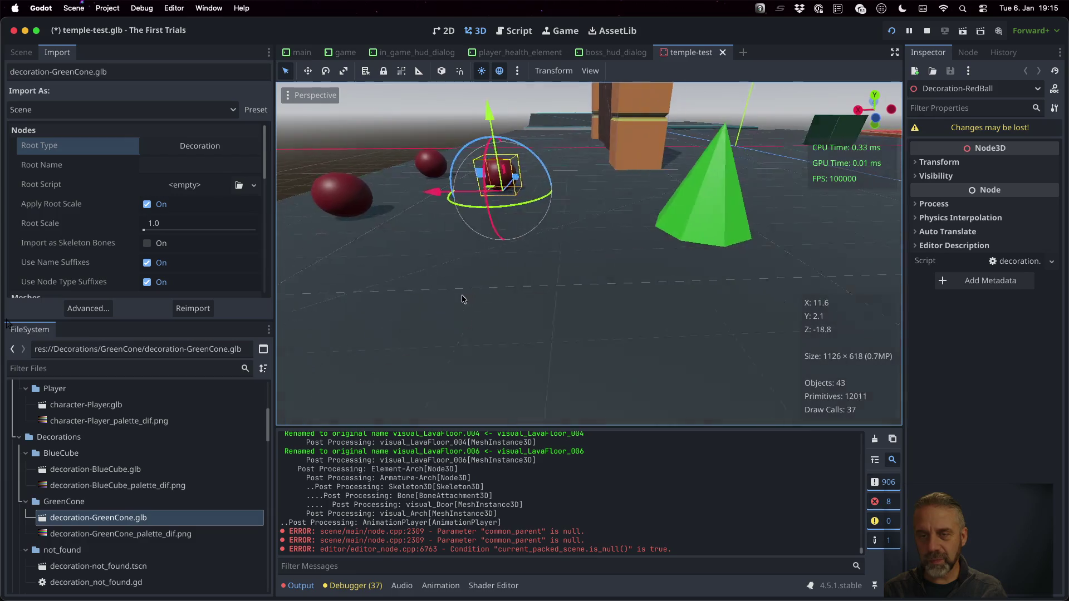
{"action": "scroll", "coordinate": [462, 299], "scroll_direction": "down", "scroll_amount": 3}
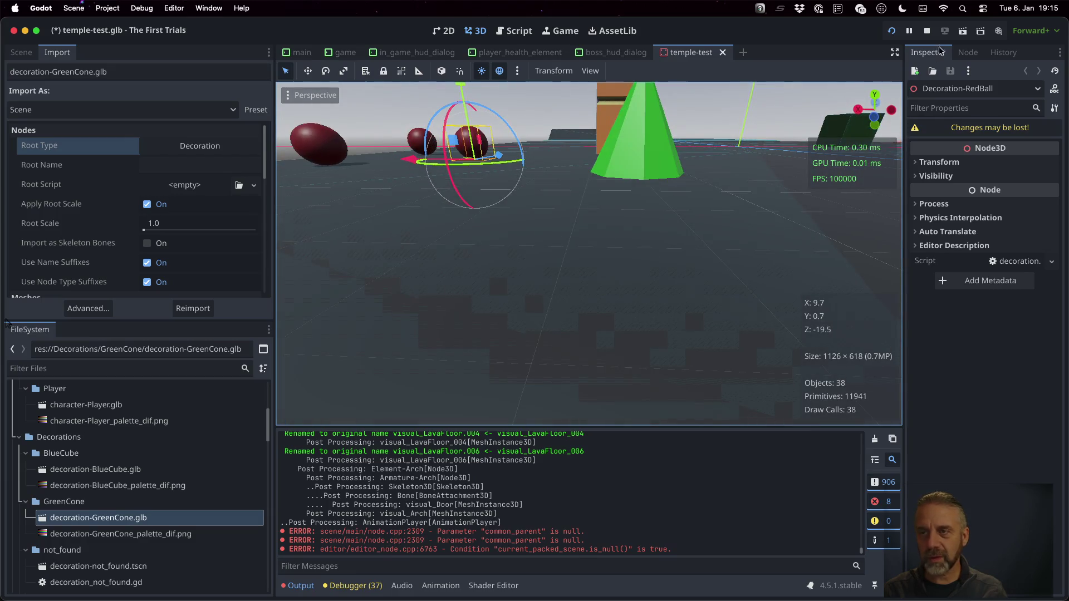
- Play-test the temple-test scene to see the green cones, then stop the game
{"action": "left_click", "coordinate": [927, 31]}
{"action": "left_click", "coordinate": [893, 31]}
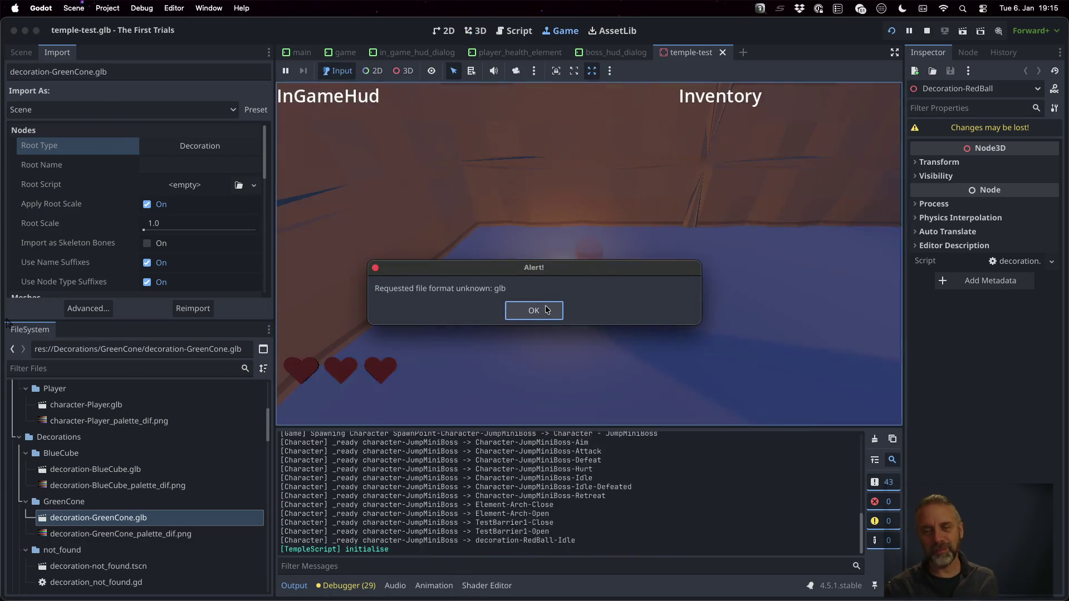
{"action": "left_click", "coordinate": [543, 309]}
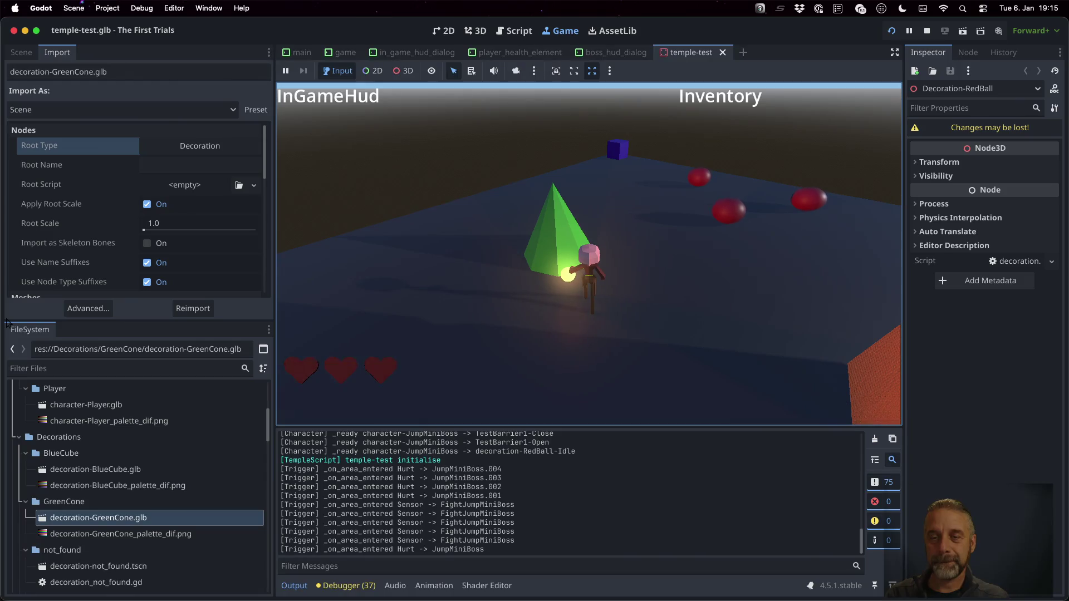
{"action": "left_click", "coordinate": [929, 31]}
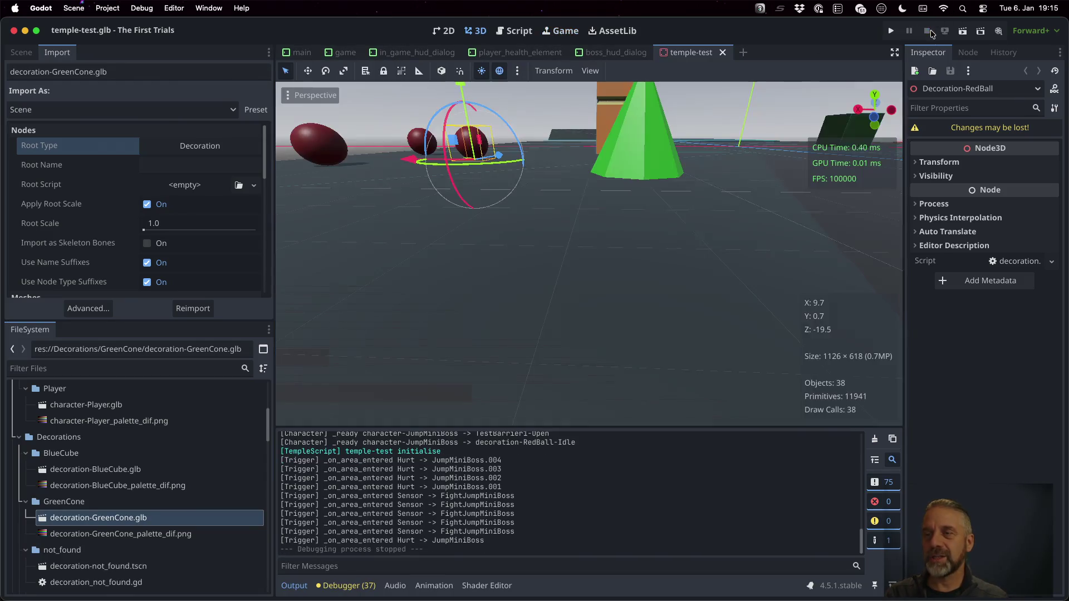
{"action": "key", "text": "ctrl+Right"}
{"action": "key", "text": "ctrl+Right"}
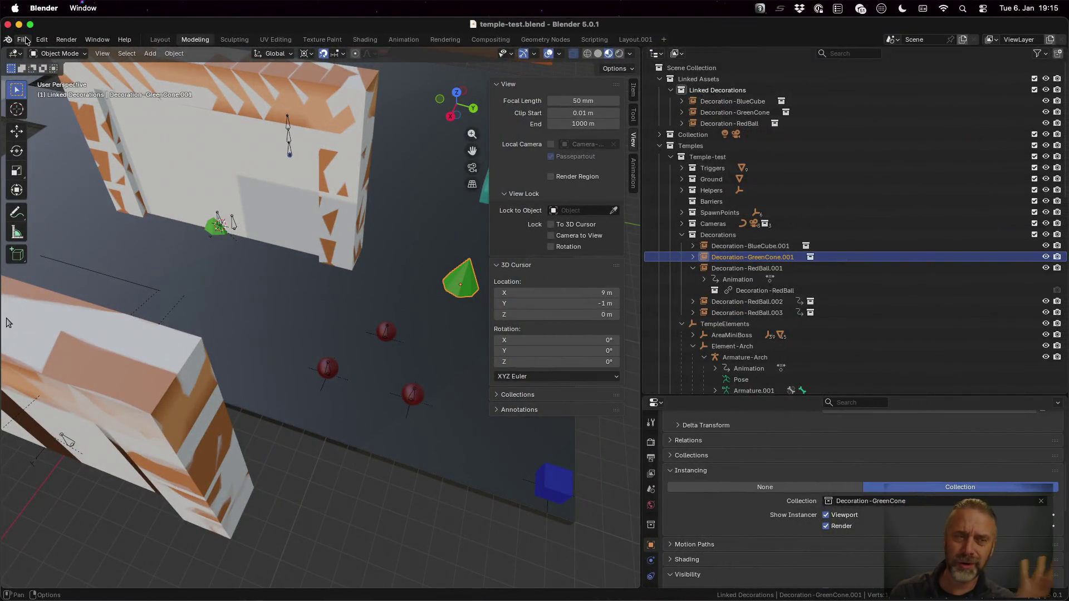
- Reopen decoration-RedBall.blend from recent files and switch to the Modeling workspace
{"action": "left_click", "coordinate": [23, 40]}
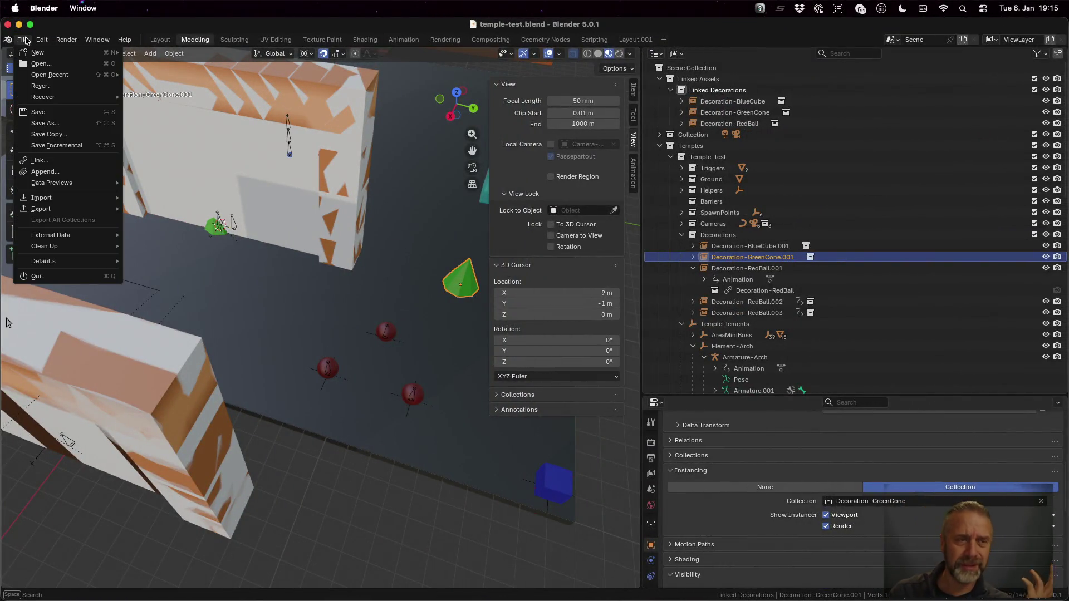
{"action": "mouse_move", "coordinate": [74, 83]}
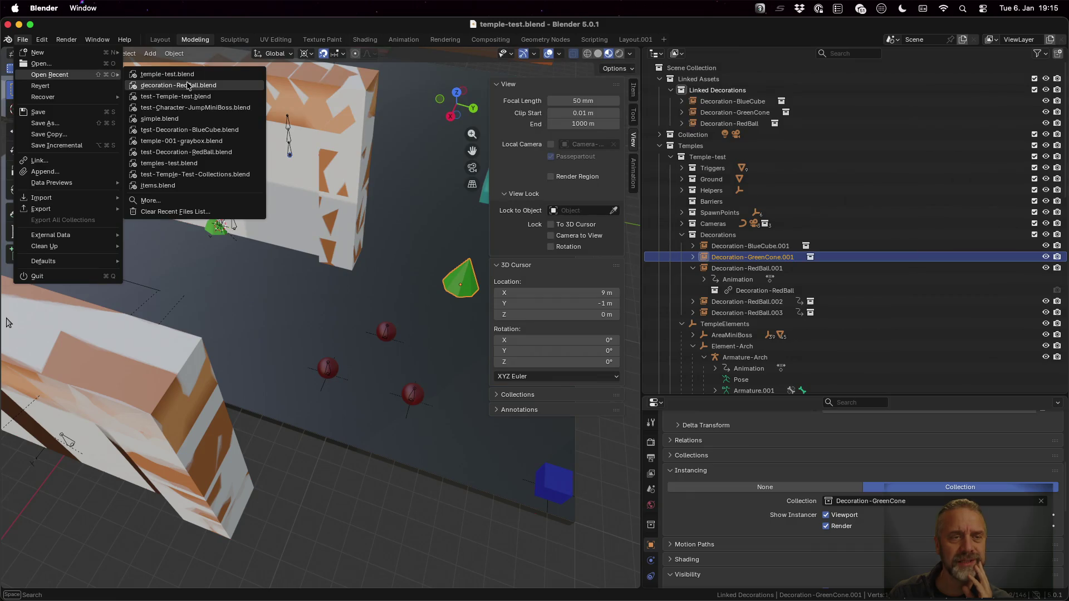
{"action": "left_click", "coordinate": [162, 84]}
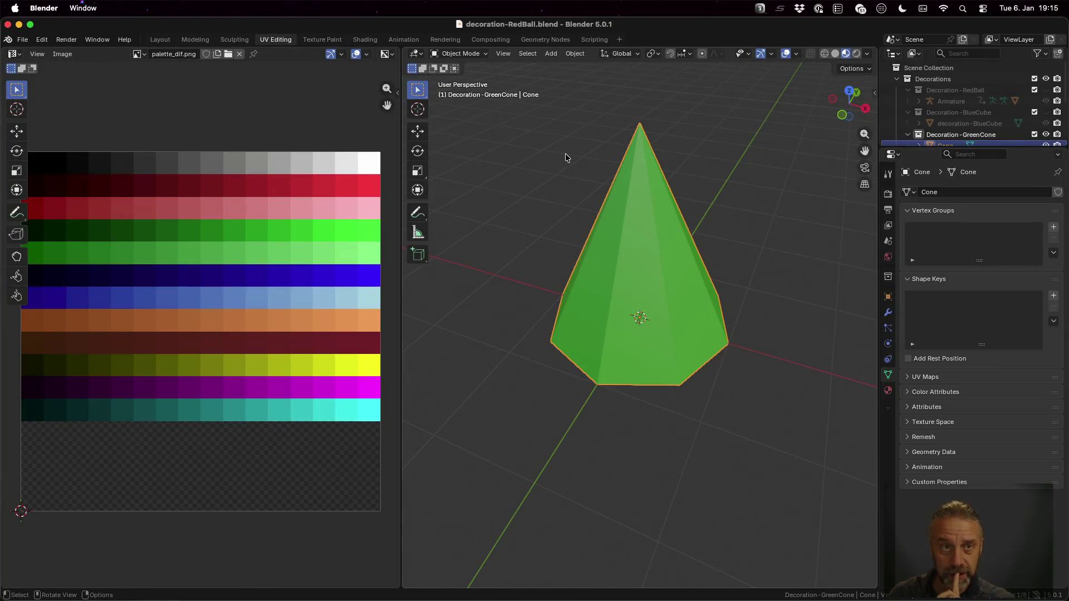
{"action": "left_click", "coordinate": [207, 39]}
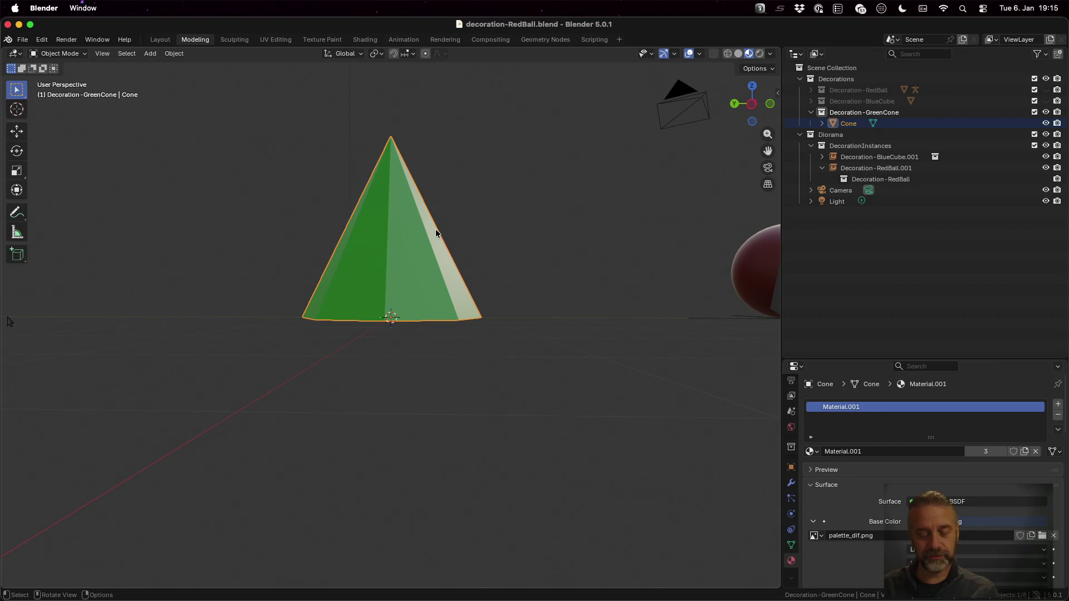
- Add a Single Bone armature to the scene
{"action": "key", "text": "shift+a"}
{"action": "mouse_move", "coordinate": [435, 231]}
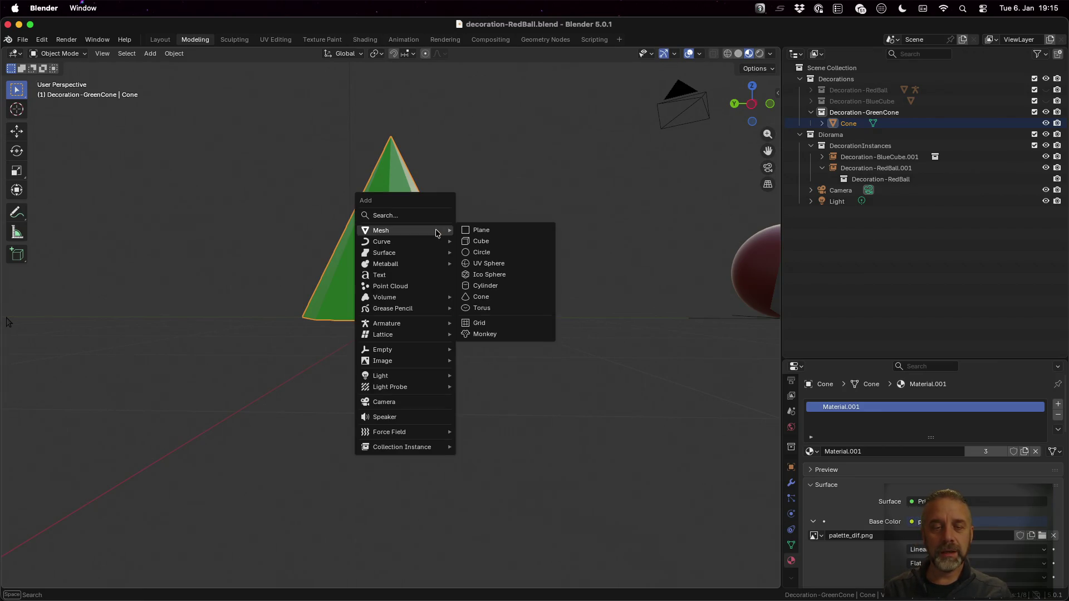
{"action": "mouse_move", "coordinate": [402, 325]}
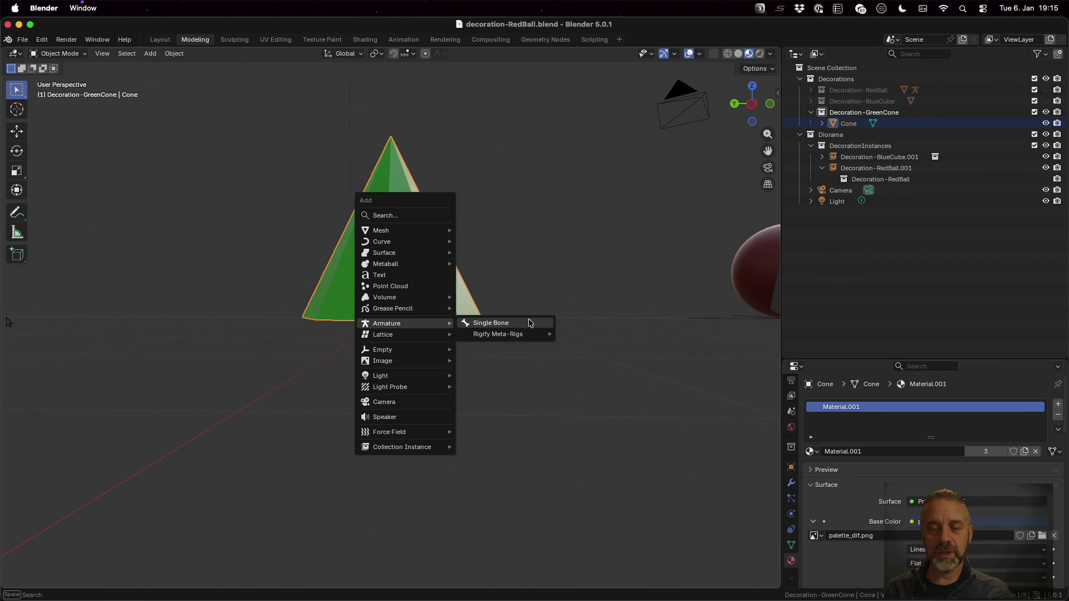
{"action": "left_click", "coordinate": [530, 323]}
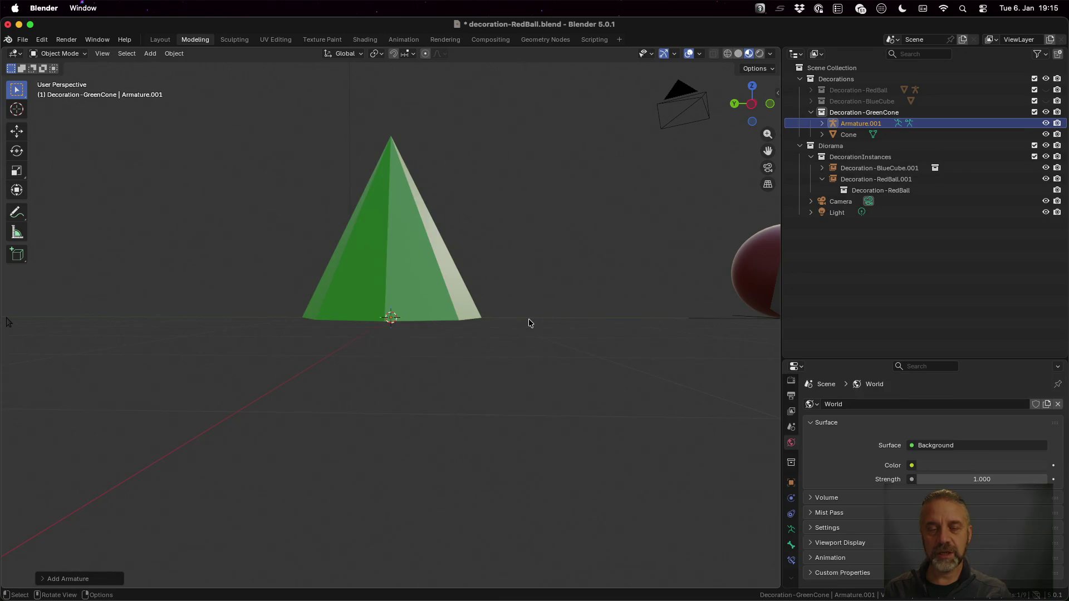
- Rename the new armature to Armature-GreenCone
{"action": "double_click", "coordinate": [863, 125]}
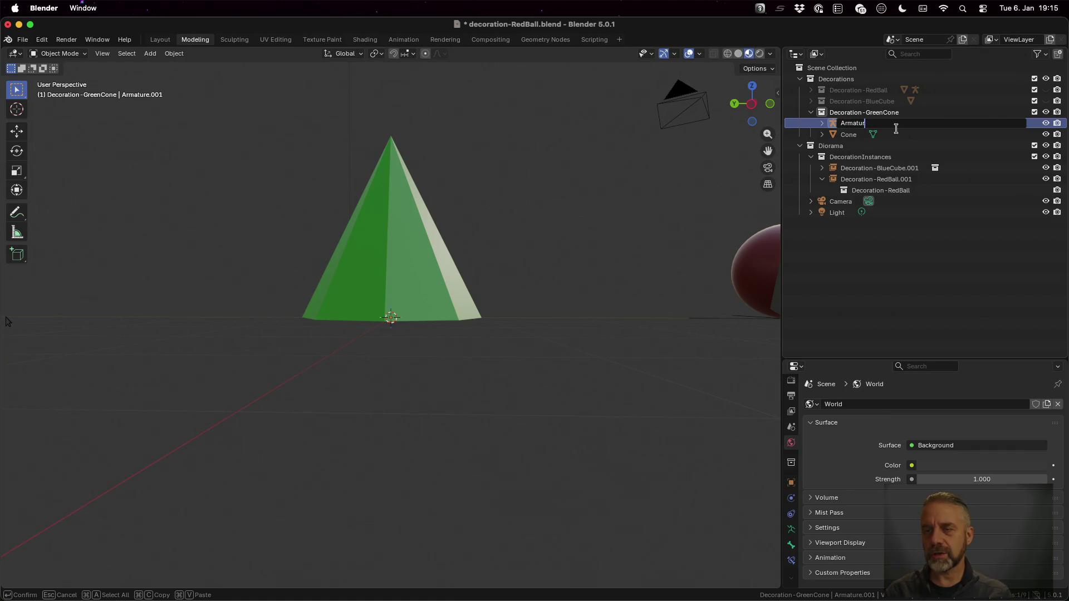
{"action": "type", "text": "e-GreenCone"}
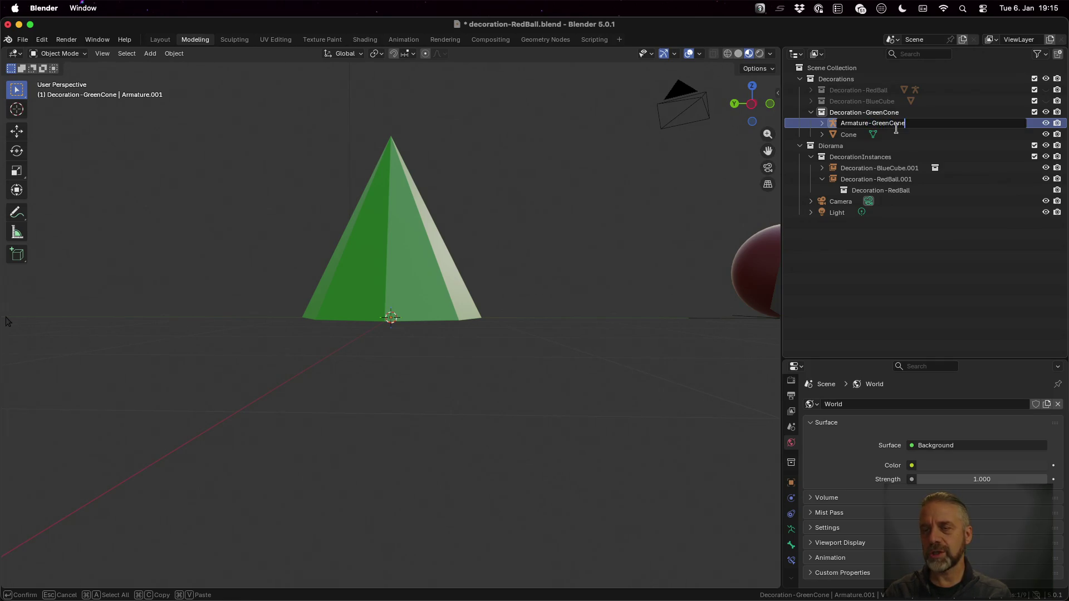
{"action": "key", "text": "Return"}
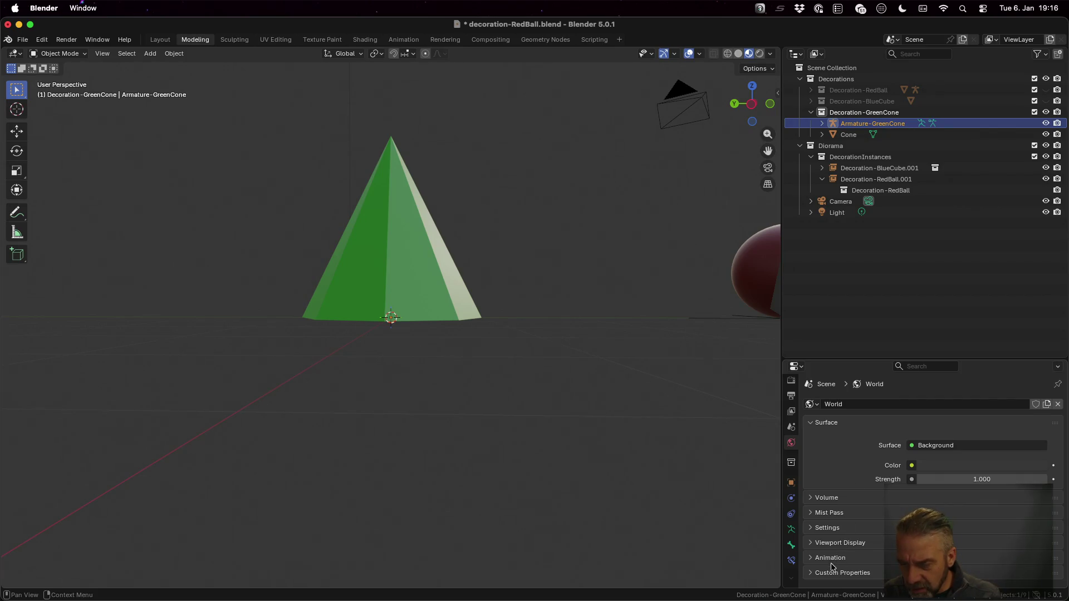
{"action": "left_click", "coordinate": [817, 545]}
- Enable In Front in the armature's Viewport Display settings
{"action": "scroll", "coordinate": [870, 519], "scroll_direction": "down", "scroll_amount": 1}
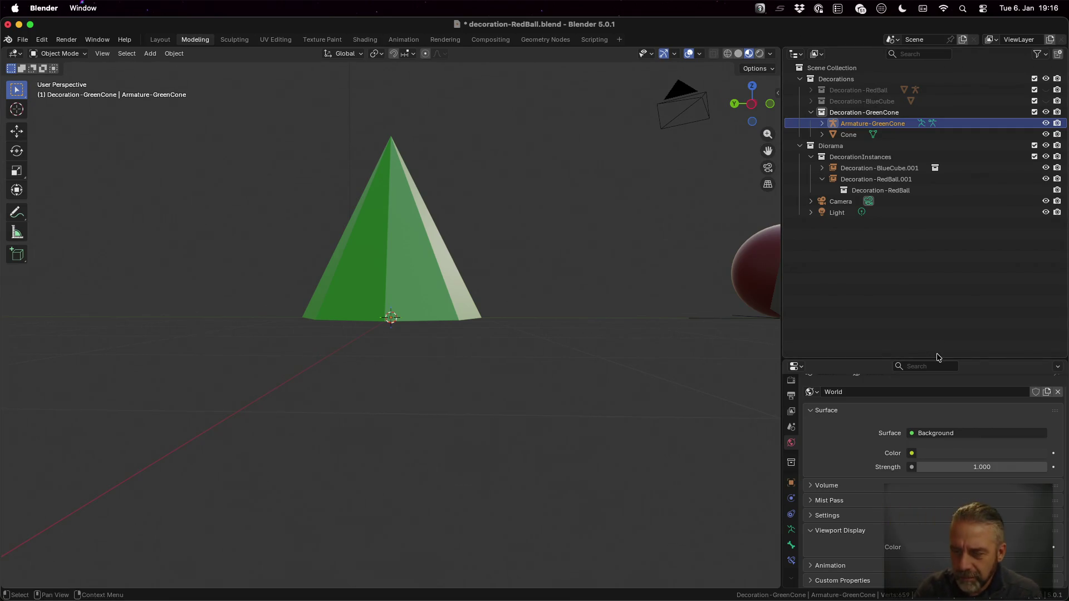
{"action": "left_click", "coordinate": [791, 488]}
{"action": "scroll", "coordinate": [829, 492], "scroll_direction": "down", "scroll_amount": 5}
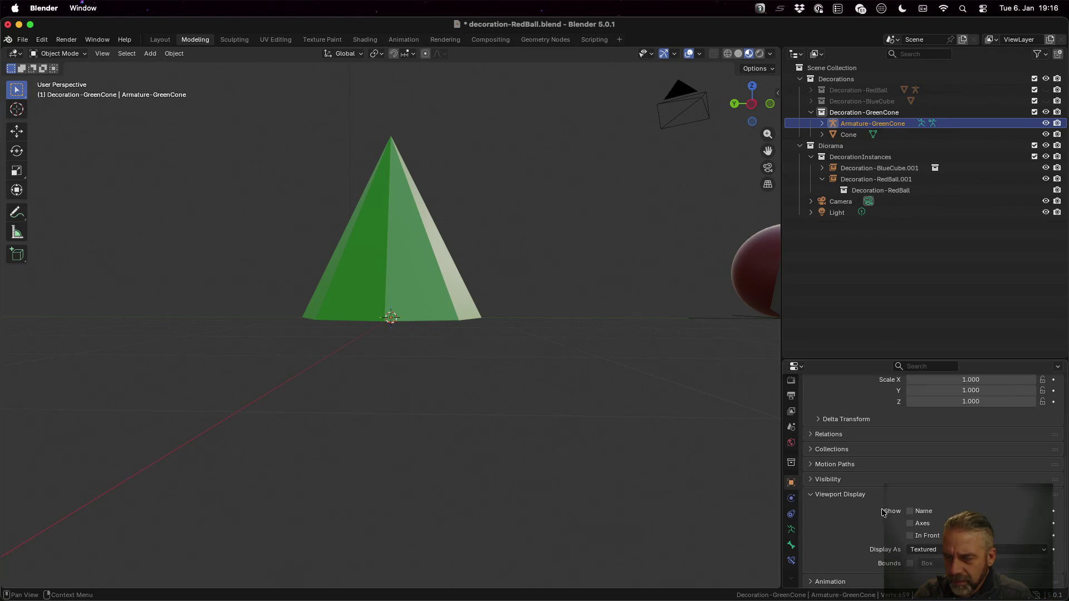
{"action": "left_click", "coordinate": [911, 536]}
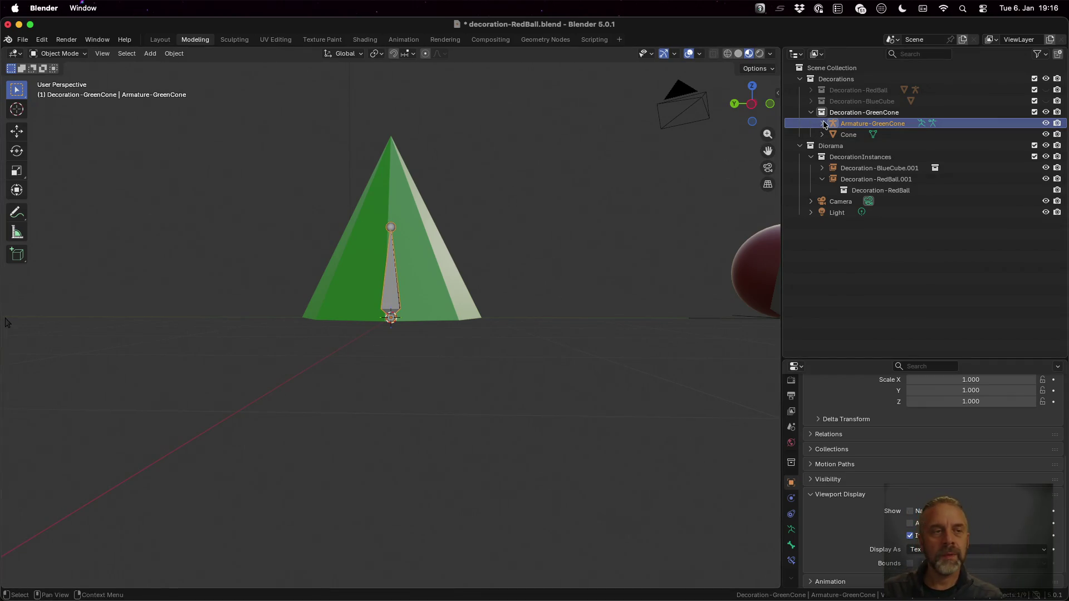
- In Edit Mode, lower the bone tip by 0.5 and extrude two 0.5 bones upward along Z
{"action": "key", "text": "Tab"}
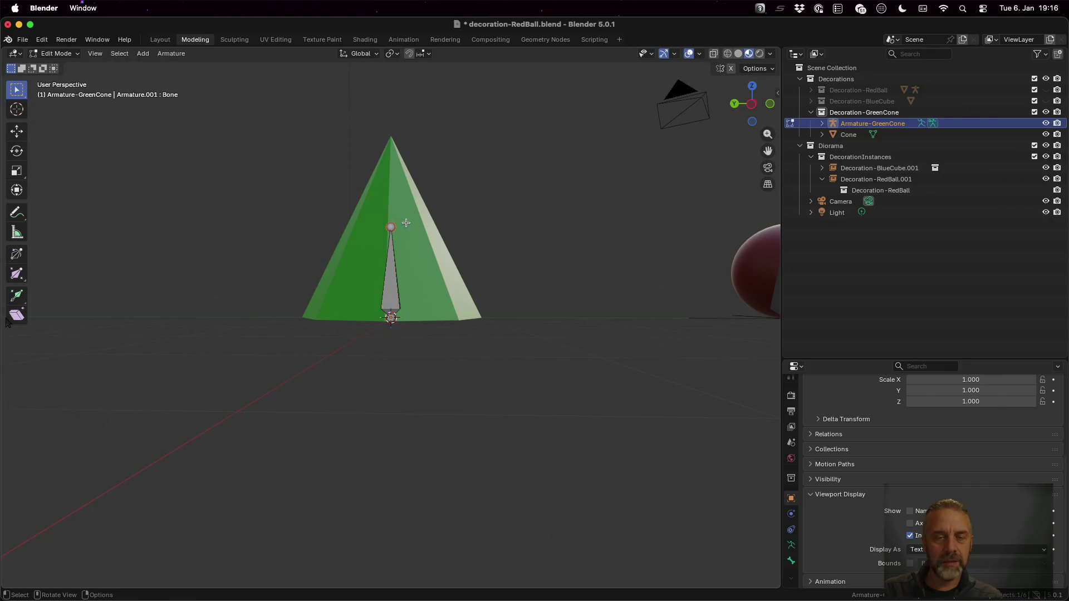
{"action": "key", "text": "g"}
{"action": "type", "text": "z"}
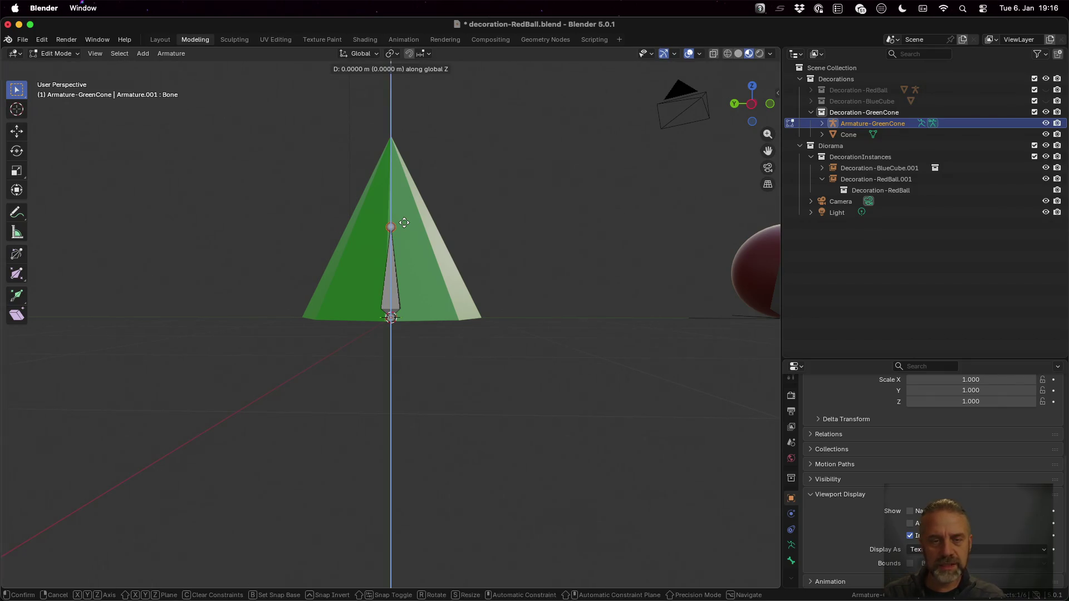
{"action": "type", "text": "-0.5"}
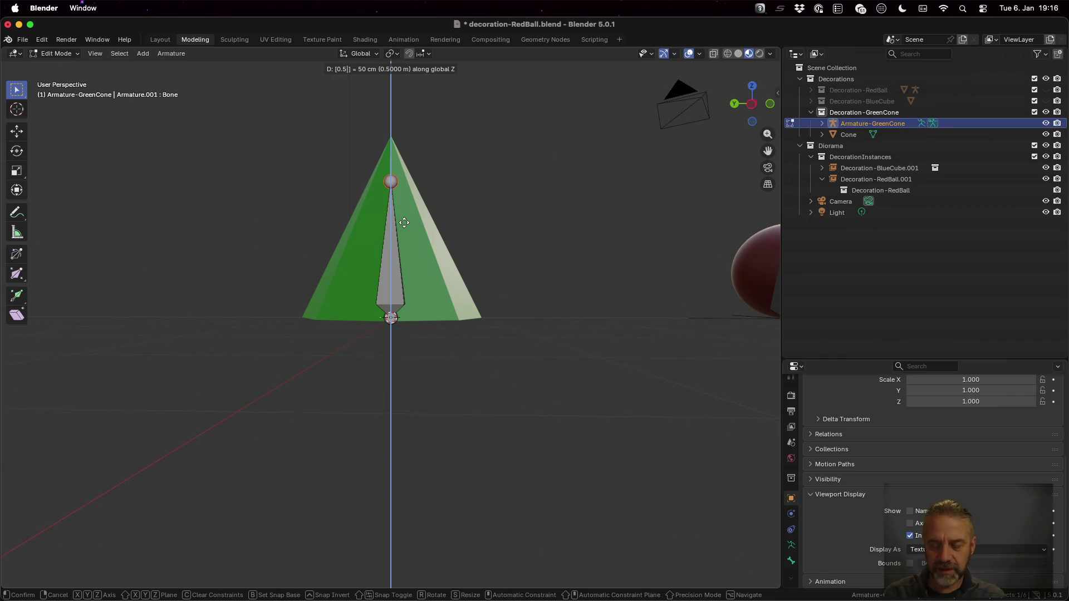
{"action": "key", "text": "Return"}
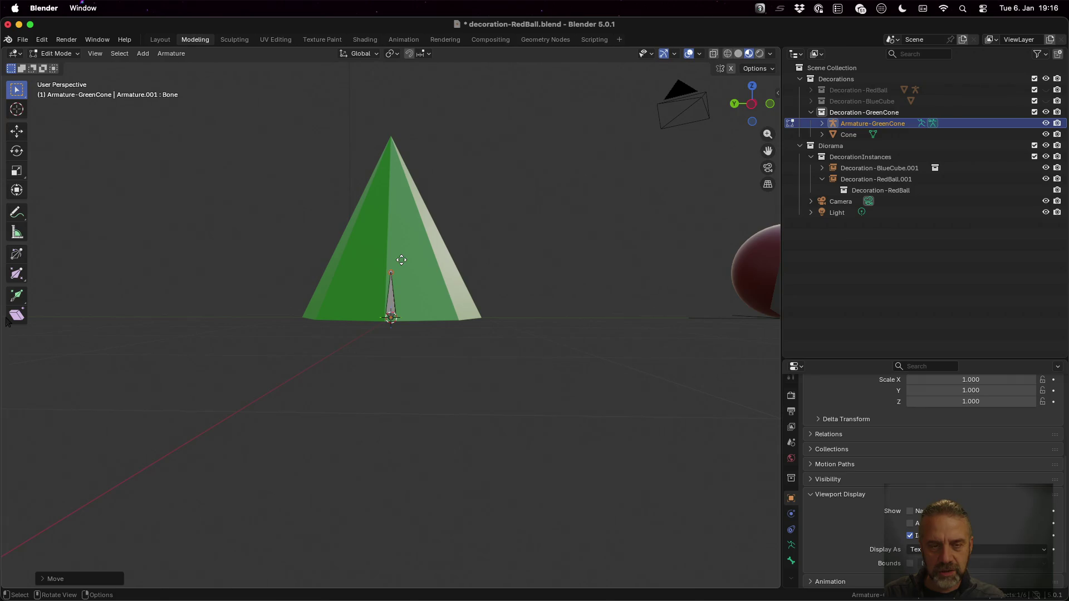
{"action": "type", "text": "ez"}
{"action": "type", "text": "0.5"}
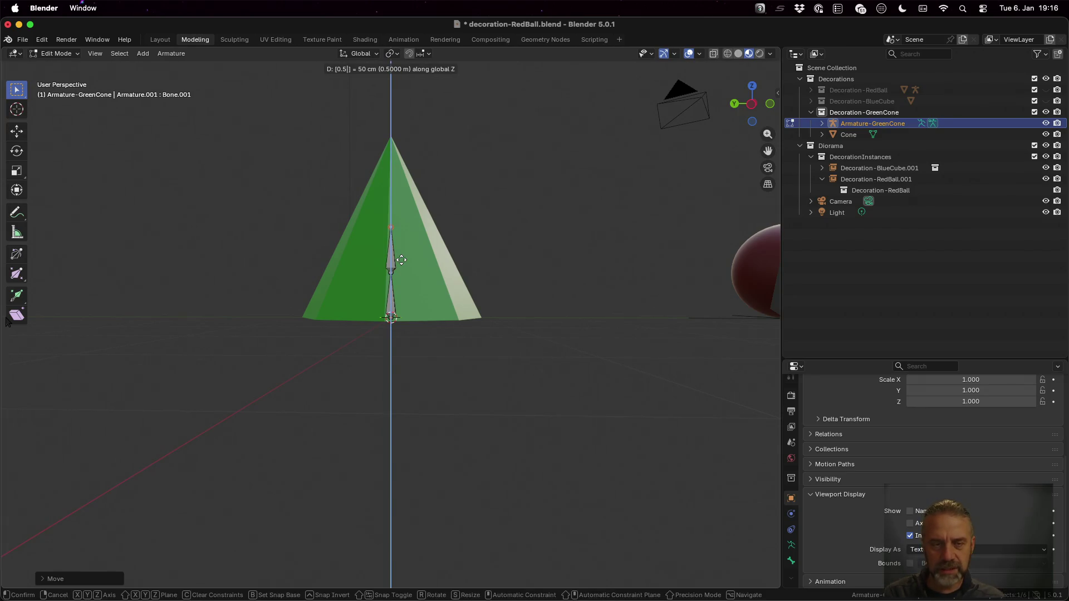
{"action": "key", "text": "Return"}
{"action": "type", "text": "e"}
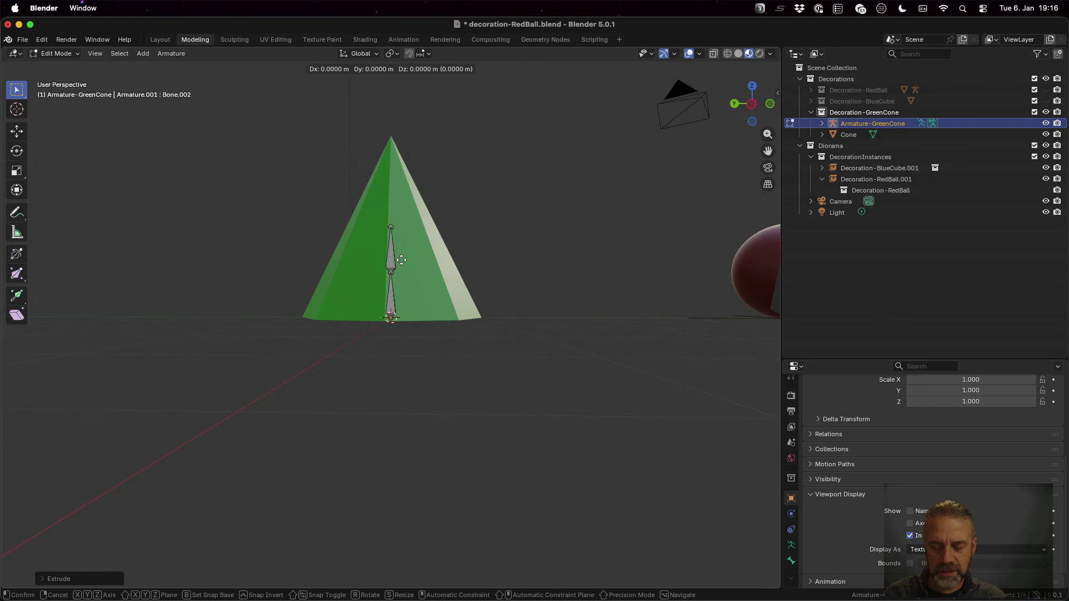
{"action": "type", "text": "z0.5"}
{"action": "key", "text": "Return"}
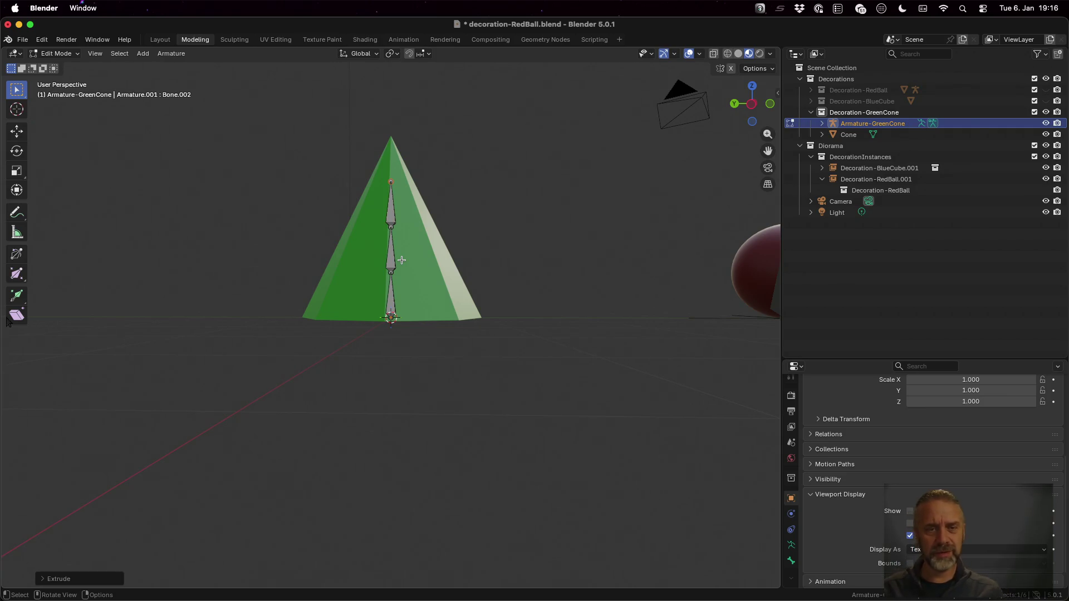
{"action": "key", "text": "Tab"}
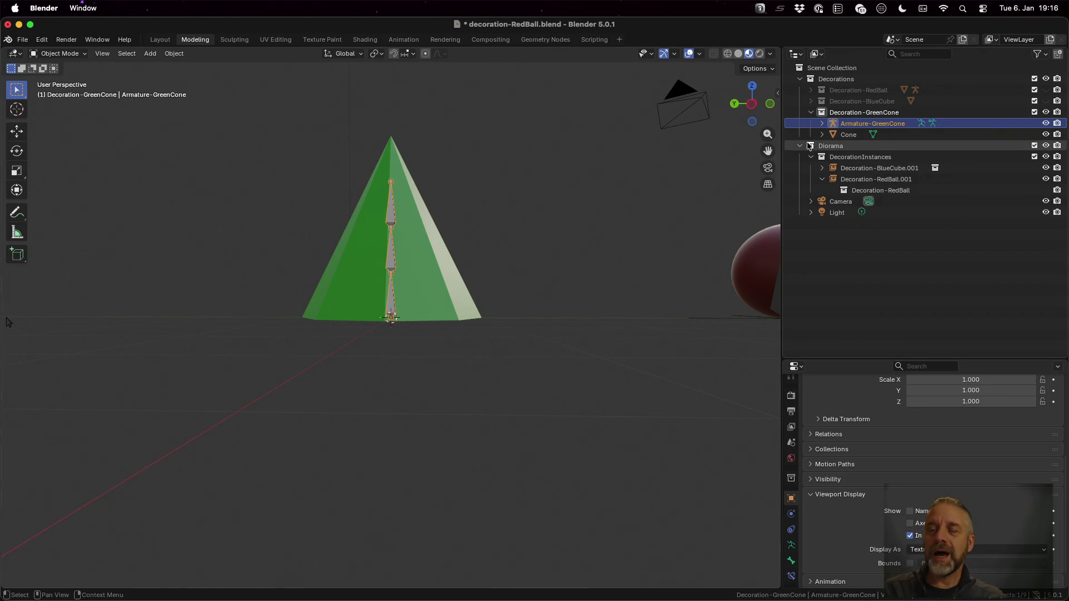
- Rename the Cone object and its mesh data to GreenCone in the Outliner
{"action": "left_click", "coordinate": [845, 135]}
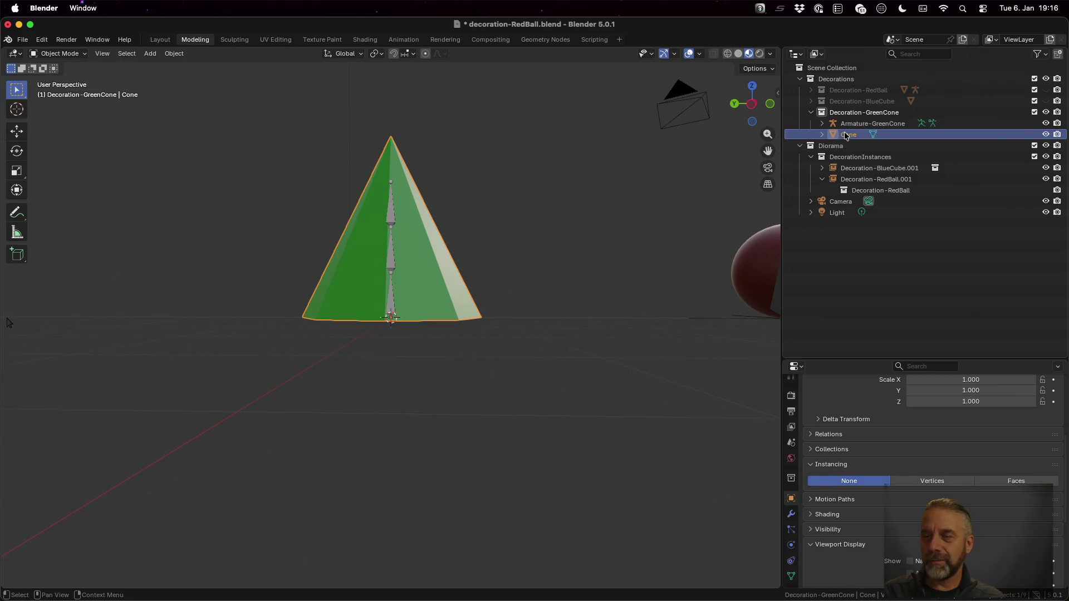
{"action": "double_click", "coordinate": [845, 135]}
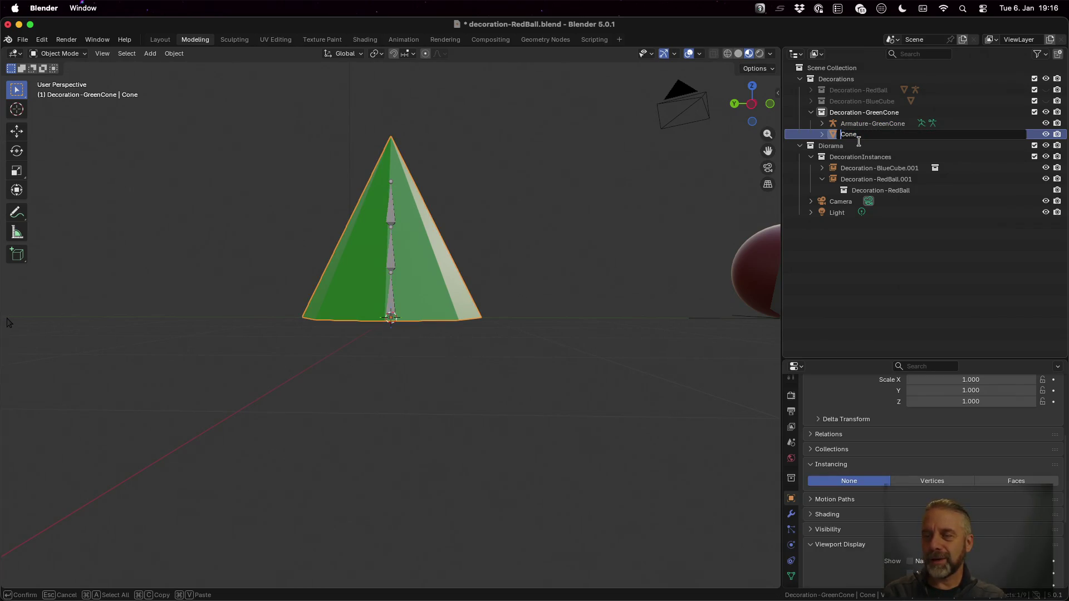
{"action": "type", "text": "Green"}
{"action": "key", "text": "Return"}
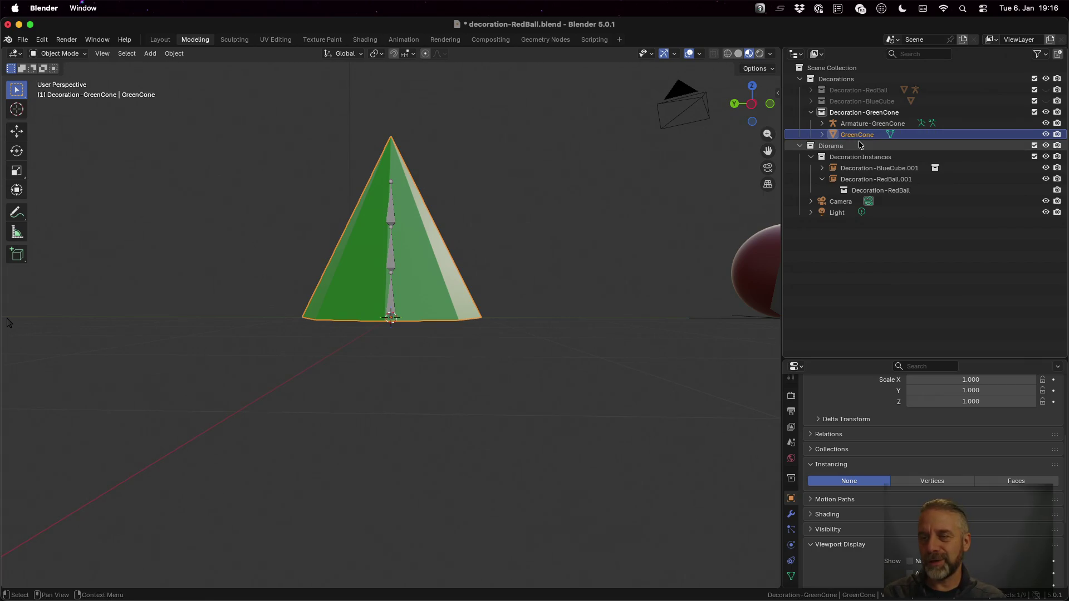
{"action": "left_click", "coordinate": [822, 135]}
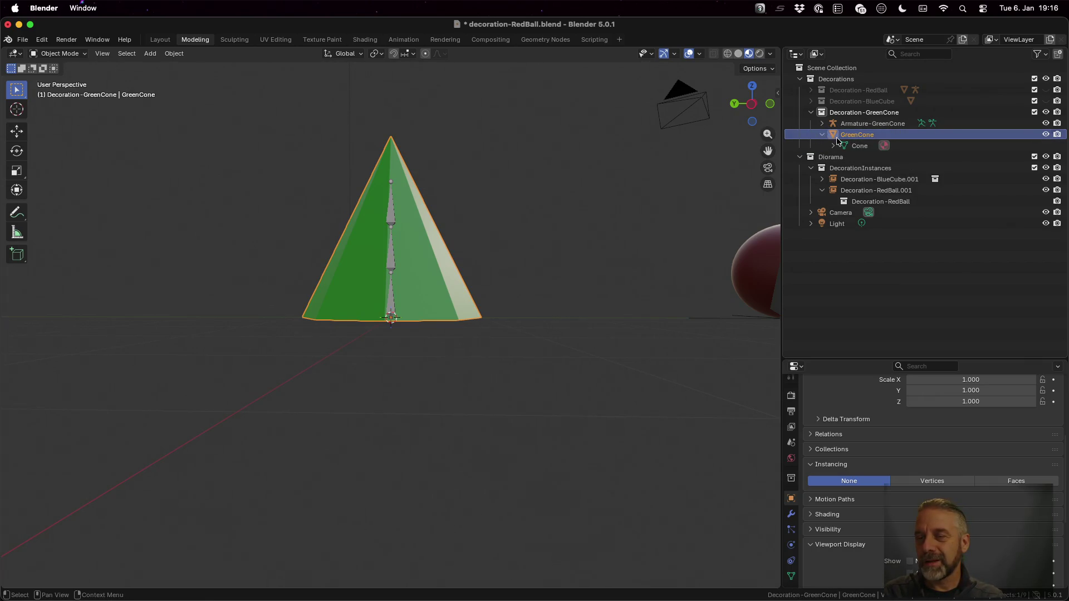
{"action": "double_click", "coordinate": [855, 146]}
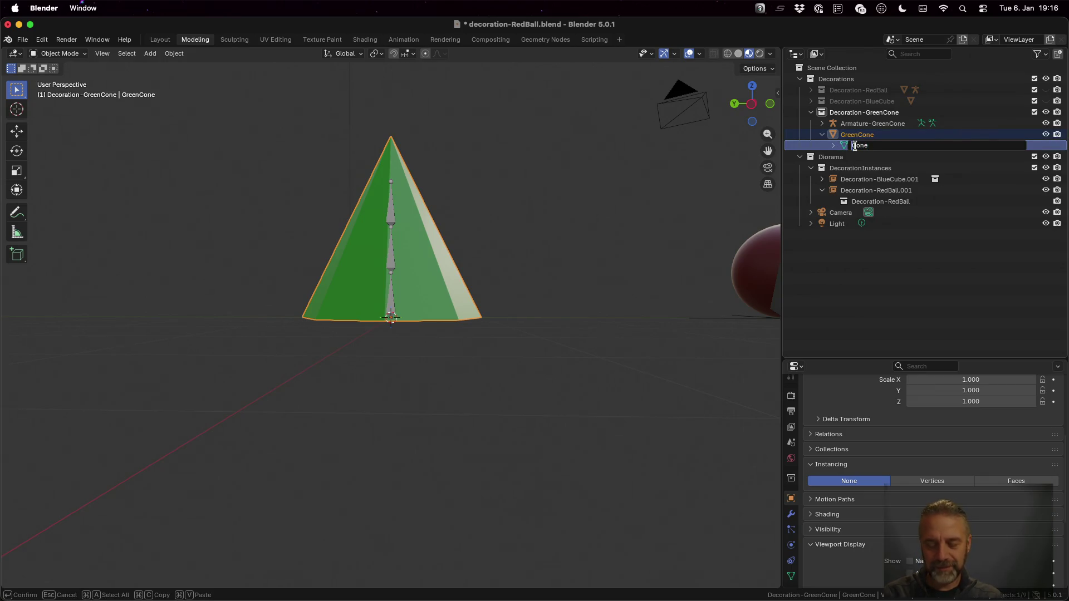
{"action": "type", "text": "Green"}
{"action": "key", "text": "Return"}
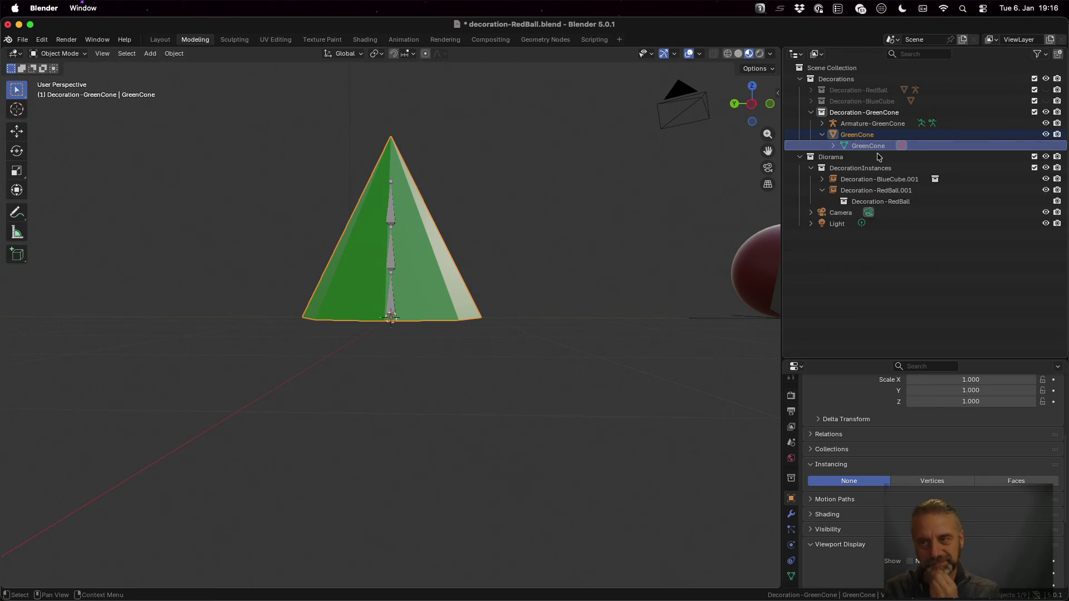
- Parent GreenCone to Armature-GreenCone With Automatic Weights and check the hierarchy
{"action": "left_click", "coordinate": [865, 125], "text": "ctrl"}
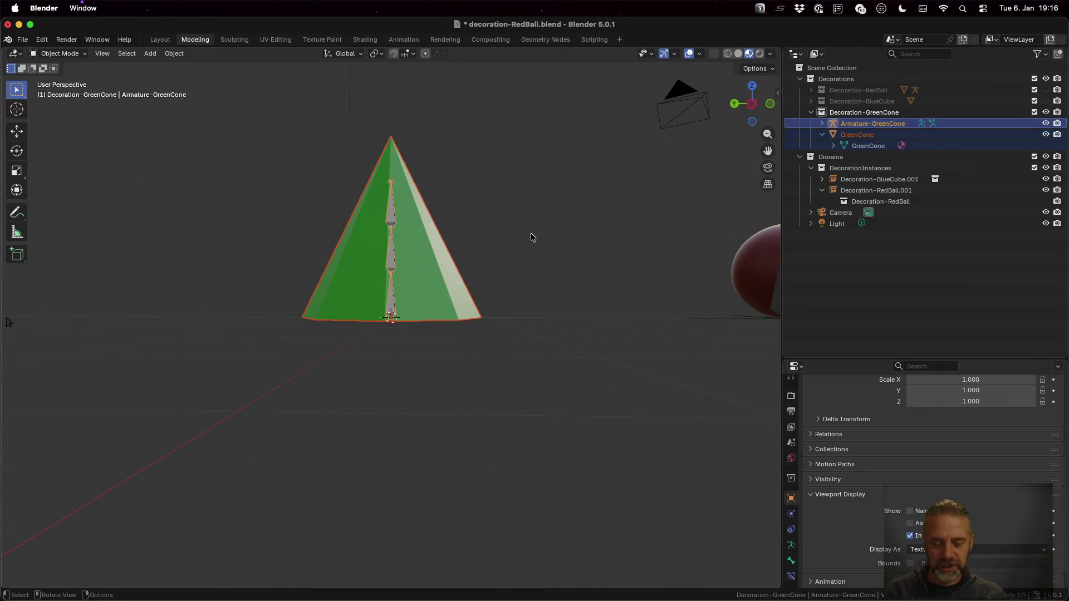
{"action": "key", "text": "super+p"}
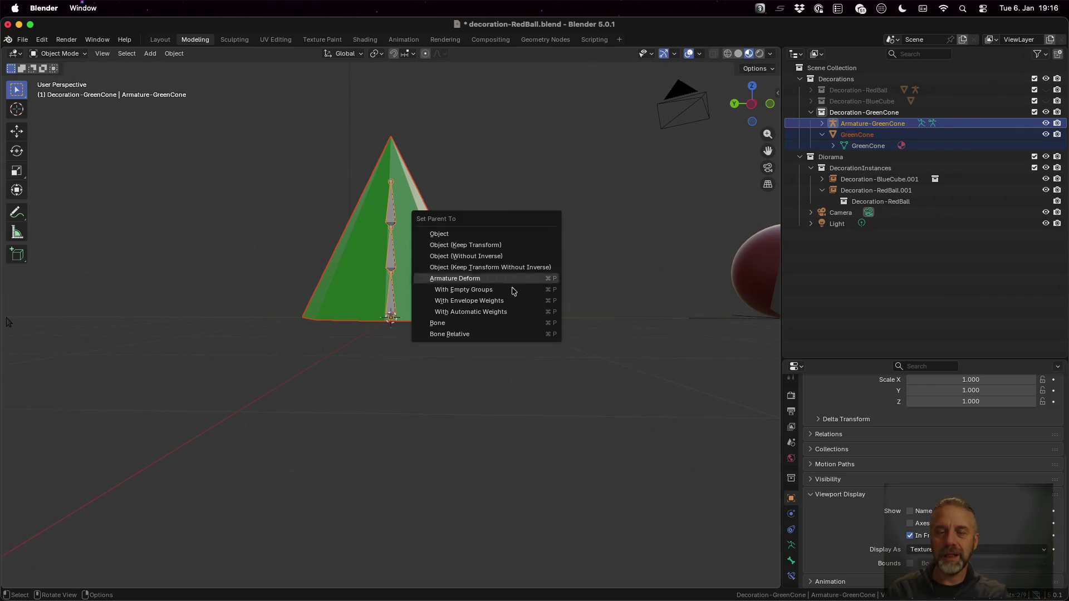
{"action": "left_click", "coordinate": [511, 312]}
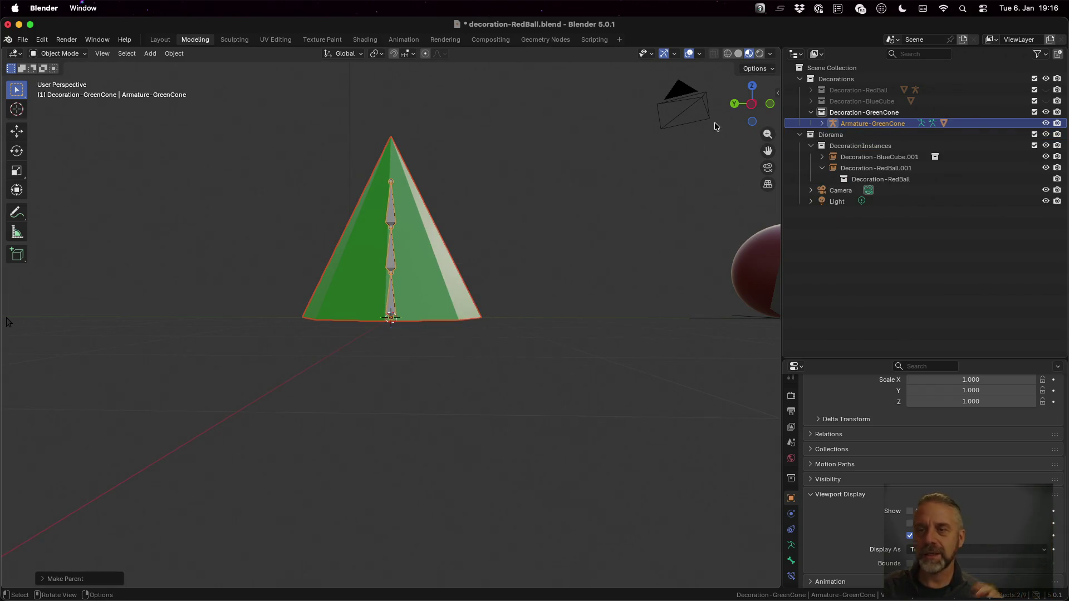
{"action": "left_click", "coordinate": [822, 123]}
{"action": "left_click", "coordinate": [70, 53]}
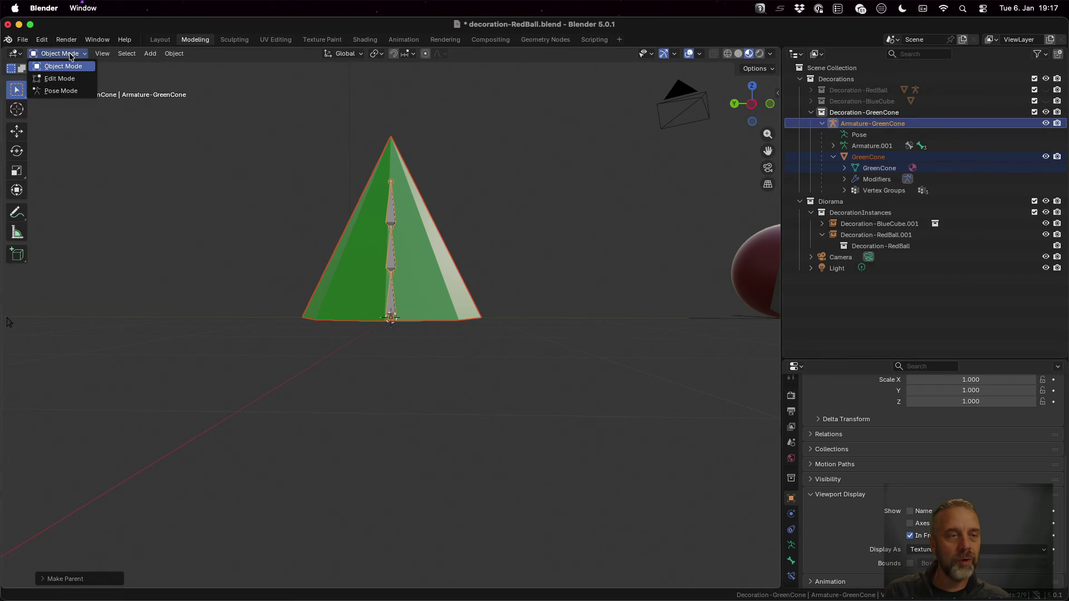
- In Pose Mode, test-rotate the top and middle bones, cancelling each so the cone stays upright
{"action": "left_click", "coordinate": [75, 89]}
{"action": "left_click", "coordinate": [392, 182]}
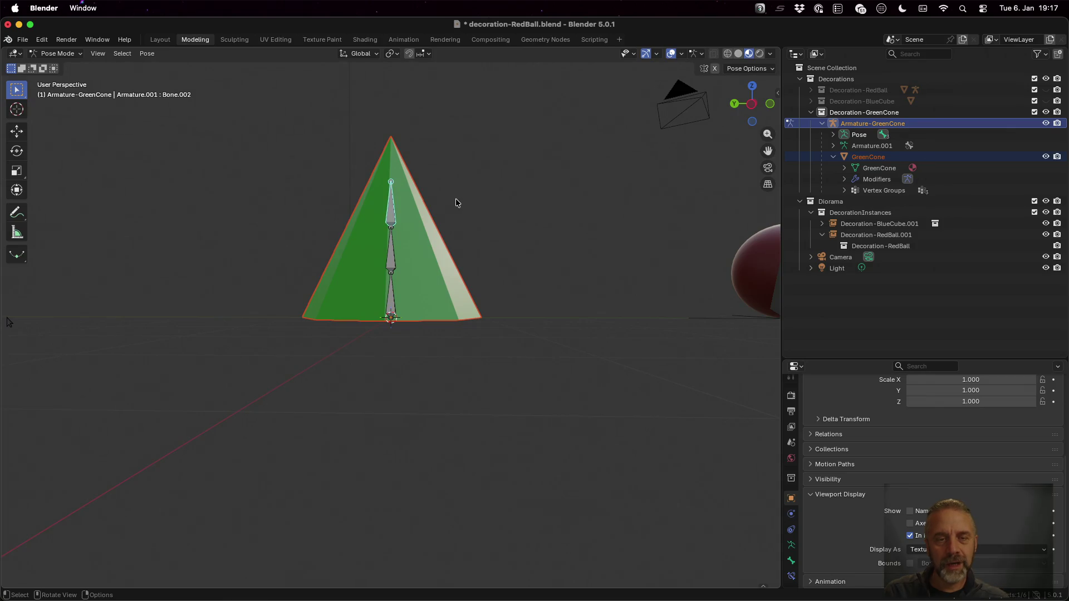
{"action": "key", "text": "r"}
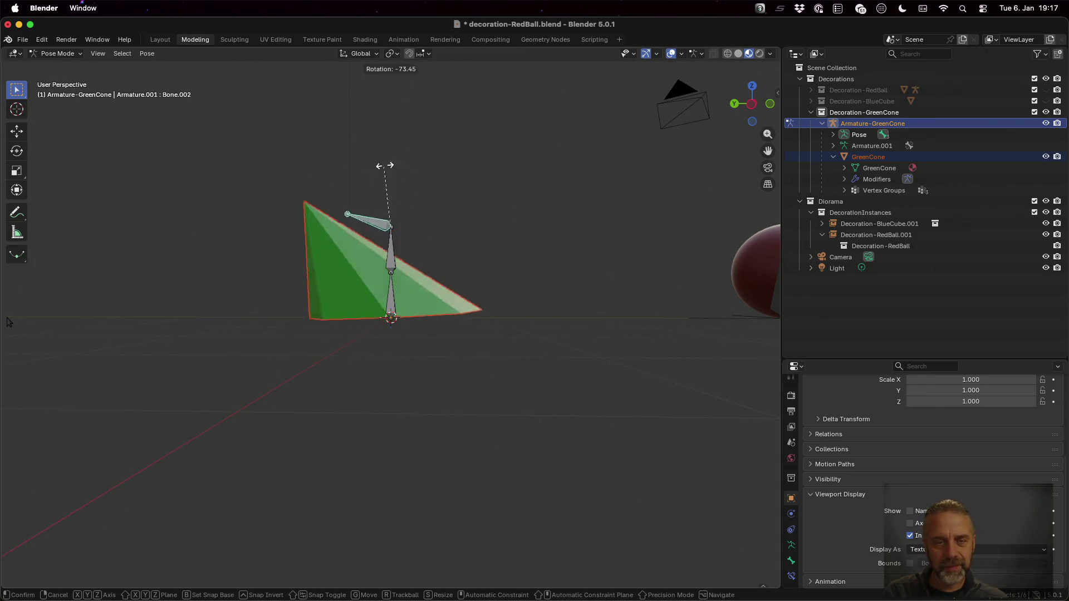
{"action": "key", "text": "Escape"}
{"action": "key", "text": "r"}
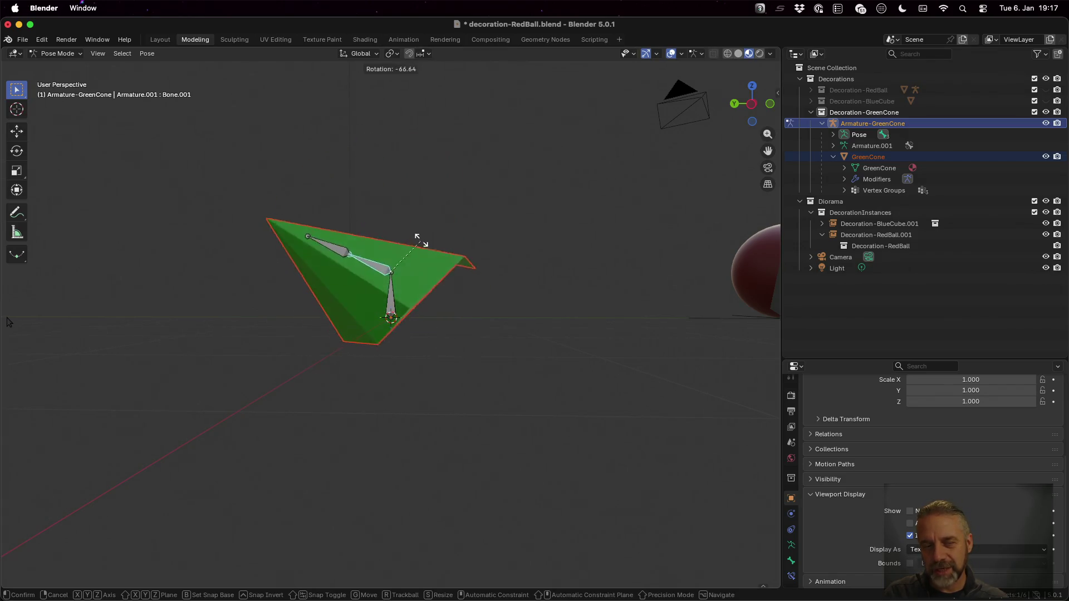
{"action": "right_click", "coordinate": [435, 269]}
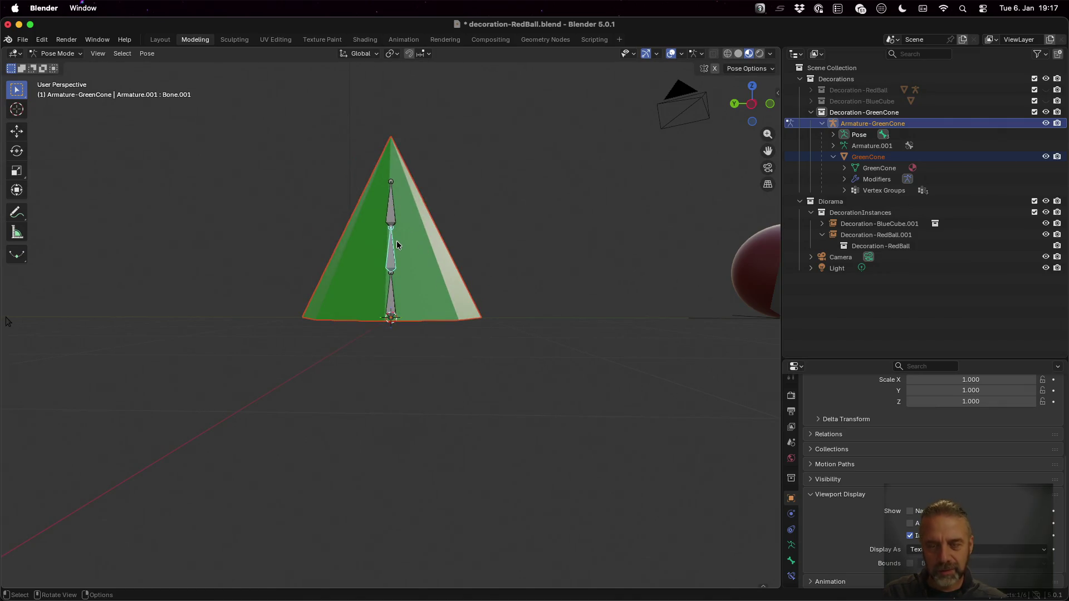
- Rotate the bone twice about the global Z axis, watching the cone turn with it
{"action": "key", "text": "r"}
{"action": "key", "text": "z"}
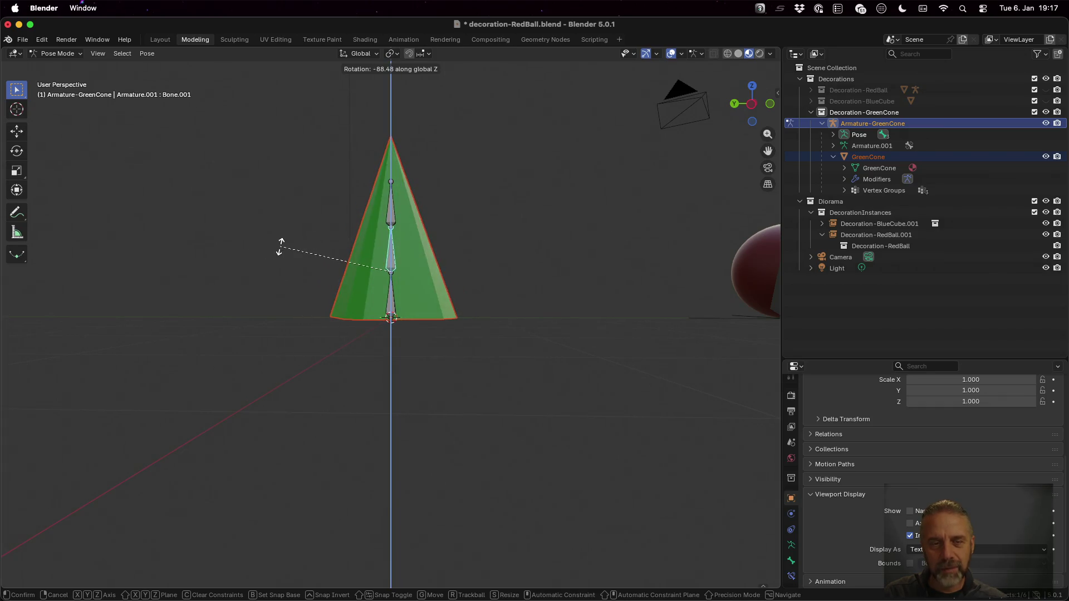
{"action": "left_click", "coordinate": [557, 234]}
{"action": "mouse_move", "coordinate": [570, 232]}
{"action": "left_mouse_down"}
{"action": "mouse_move", "coordinate": [566, 341]}
{"action": "mouse_move", "coordinate": [566, 319]}
{"action": "left_mouse_up"}
{"action": "key", "text": "r"}
{"action": "key", "text": "z"}
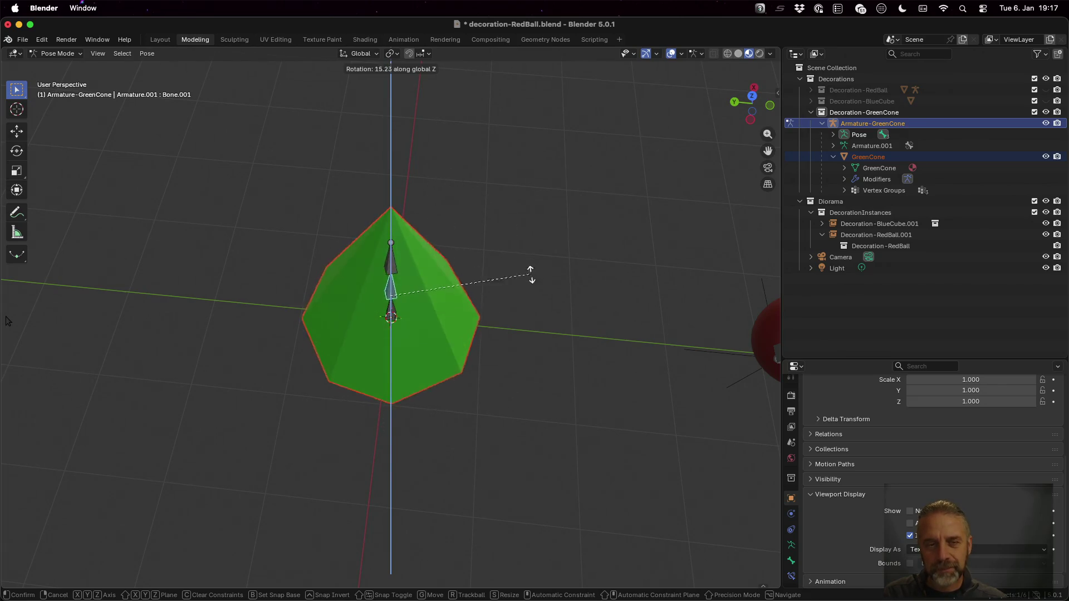
{"action": "left_click", "coordinate": [578, 306]}
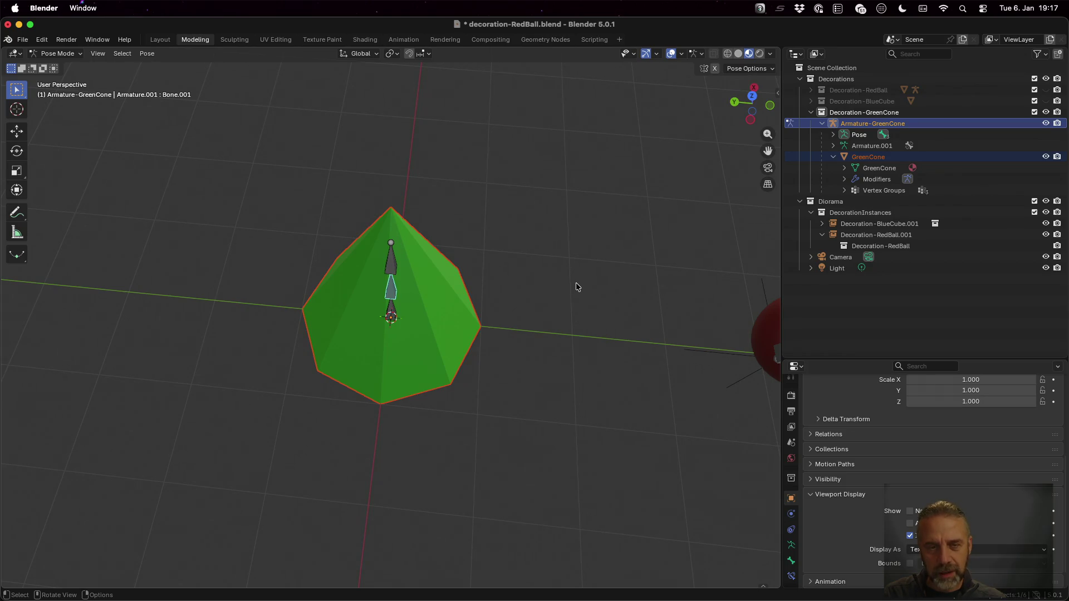
{"action": "key", "text": "Tab"}
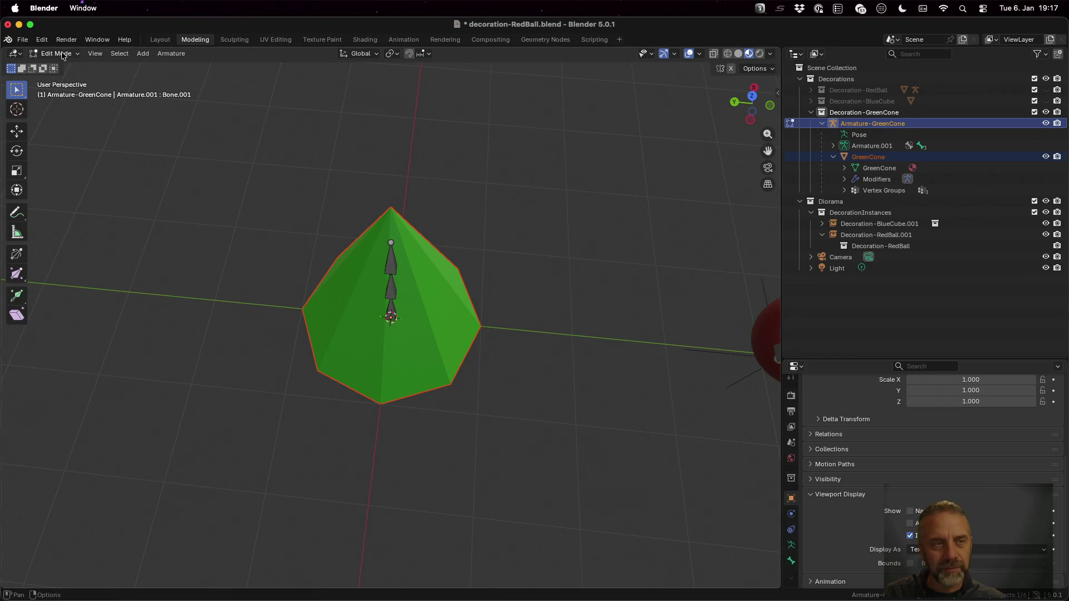
- Switch to Object Mode and clear GreenCone's parent from the armature
{"action": "left_click", "coordinate": [56, 53]}
{"action": "left_click", "coordinate": [61, 65]}
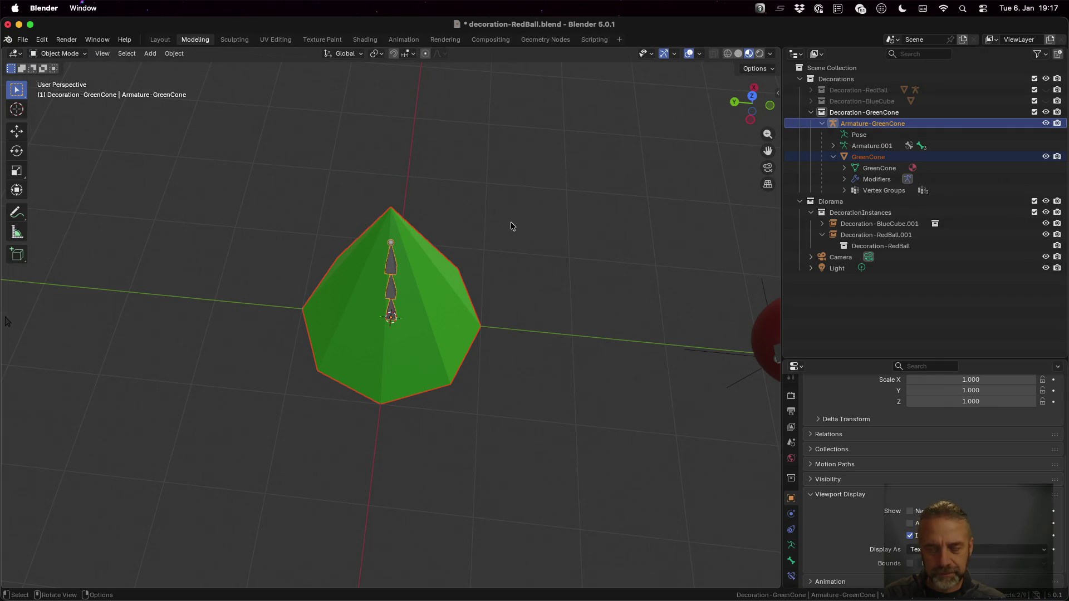
{"action": "key", "text": "alt+p"}
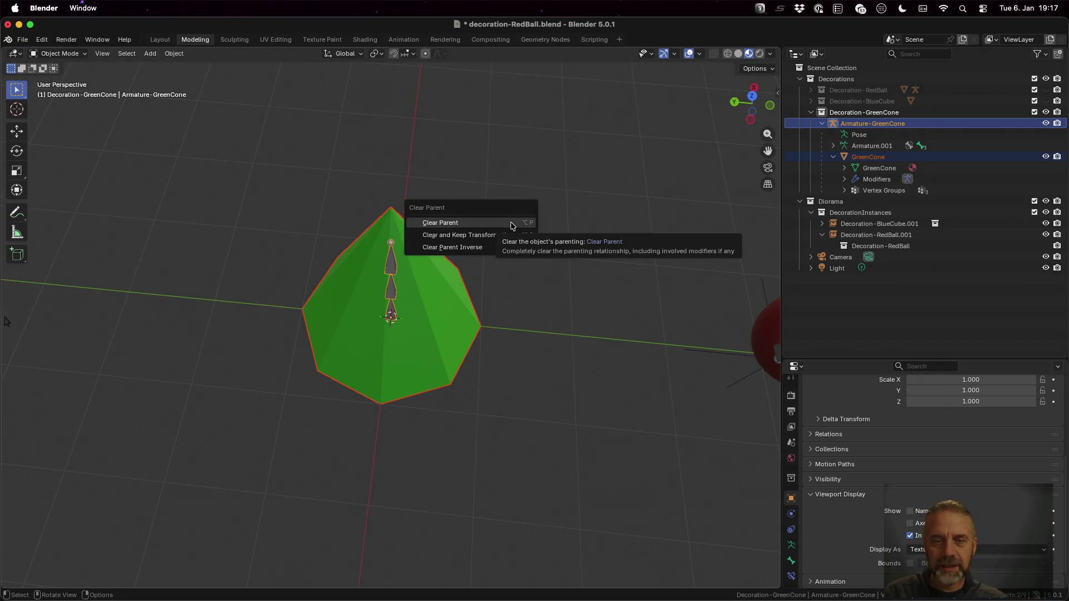
{"action": "left_click", "coordinate": [512, 223]}
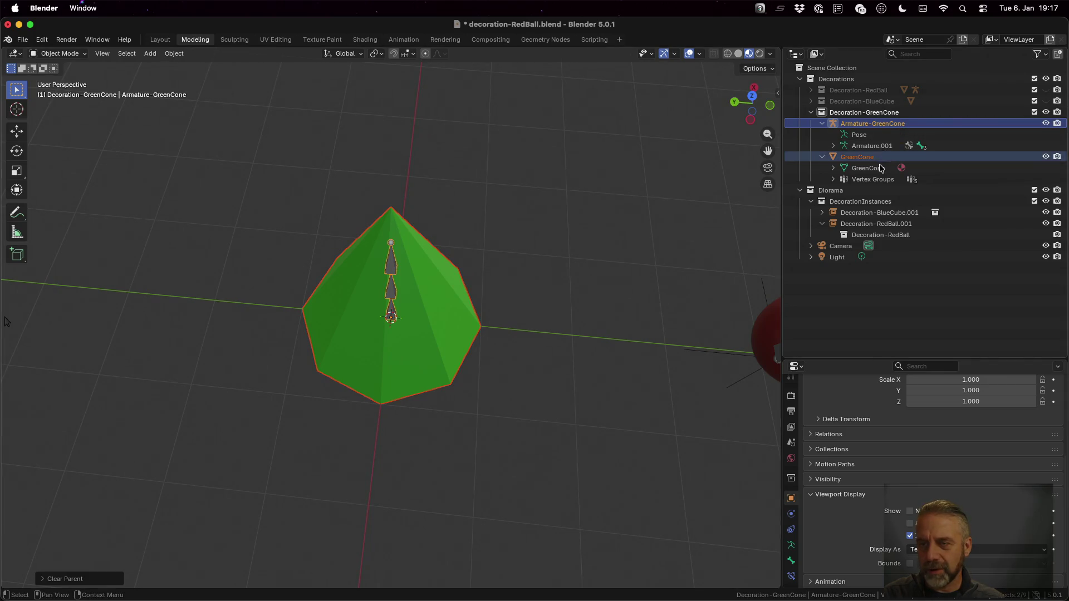
- Subdivide the GreenCone mesh in Edit Mode with 3 cuts, then return to Object Mode
{"action": "left_click", "coordinate": [860, 157]}
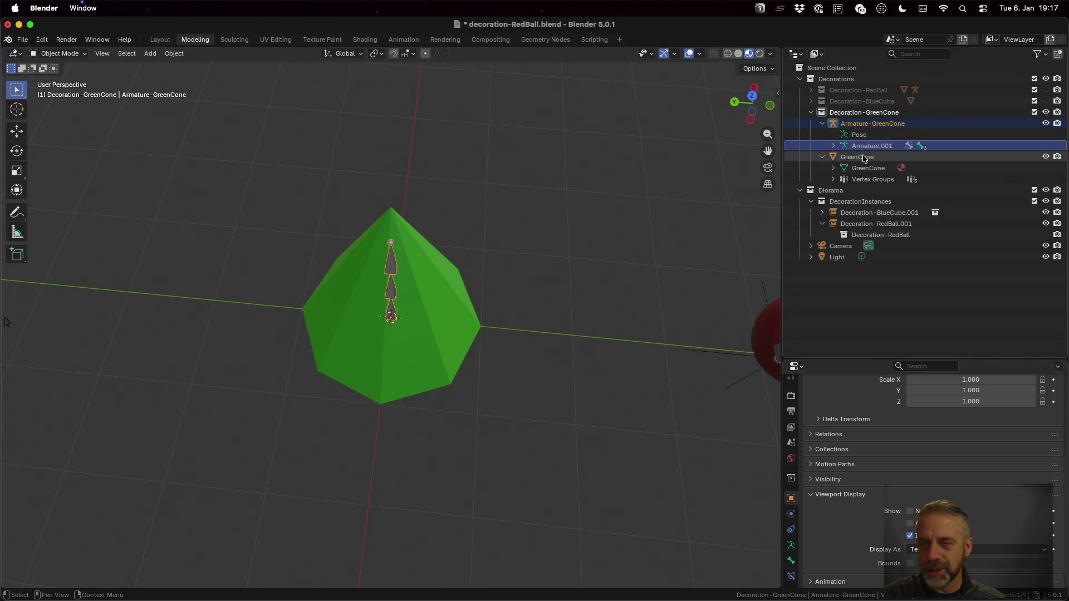
{"action": "key", "text": "Tab"}
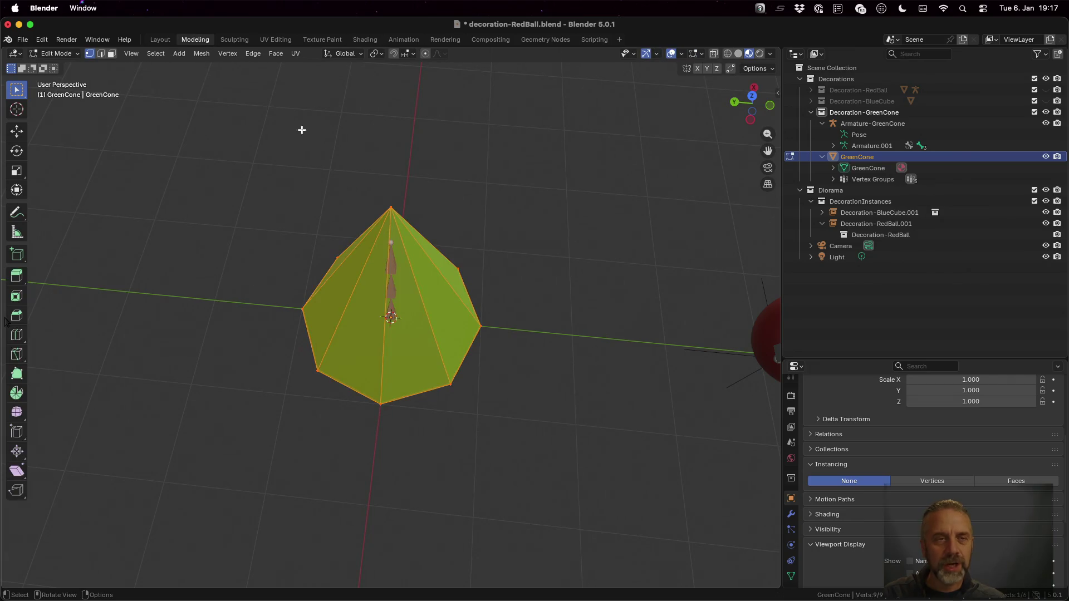
{"action": "left_click", "coordinate": [203, 53]}
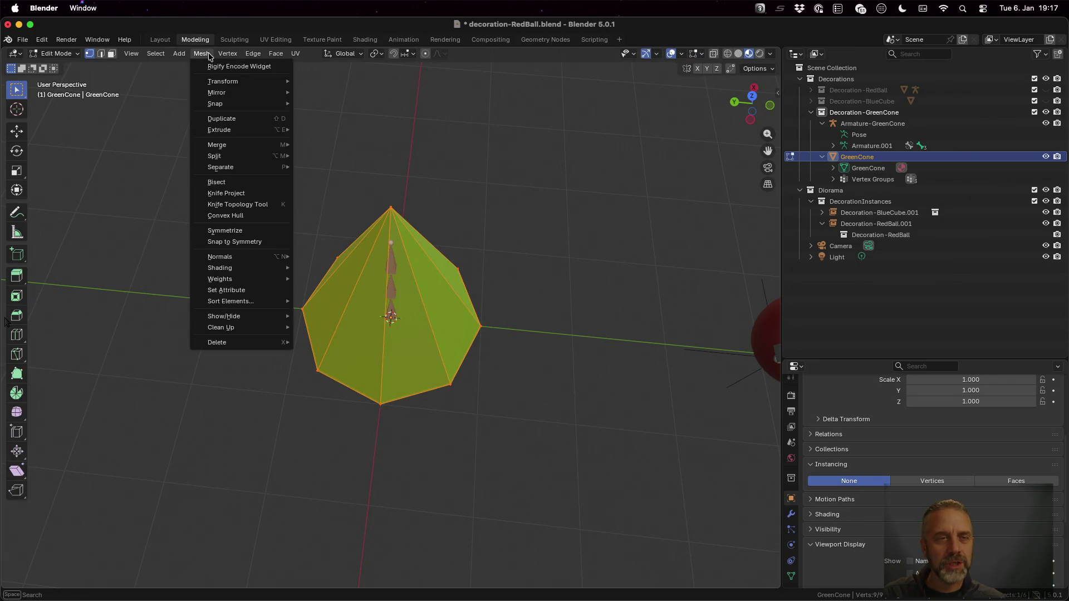
{"action": "mouse_move", "coordinate": [250, 55]}
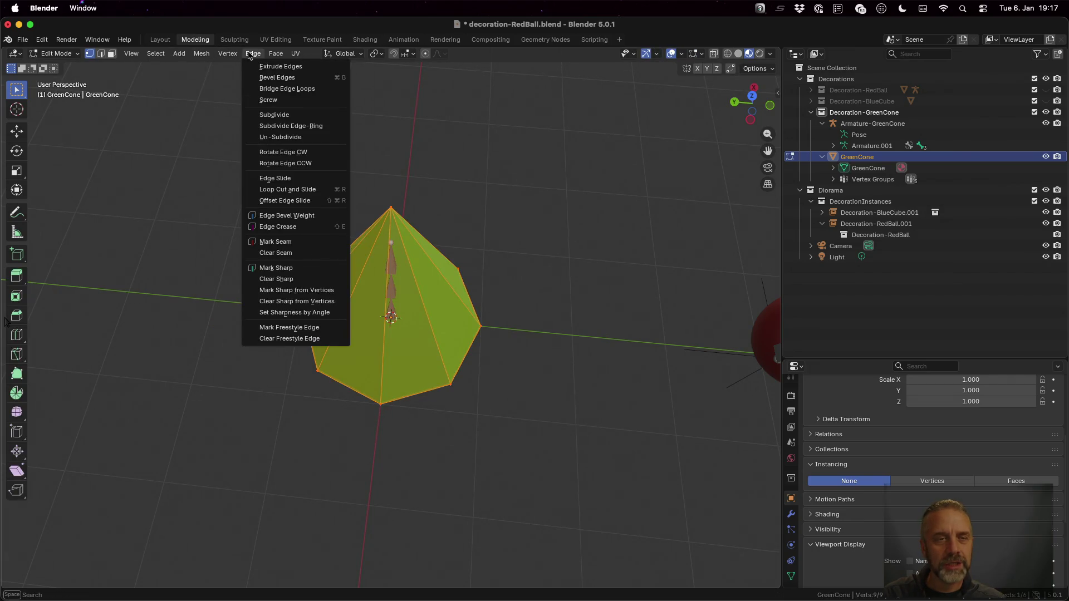
{"action": "left_click", "coordinate": [287, 113]}
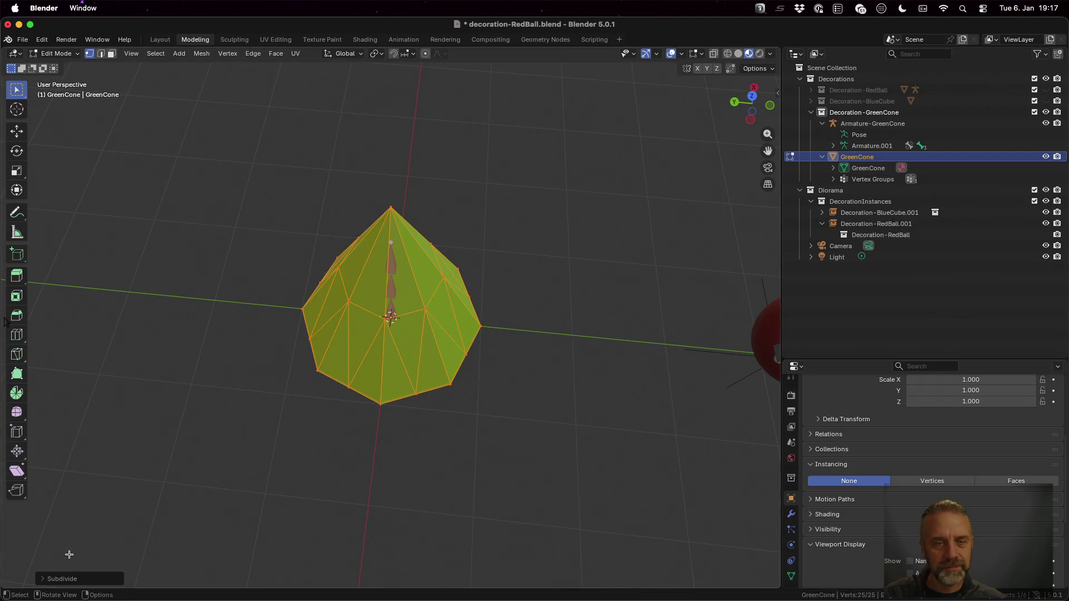
{"action": "left_click", "coordinate": [43, 579]}
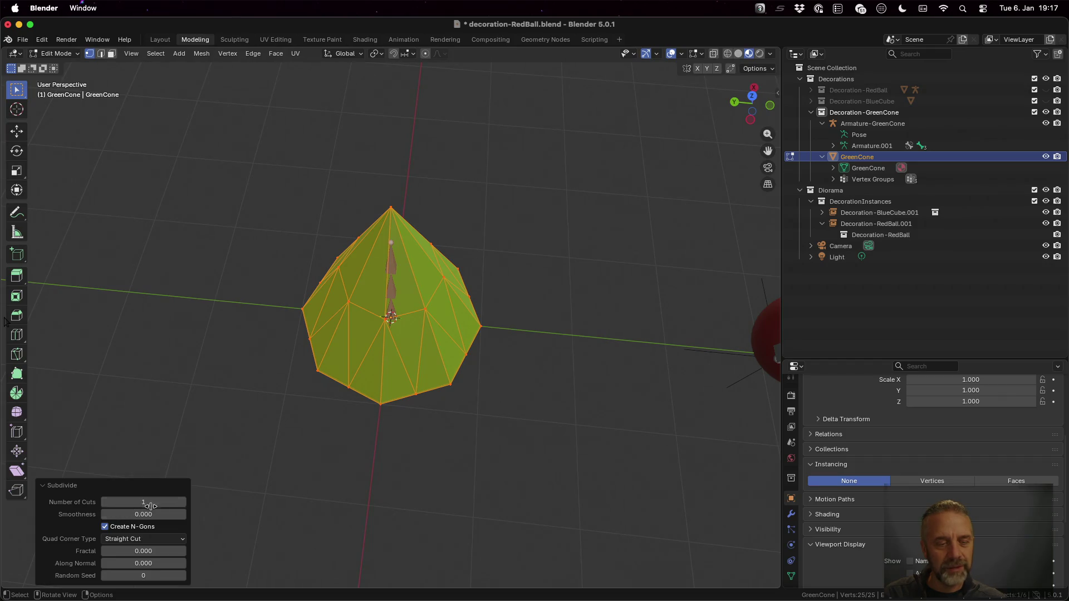
{"action": "left_click", "coordinate": [181, 503]}
{"action": "left_click", "coordinate": [182, 502]}
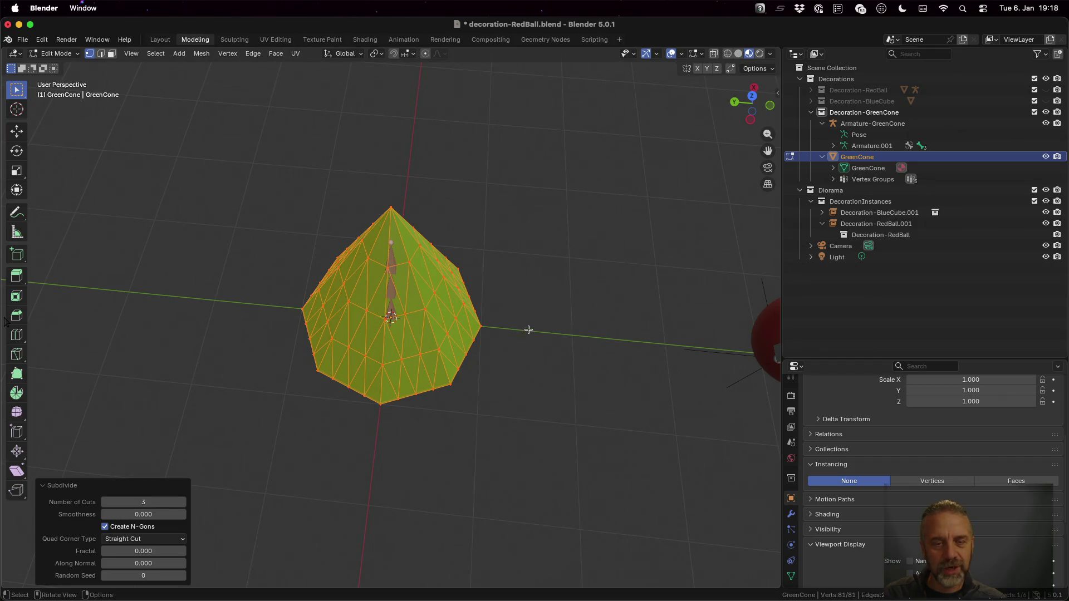
{"action": "mouse_move", "coordinate": [482, 322]}
{"action": "left_mouse_down"}
{"action": "mouse_move", "coordinate": [564, 299]}
{"action": "mouse_move", "coordinate": [620, 298]}
{"action": "mouse_move", "coordinate": [609, 314]}
{"action": "left_mouse_up"}
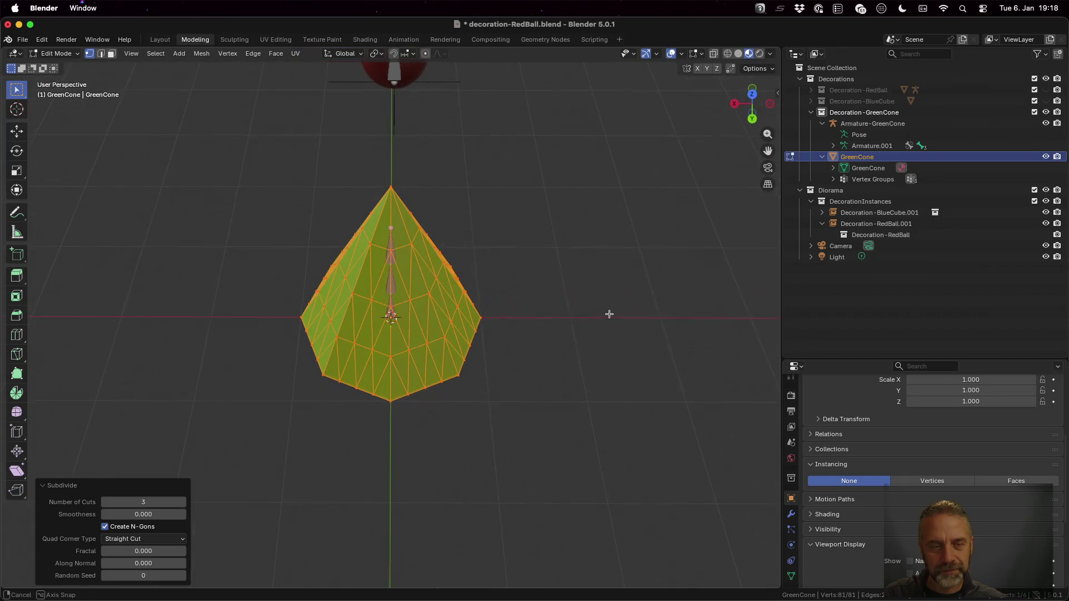
{"action": "key", "text": "Tab"}
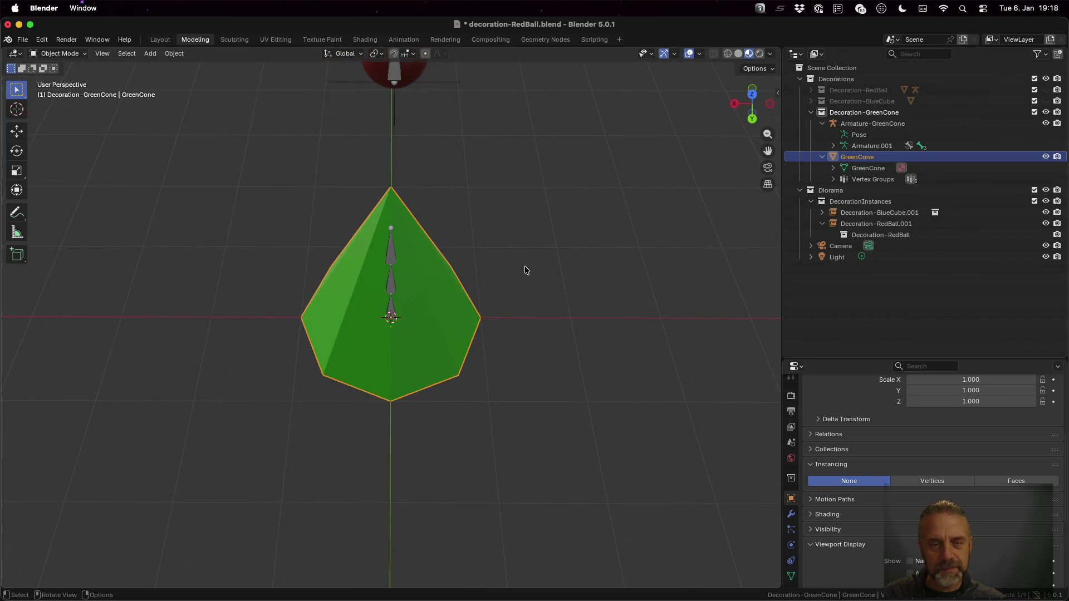
- Re-parent subdivided GreenCone to Armature-GreenCone with automatic weights and put the armature in Pose Mode
{"action": "left_click", "coordinate": [865, 124], "text": "super"}
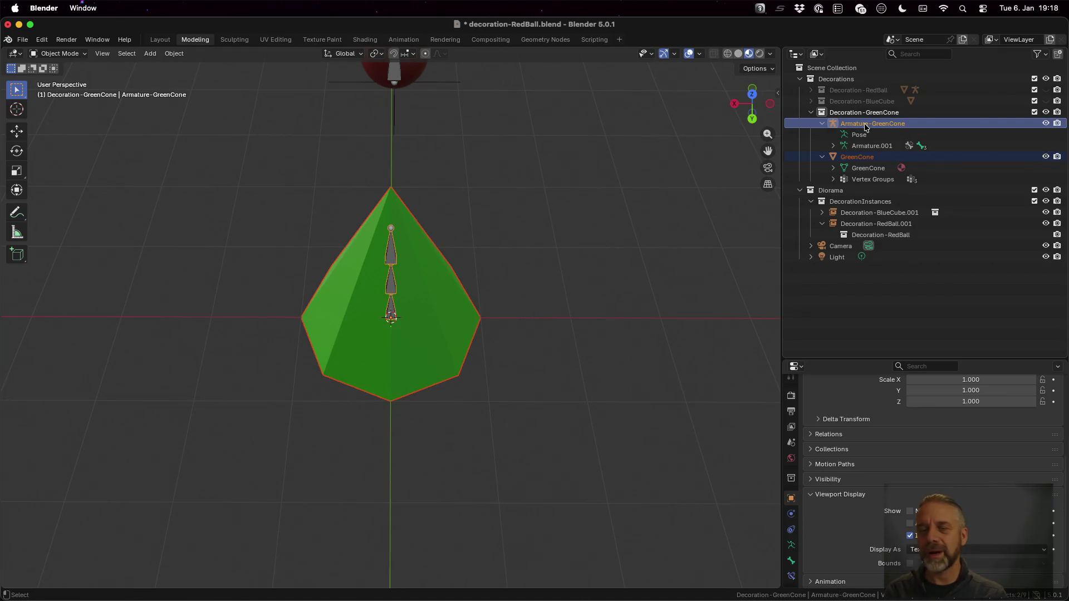
{"action": "key", "text": "super+p"}
{"action": "left_click", "coordinate": [632, 225]}
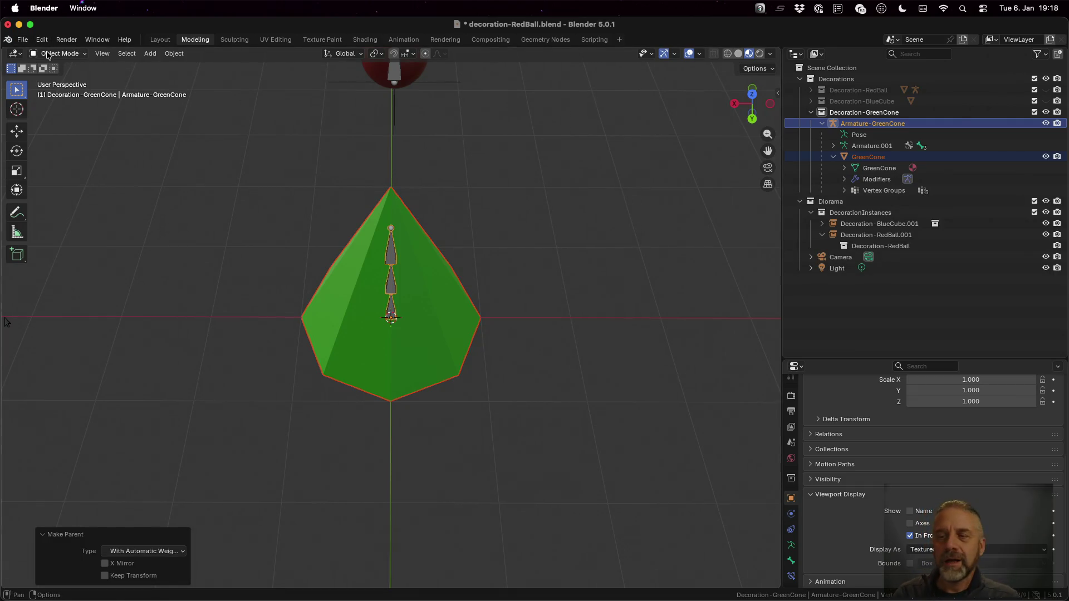
{"action": "left_click", "coordinate": [868, 123]}
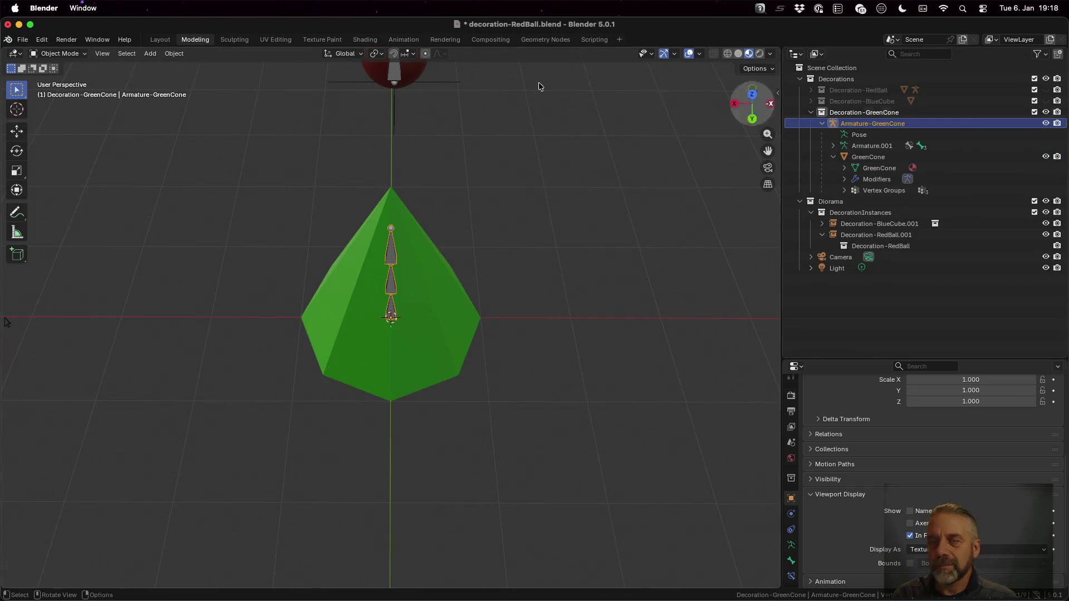
{"action": "left_click", "coordinate": [70, 54]}
{"action": "left_click", "coordinate": [75, 93]}
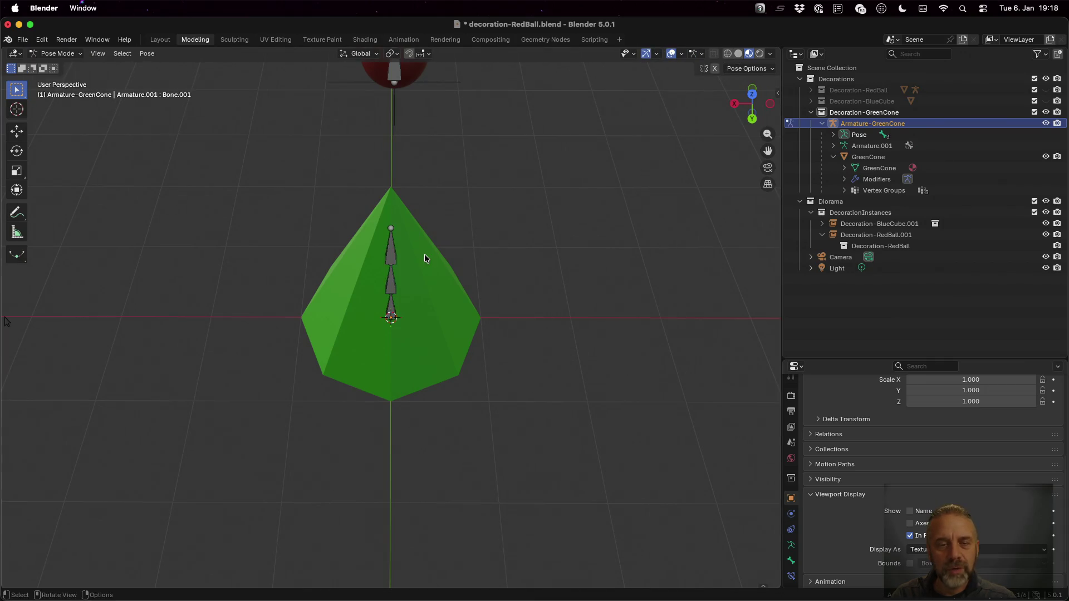
- Test-twist the bones about global Z, cancel each twist, then switch to the Animation workspace
{"action": "key", "text": "r"}
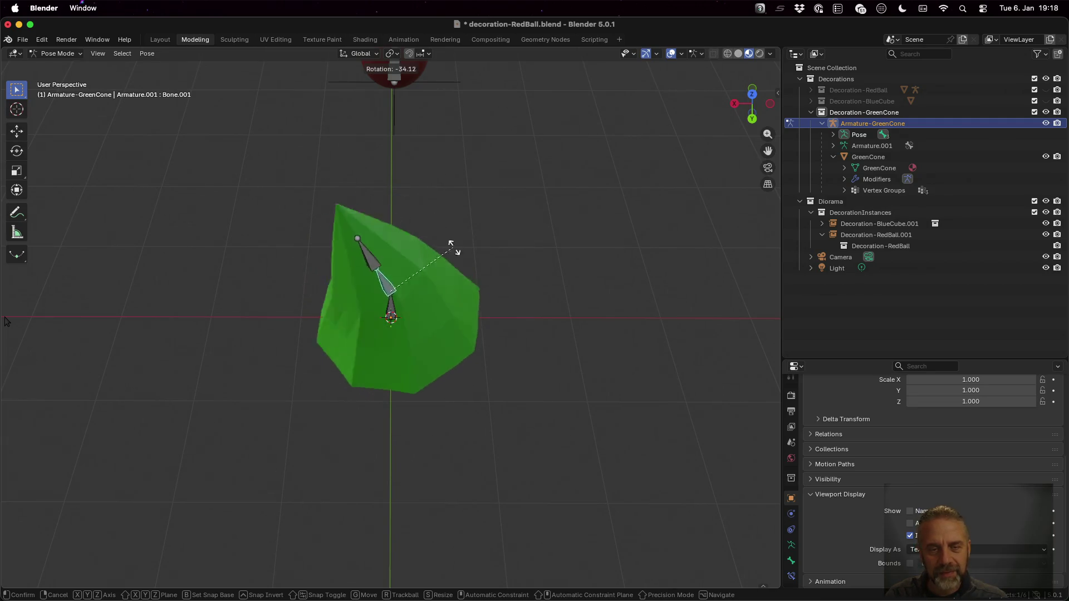
{"action": "right_click", "coordinate": [480, 310]}
{"action": "scroll", "coordinate": [477, 305], "scroll_direction": "left", "scroll_amount": 5}
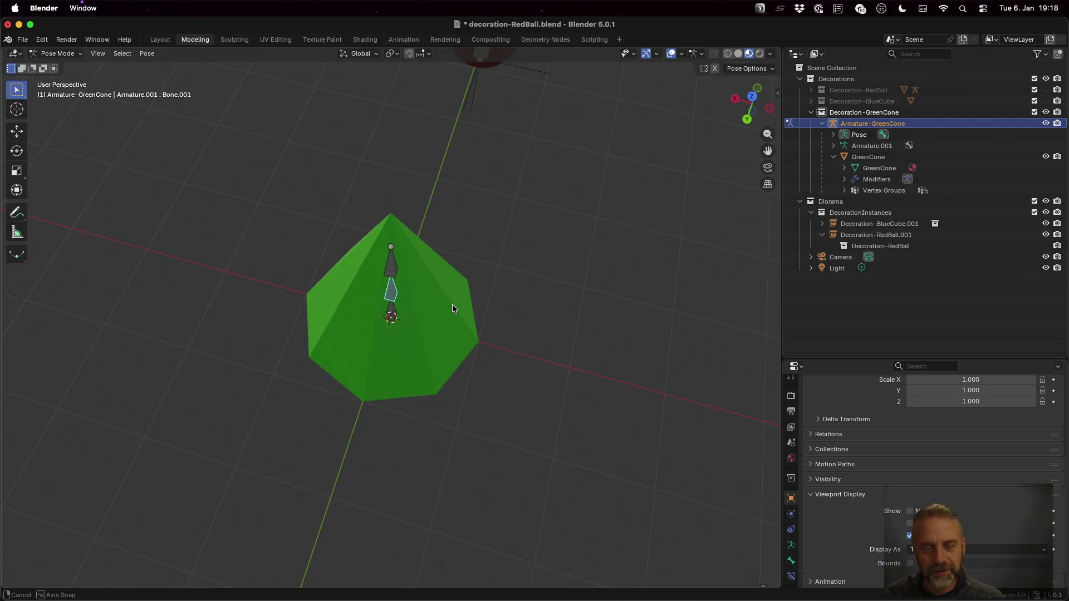
{"action": "key", "text": "r"}
{"action": "key", "text": "z"}
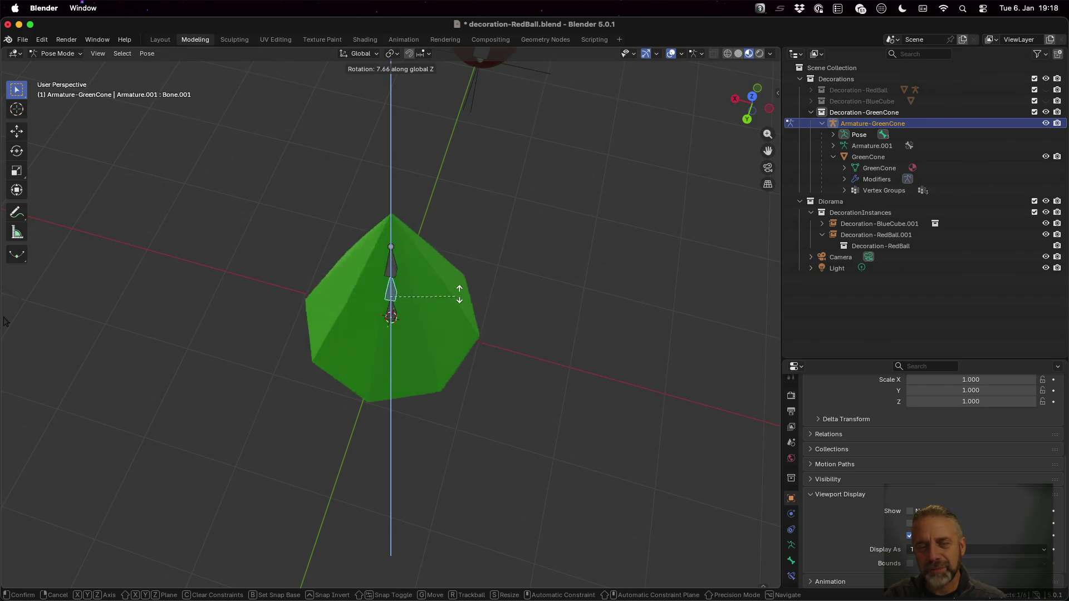
{"action": "key", "text": "Escape"}
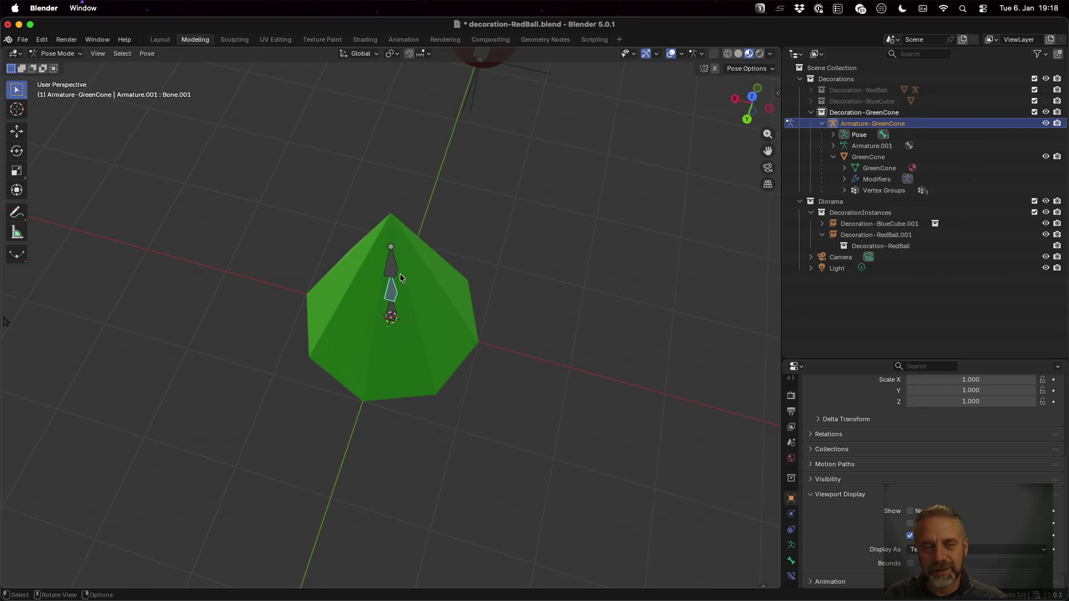
{"action": "key", "text": "r"}
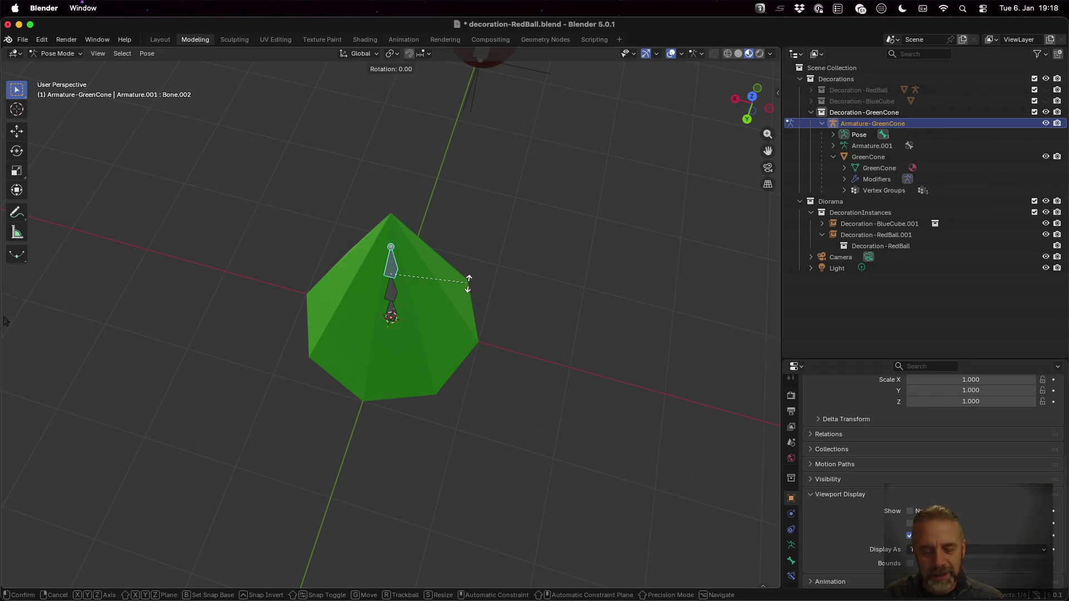
{"action": "key", "text": "z"}
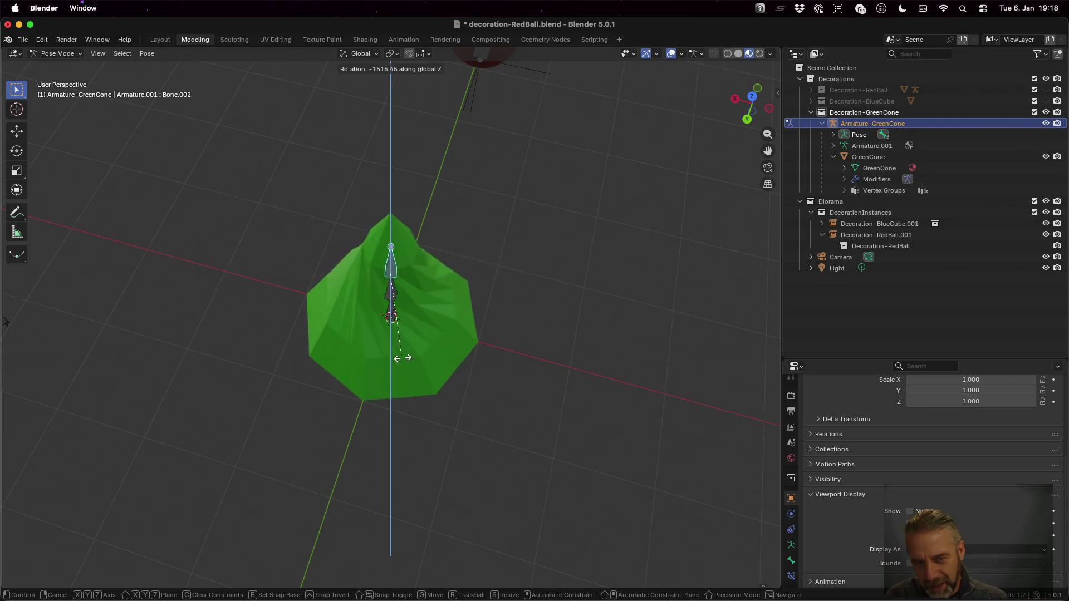
{"action": "key", "text": "Escape"}
{"action": "left_click_drag", "start_coordinate": [470, 369], "coordinate": [482, 326]}
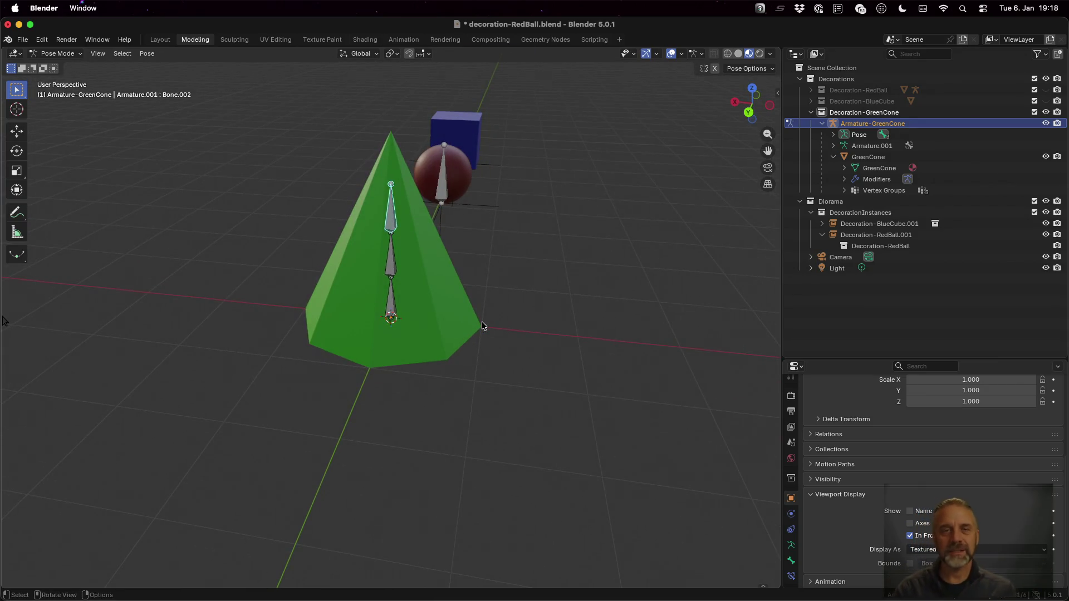
{"action": "left_click", "coordinate": [389, 40]}
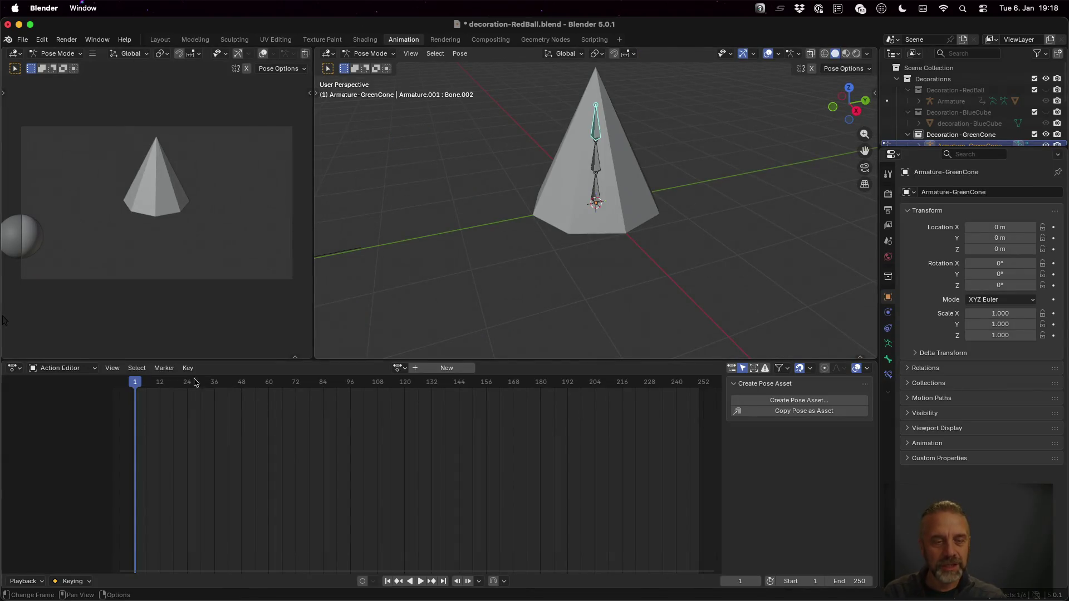
- Create a new armature action named Decoration-GreenCone-Idle
{"action": "left_click", "coordinate": [437, 369]}
{"action": "left_click", "coordinate": [399, 367]}
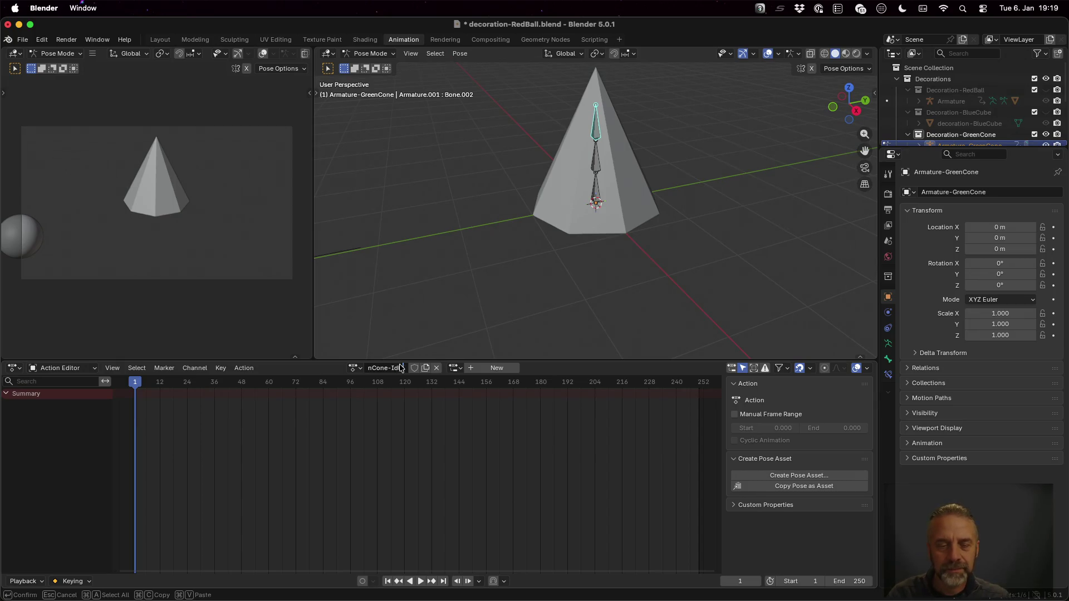
{"action": "key", "text": "Return"}
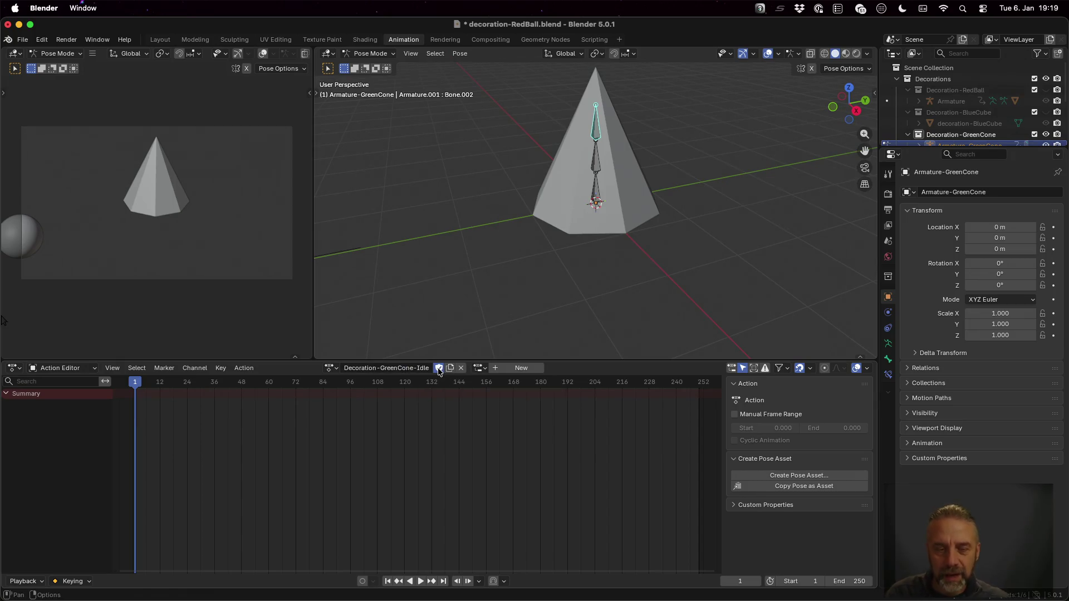
- Give the action a manual frame range of 1–24 and key all three bones at frame 1
{"action": "left_click", "coordinate": [761, 415]}
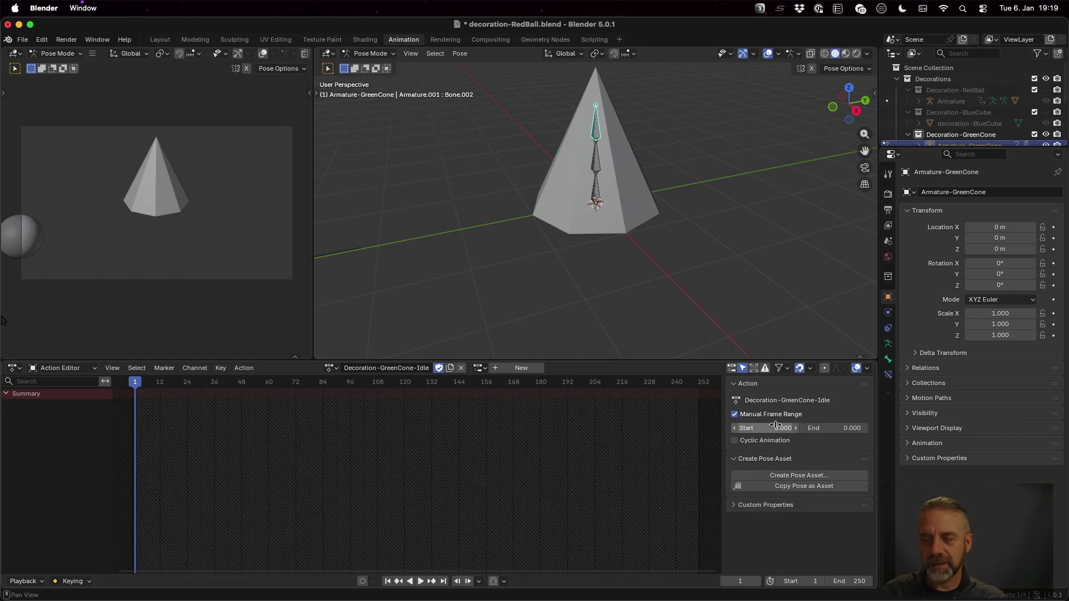
{"action": "left_click", "coordinate": [777, 427]}
{"action": "key", "text": "Tab"}
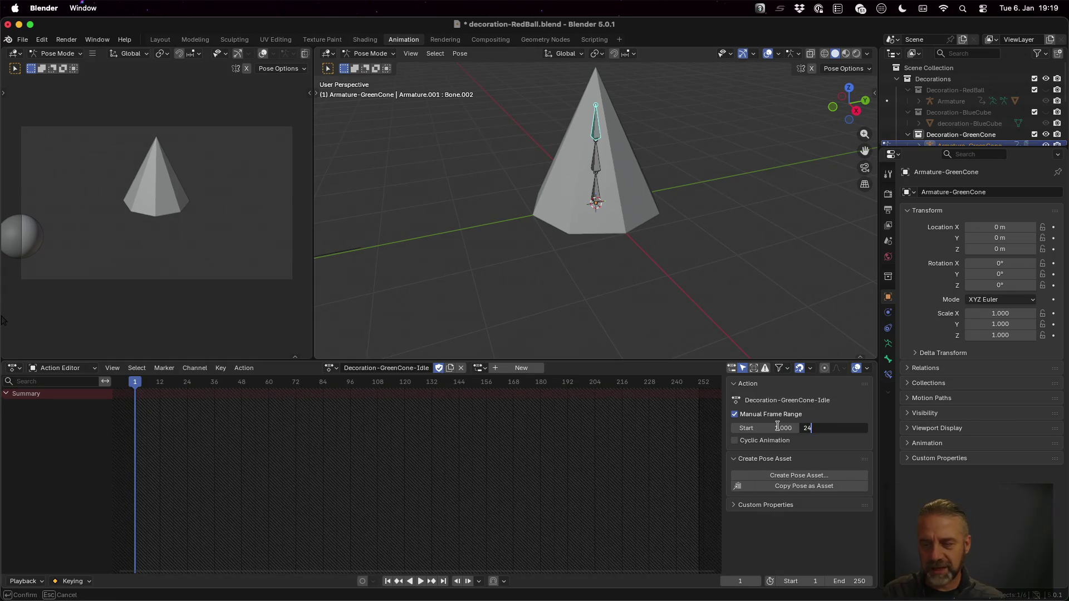
{"action": "key", "text": "Tab"}
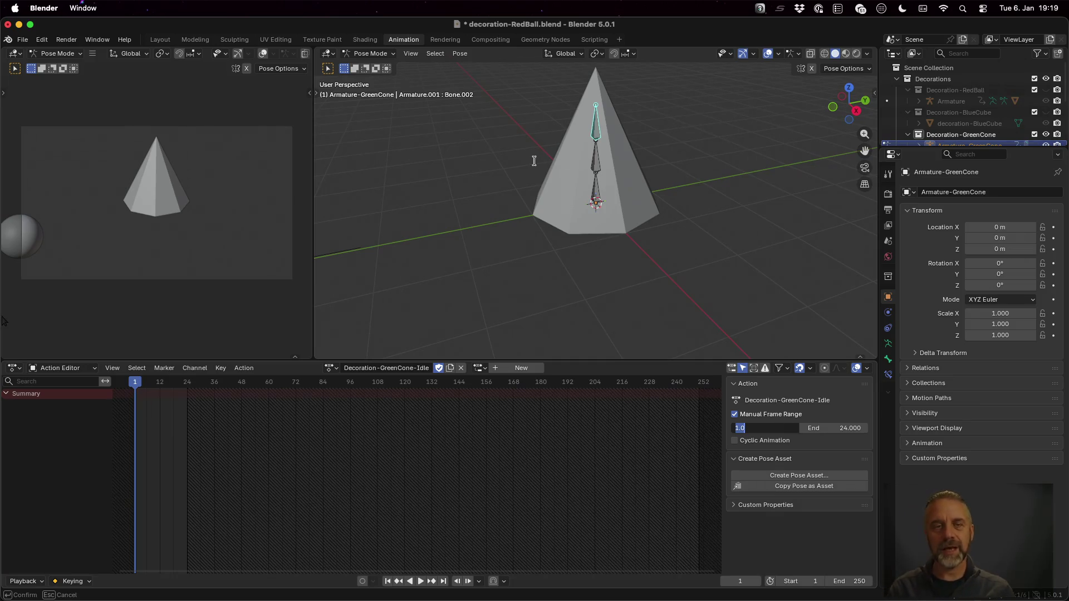
{"action": "type", "text": "4"}
{"action": "key", "text": "Return"}
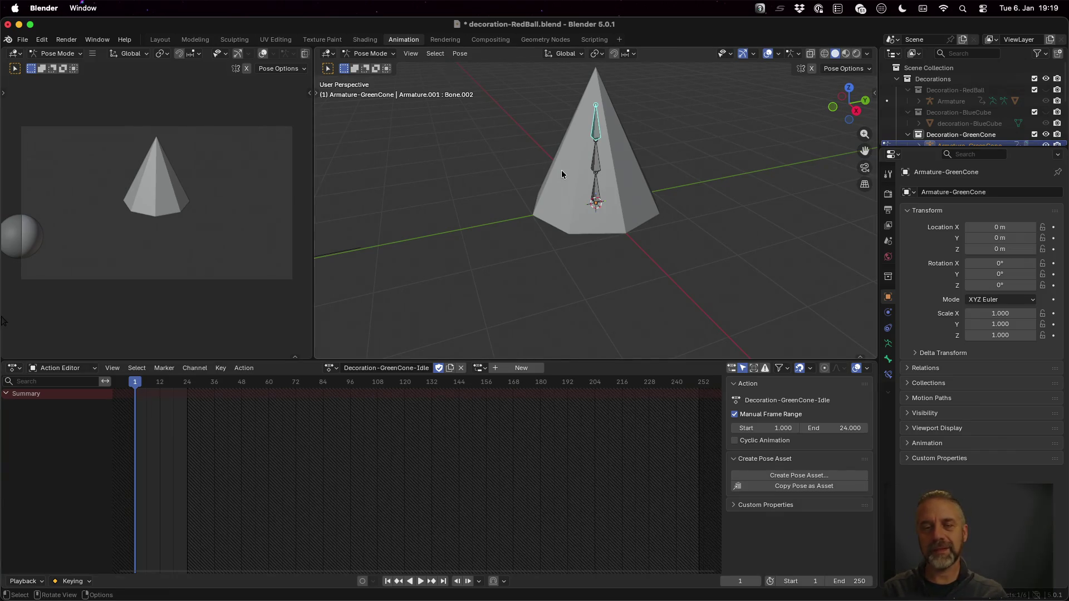
{"action": "key", "text": "i"}
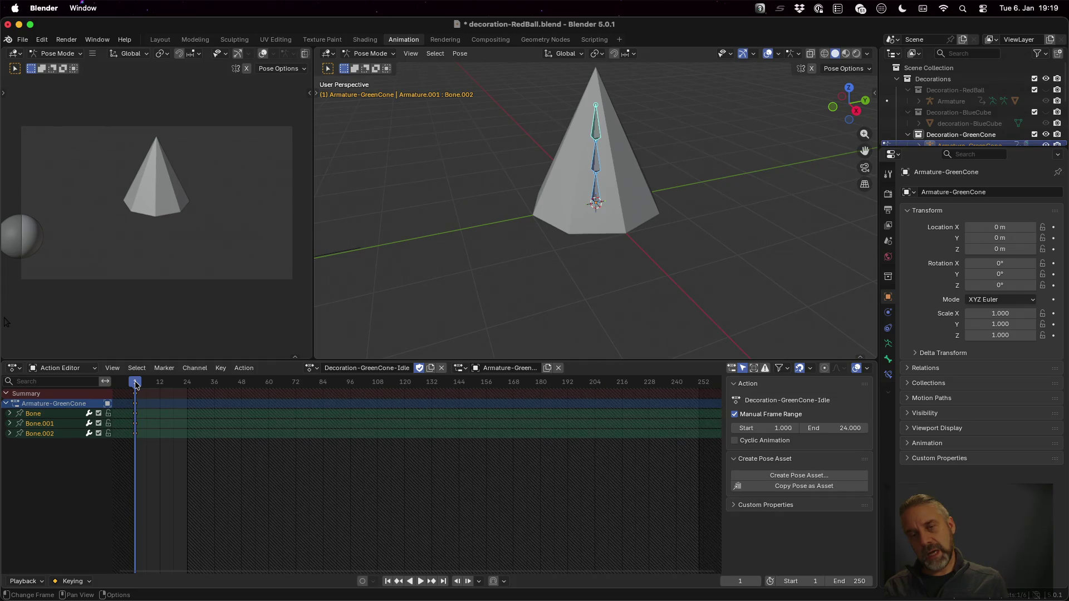
- At frame 24, change Bone.002's rotation mode from Quaternion (WXYZ) to XYZ Euler in the sidebar
{"action": "left_click_drag", "start_coordinate": [135, 384], "coordinate": [187, 384]}
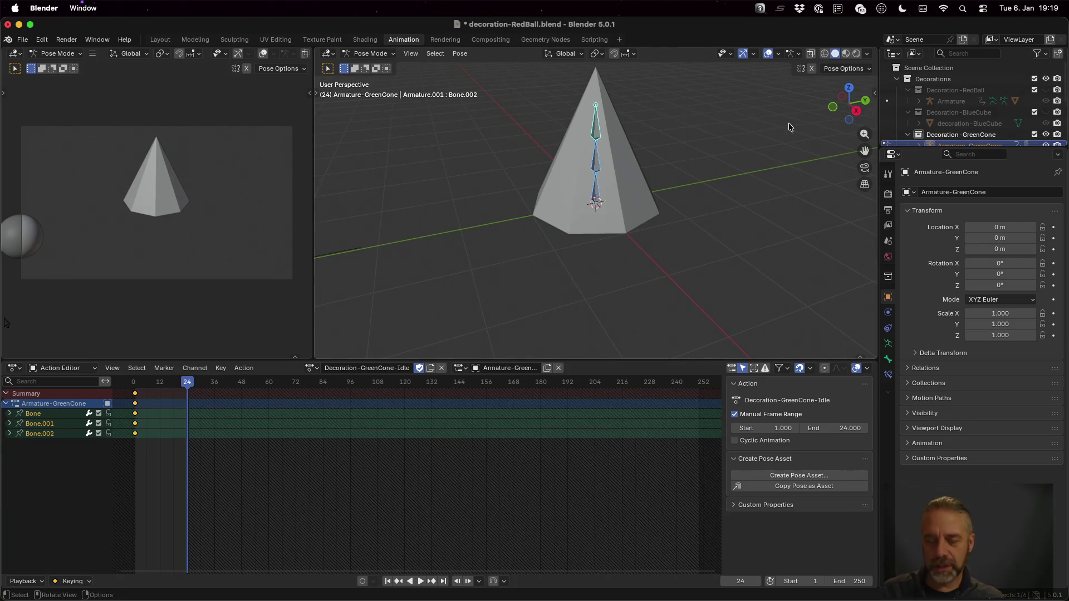
{"action": "key", "text": "n"}
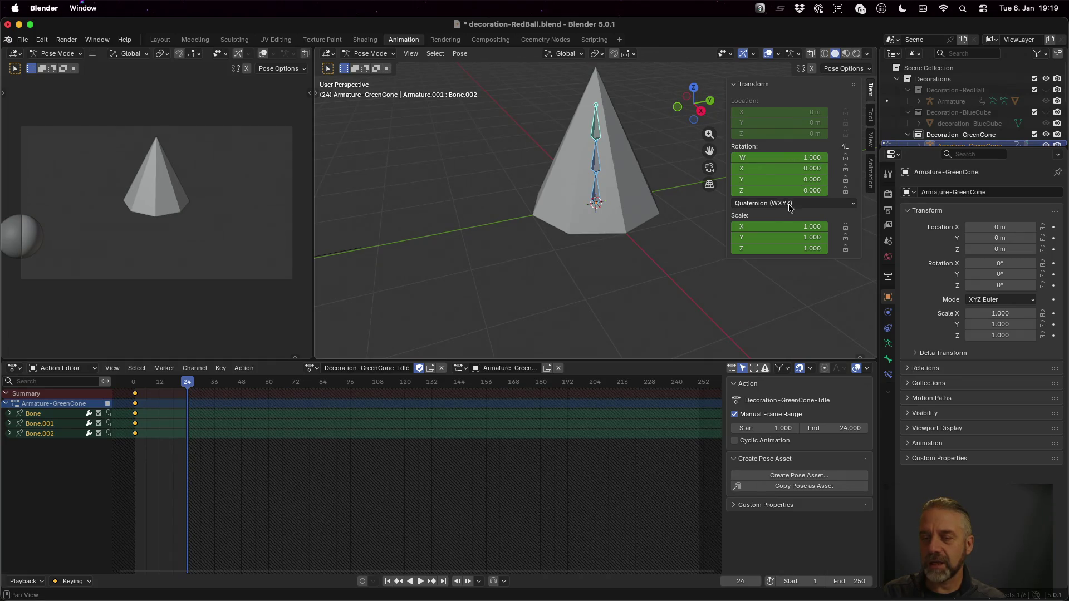
{"action": "left_click", "coordinate": [790, 203]}
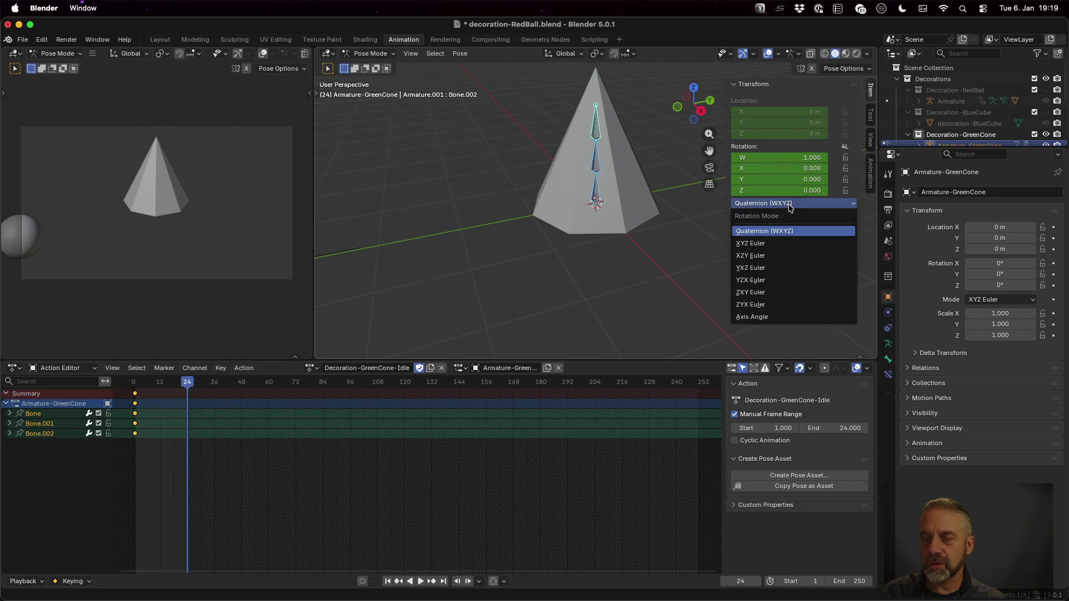
{"action": "left_click", "coordinate": [788, 248]}
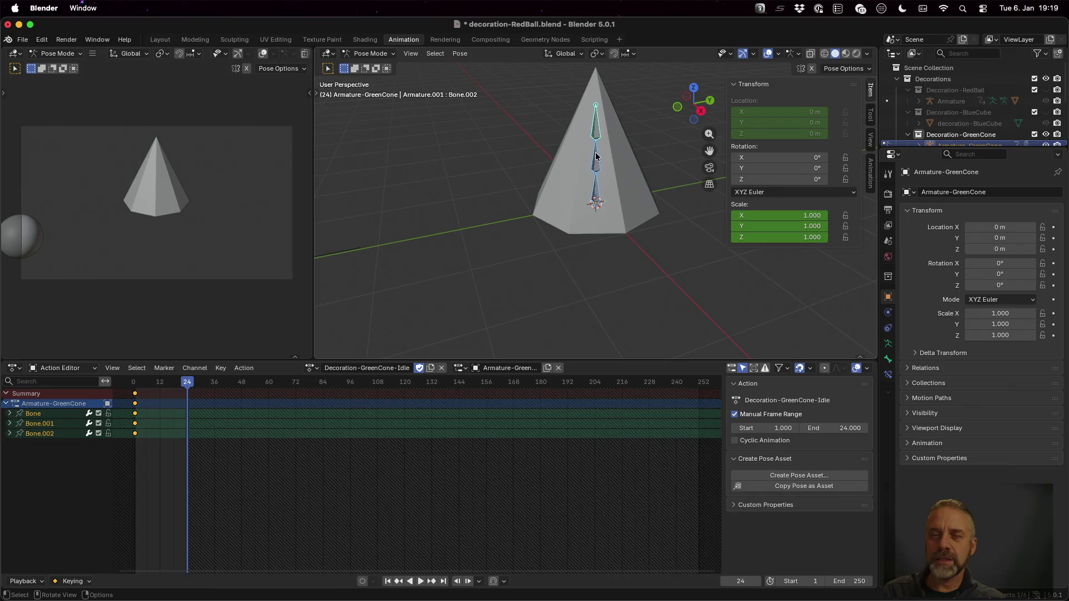
- Set Bone.002's Y rotation to 360° at frame 24, keyframe it, and scrub to check
{"action": "left_click", "coordinate": [597, 136]}
{"action": "key", "text": "r"}
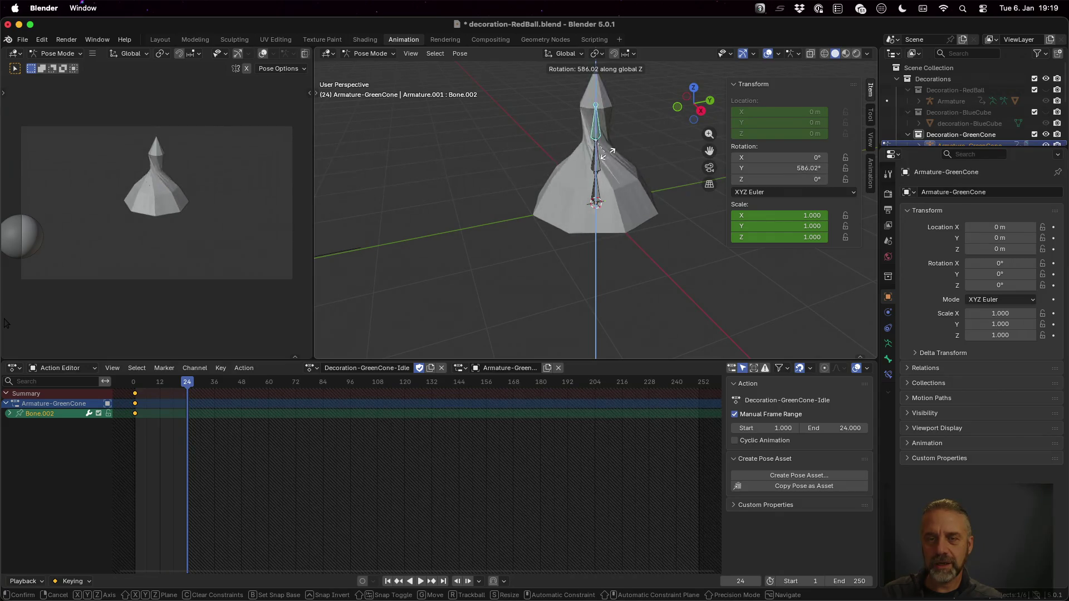
{"action": "key", "text": "Escape"}
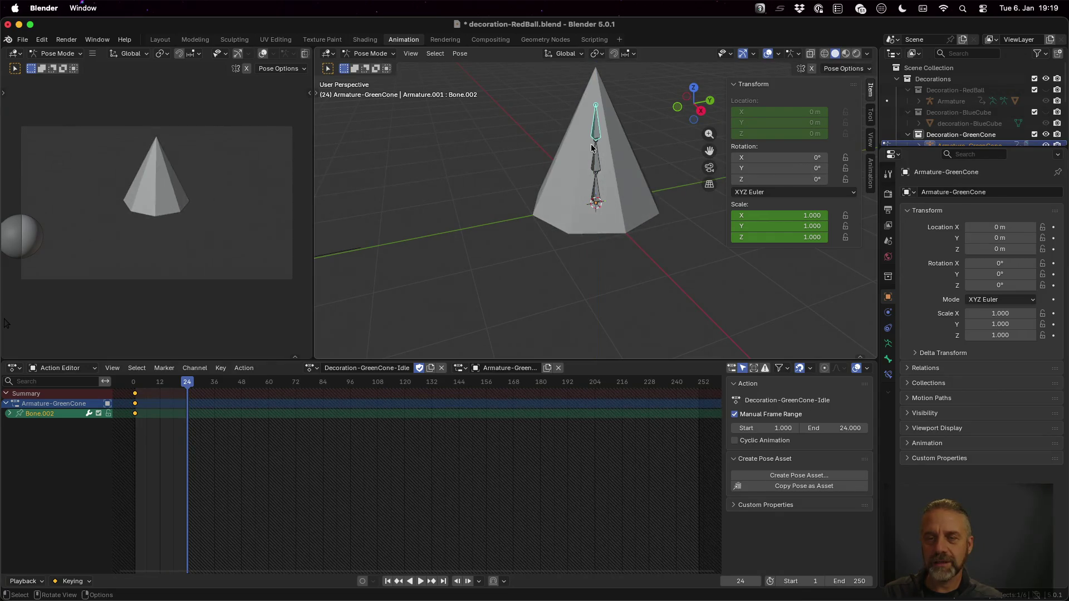
{"action": "left_click", "coordinate": [767, 167]}
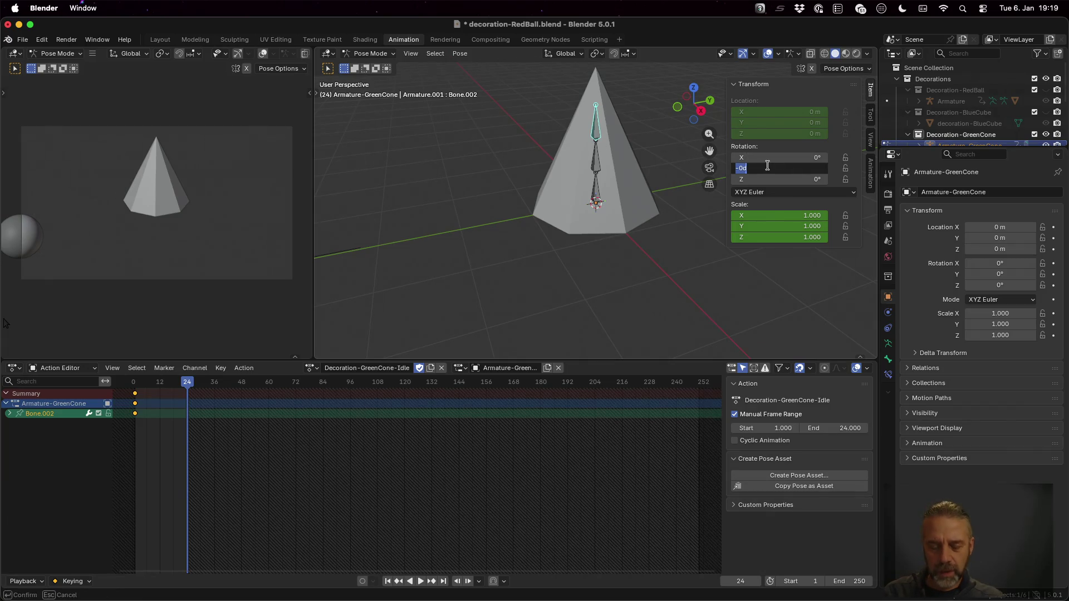
{"action": "type", "text": "60"}
{"action": "key", "text": "Return"}
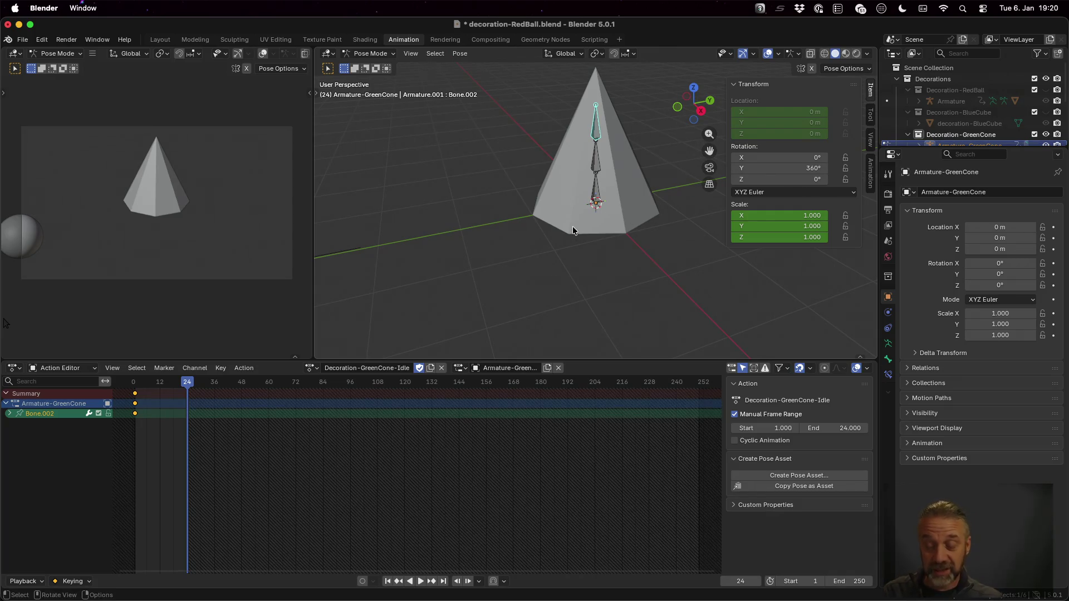
{"action": "key", "text": "i"}
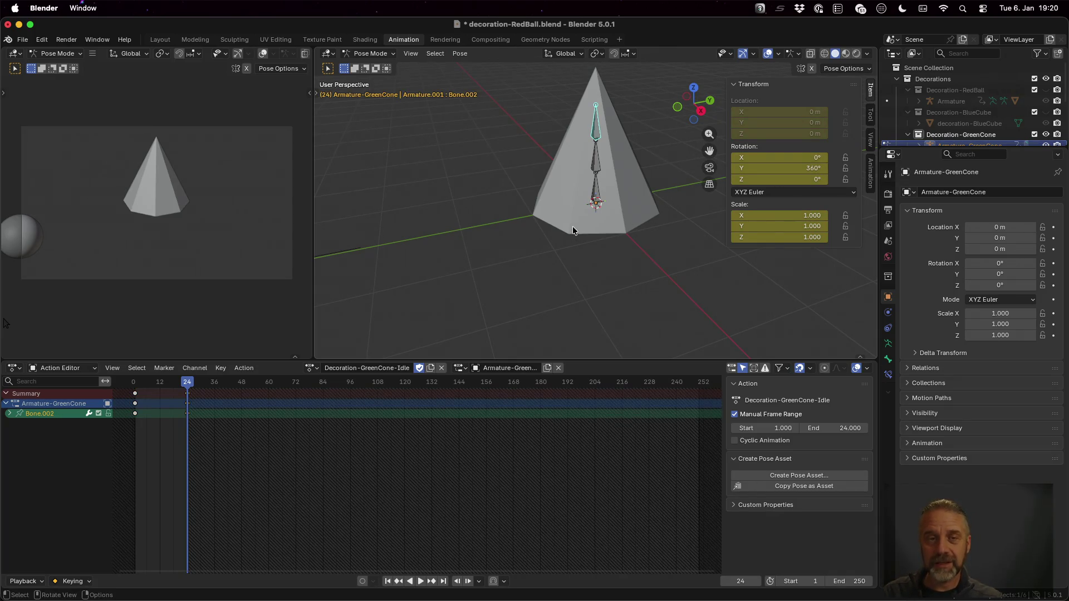
{"action": "mouse_move", "coordinate": [187, 383]}
{"action": "left_mouse_down"}
{"action": "mouse_move", "coordinate": [135, 384]}
{"action": "mouse_move", "coordinate": [189, 384]}
{"action": "mouse_move", "coordinate": [134, 392]}
{"action": "mouse_move", "coordinate": [187, 392]}
{"action": "mouse_move", "coordinate": [153, 396]}
{"action": "left_mouse_up"}
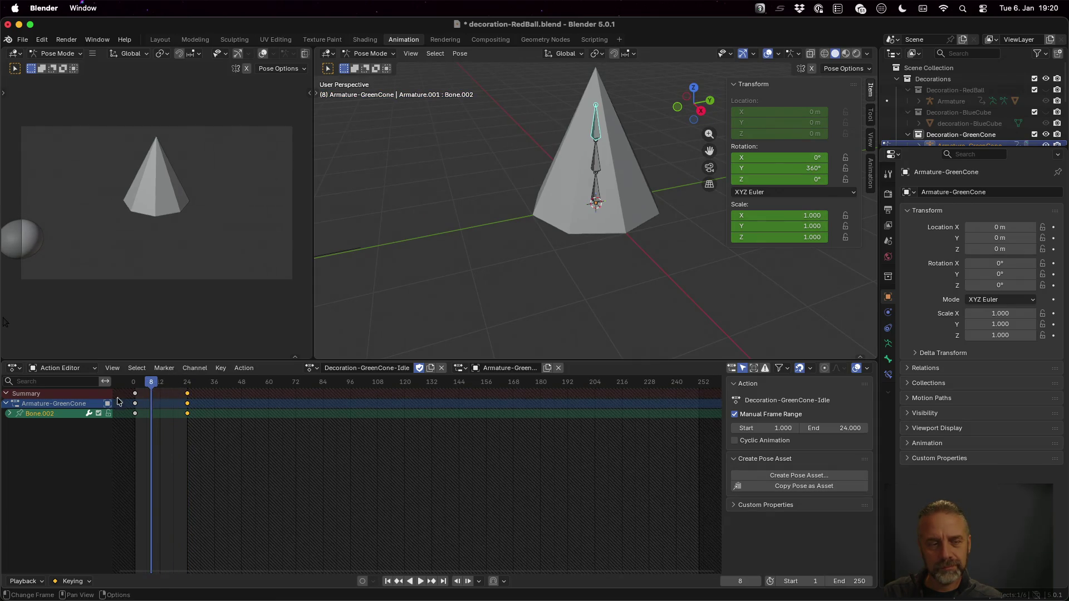
- Expand Bone.002's channels, play the spin, and remove the frame-24 keyframe
{"action": "left_click", "coordinate": [10, 414]}
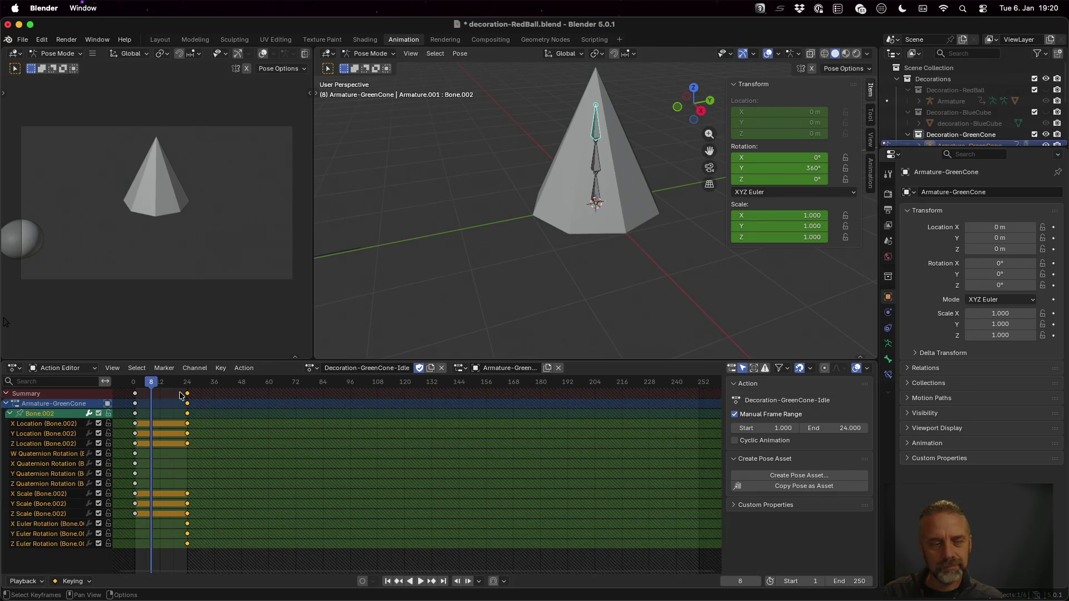
{"action": "mouse_move", "coordinate": [154, 388]}
{"action": "left_mouse_down"}
{"action": "mouse_move", "coordinate": [136, 390]}
{"action": "mouse_move", "coordinate": [167, 390]}
{"action": "left_mouse_up"}
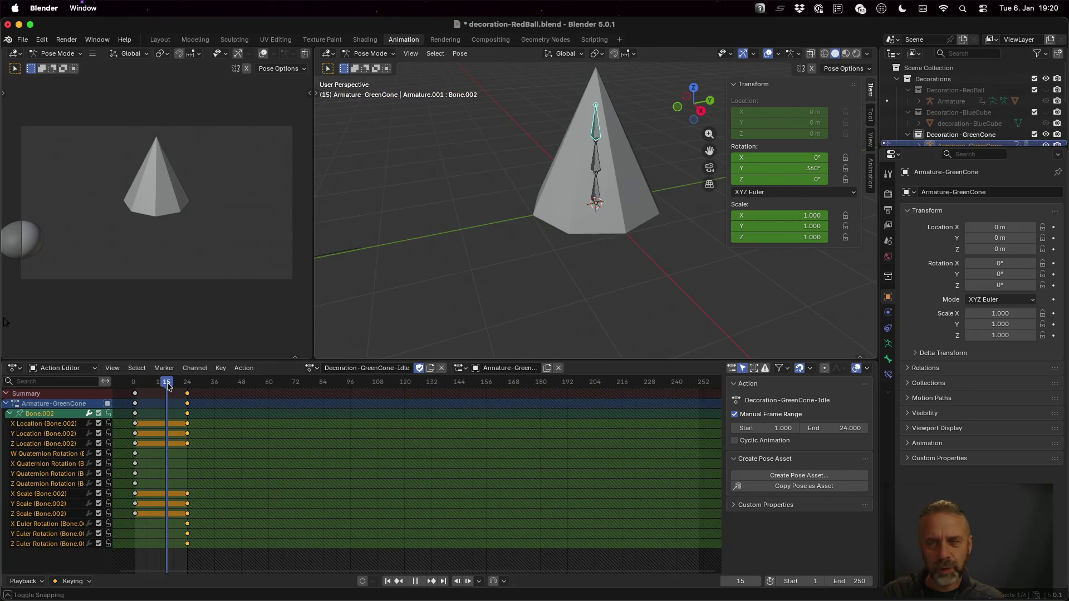
{"action": "key", "text": "space"}
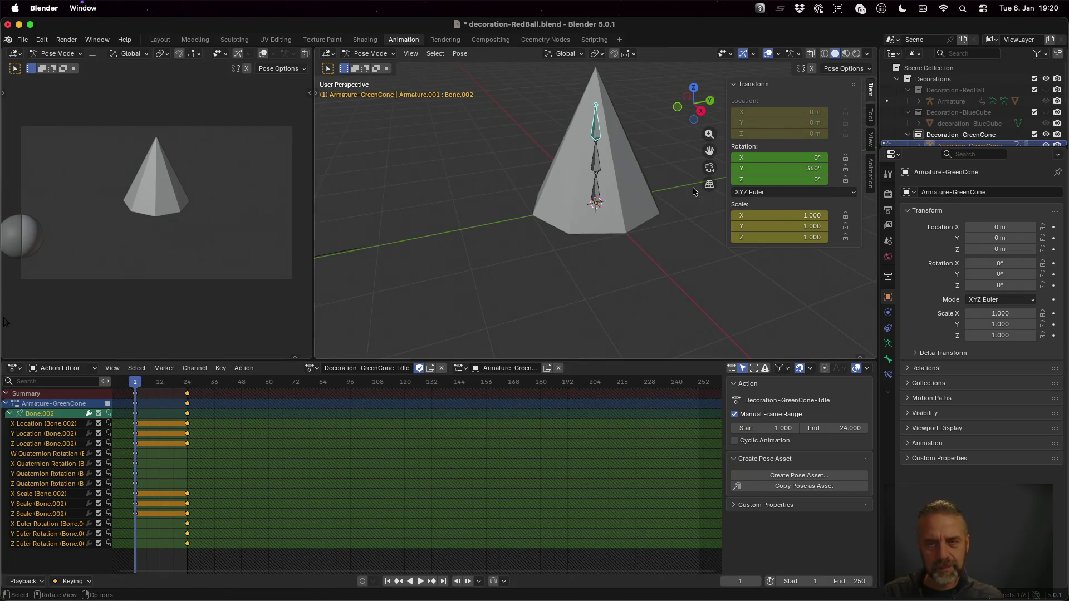
{"action": "key", "text": "space"}
{"action": "key", "text": "Up"}
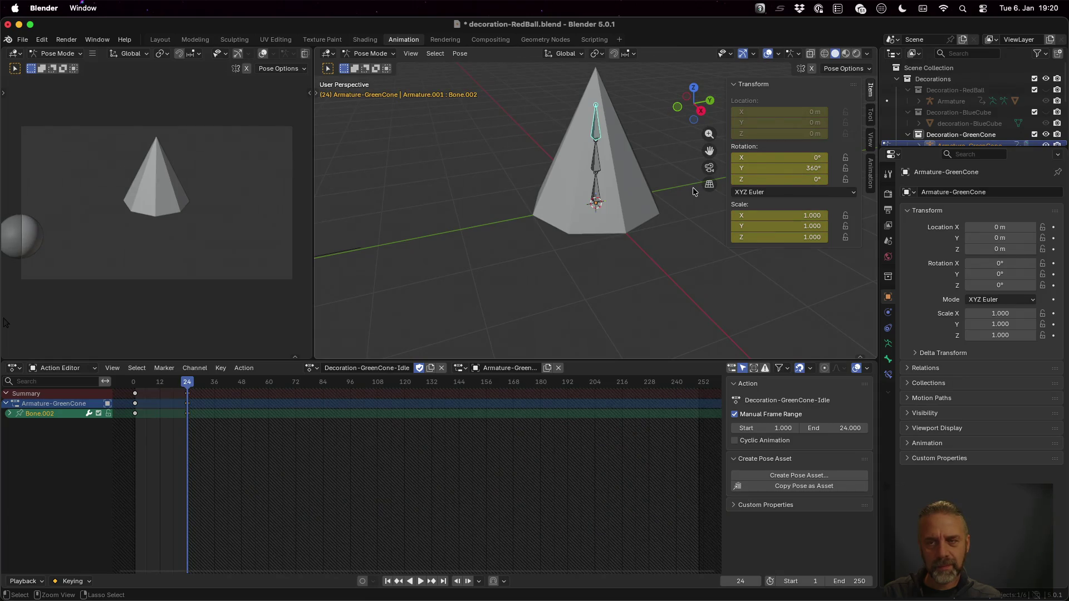
{"action": "key", "text": "ctrl+z"}
- Key all bones at frame 24, play it back, remove those keys, and start a new Z rotation
{"action": "key", "text": "a"}
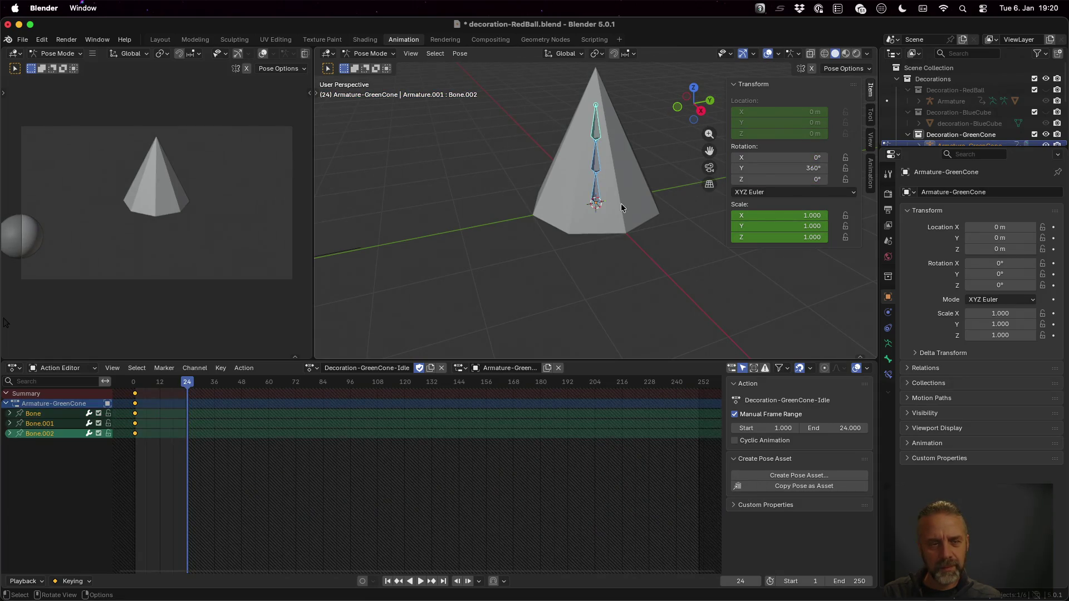
{"action": "key", "text": "i"}
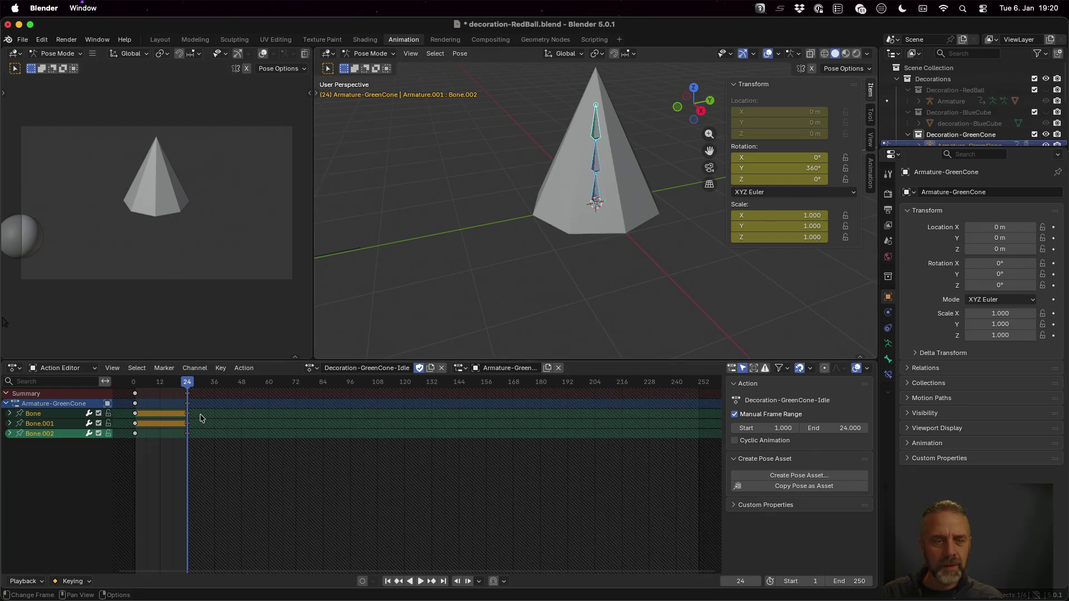
{"action": "key", "text": "space"}
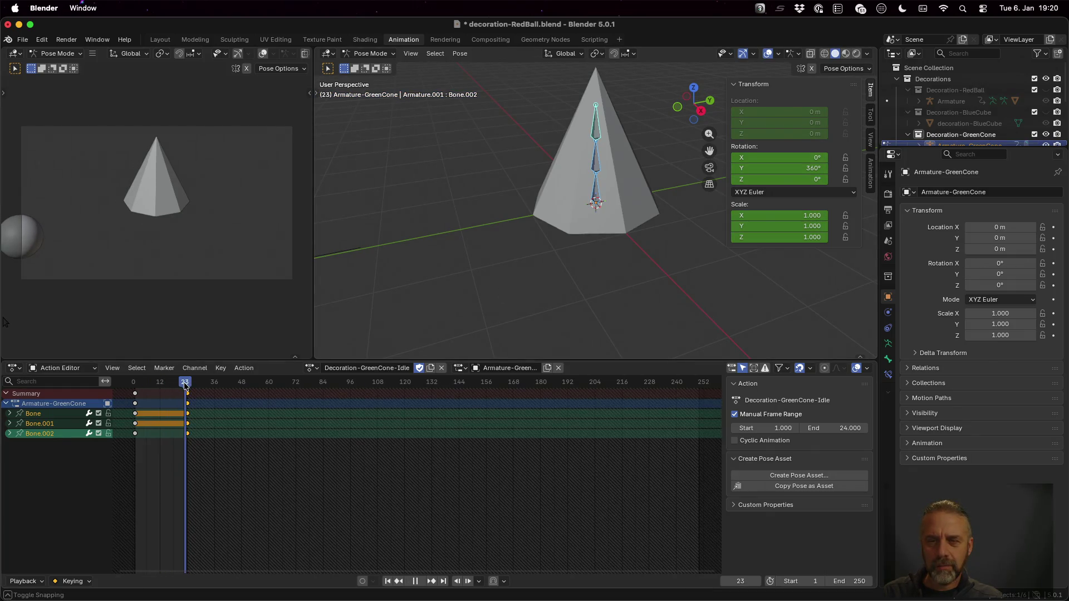
{"action": "key", "text": "space"}
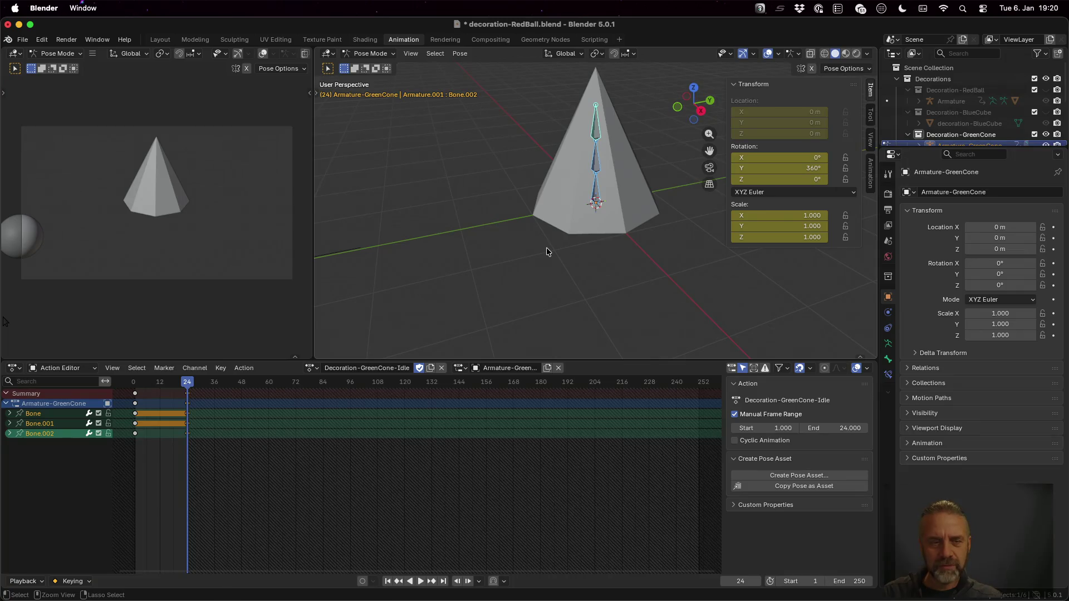
{"action": "key", "text": "ctrl+z"}
{"action": "key", "text": "ctrl+z"}
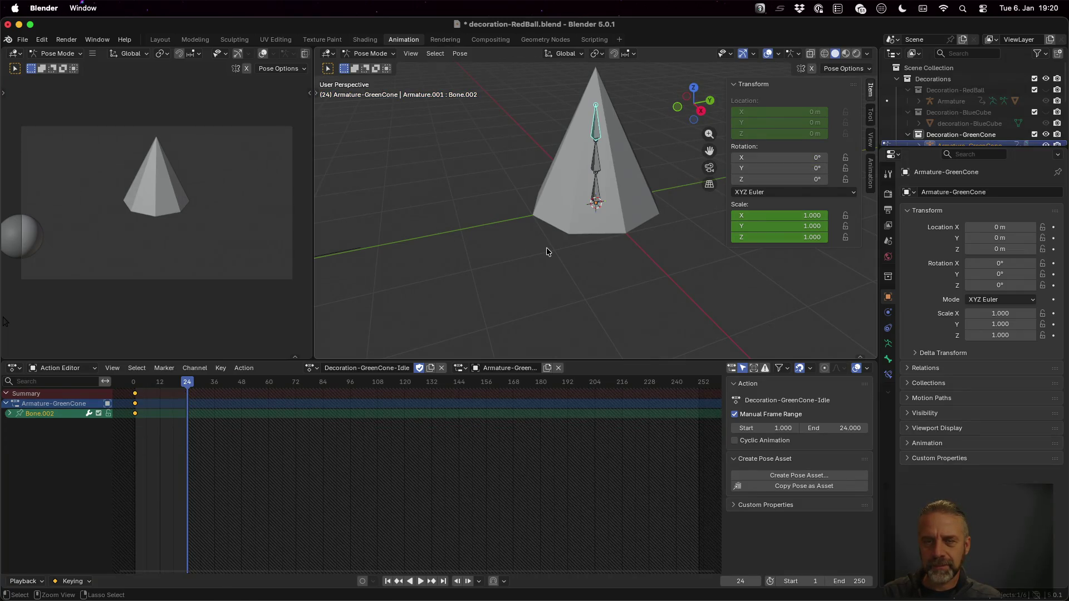
{"action": "key", "text": "r"}
{"action": "key", "text": "z"}
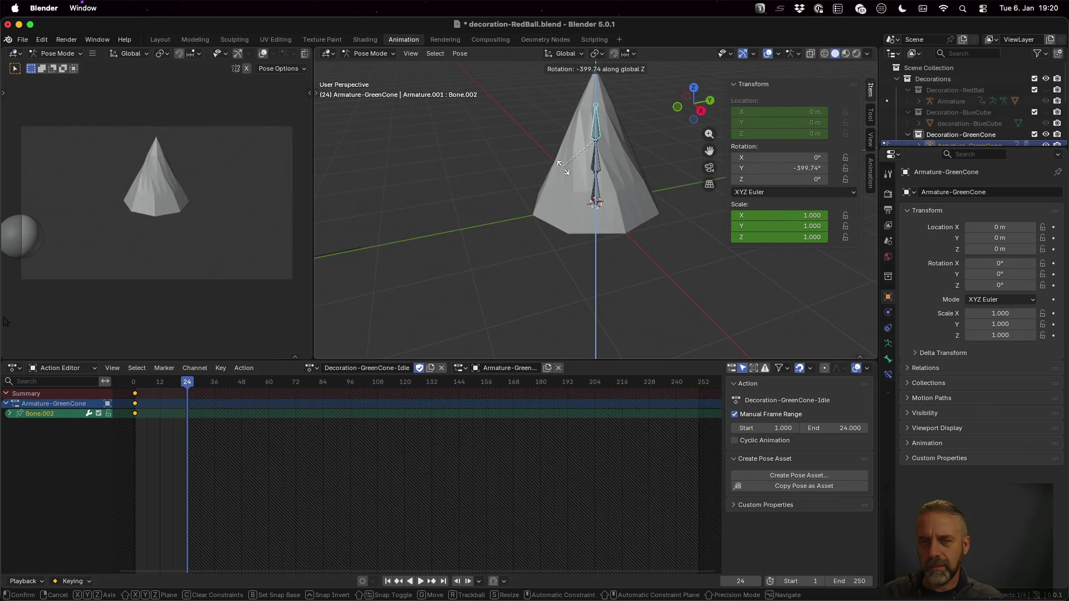
- Spin Bone.002 360° about Z with z360, keyframe it at frame 24, and scrub through the spin
{"action": "key", "text": "Escape"}
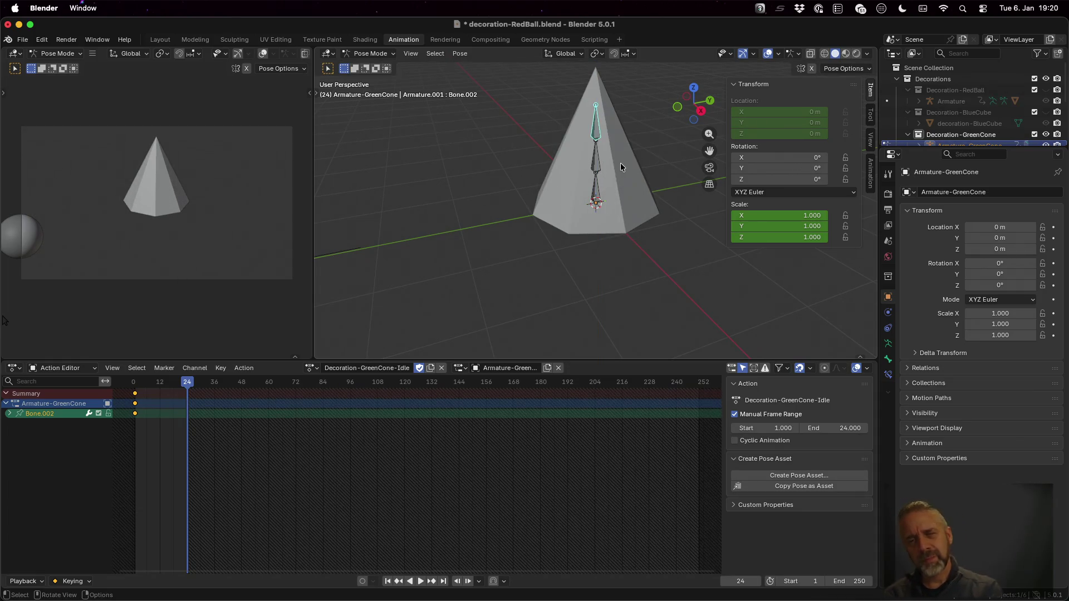
{"action": "key", "text": "r"}
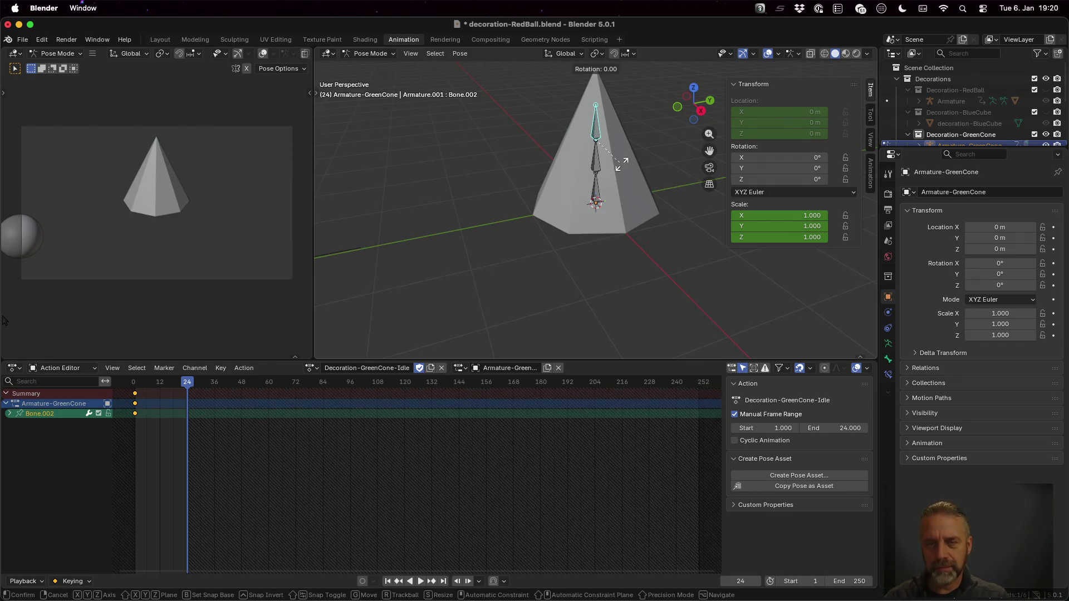
{"action": "type", "text": "z"}
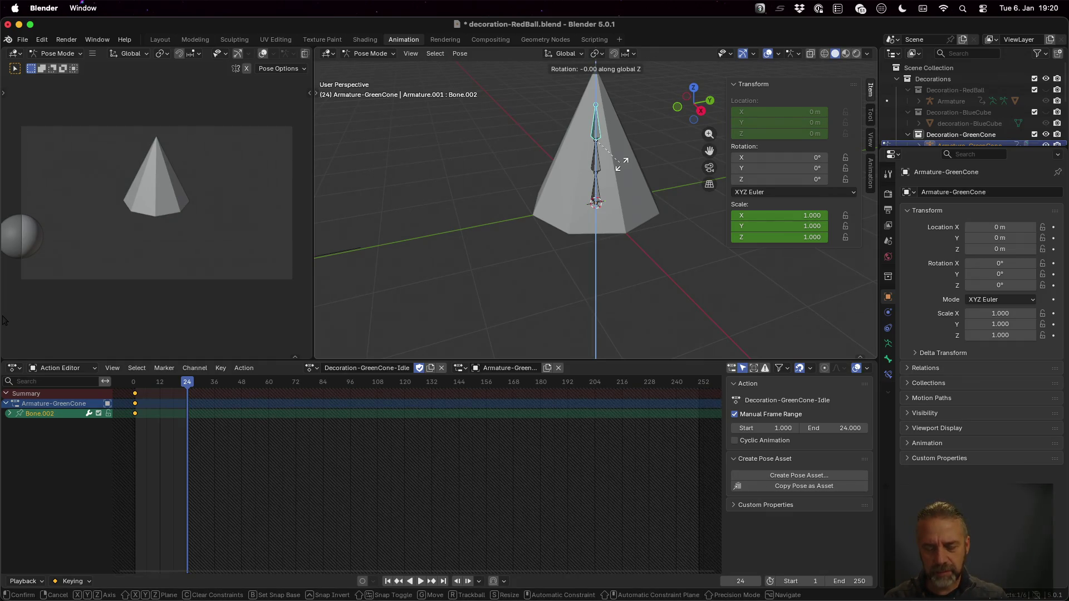
{"action": "type", "text": "360"}
{"action": "key", "text": "Return"}
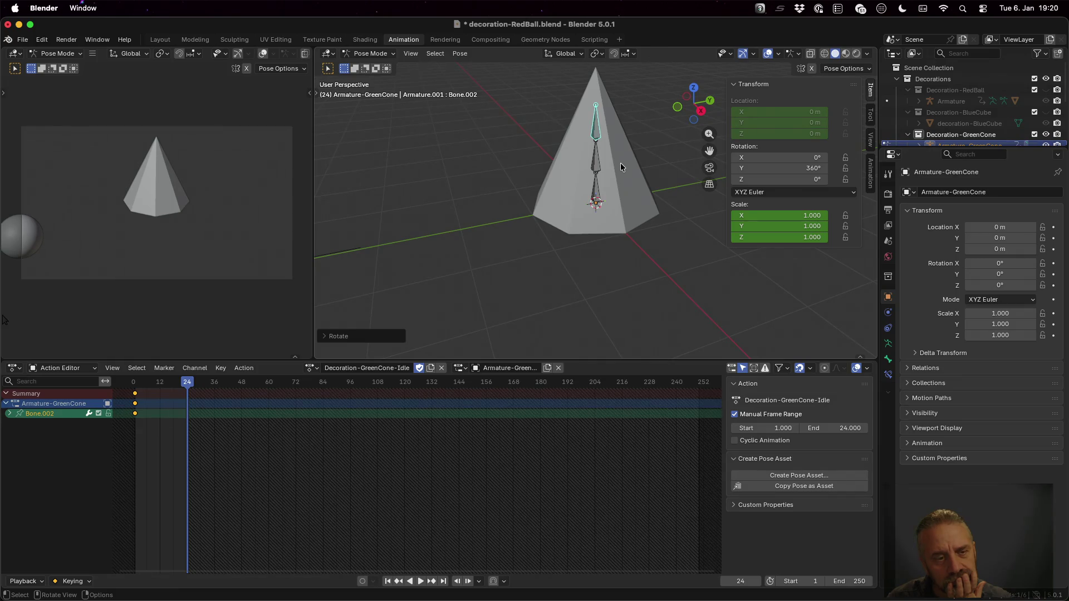
{"action": "key", "text": "i"}
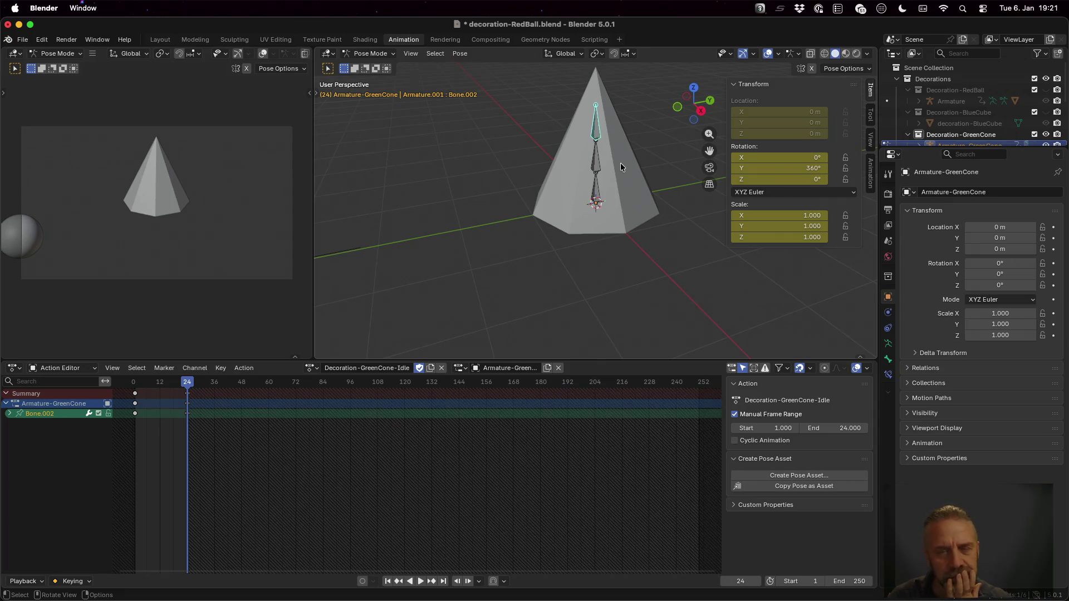
{"action": "mouse_move", "coordinate": [189, 384]}
{"action": "left_mouse_down"}
{"action": "mouse_move", "coordinate": [148, 384]}
{"action": "mouse_move", "coordinate": [202, 386]}
{"action": "mouse_move", "coordinate": [144, 384]}
{"action": "left_mouse_up"}
{"action": "left_click", "coordinate": [9, 413]}
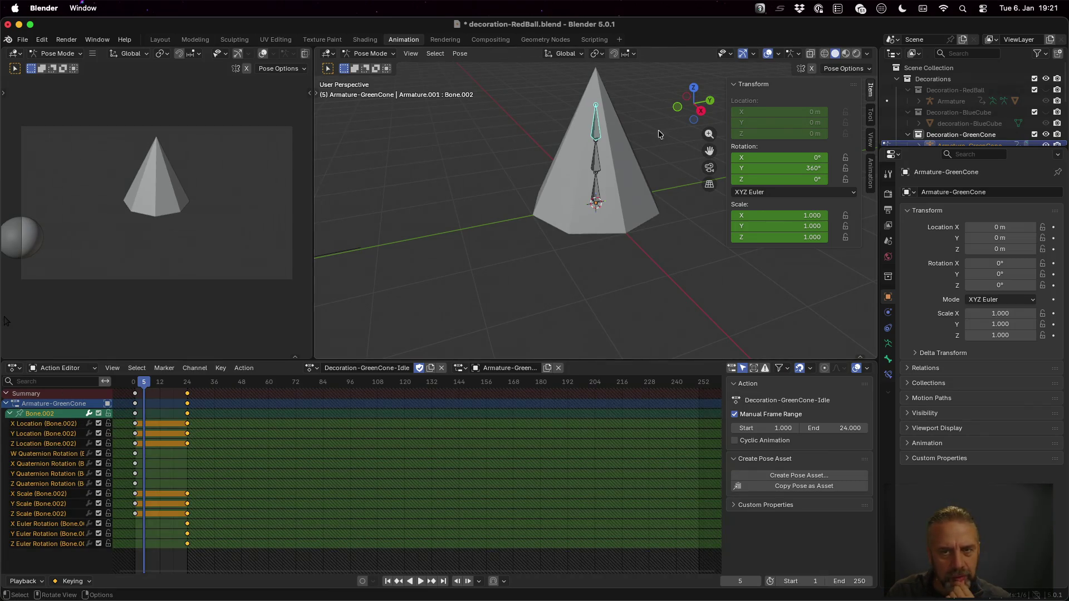
{"action": "left_click", "coordinate": [595, 152]}
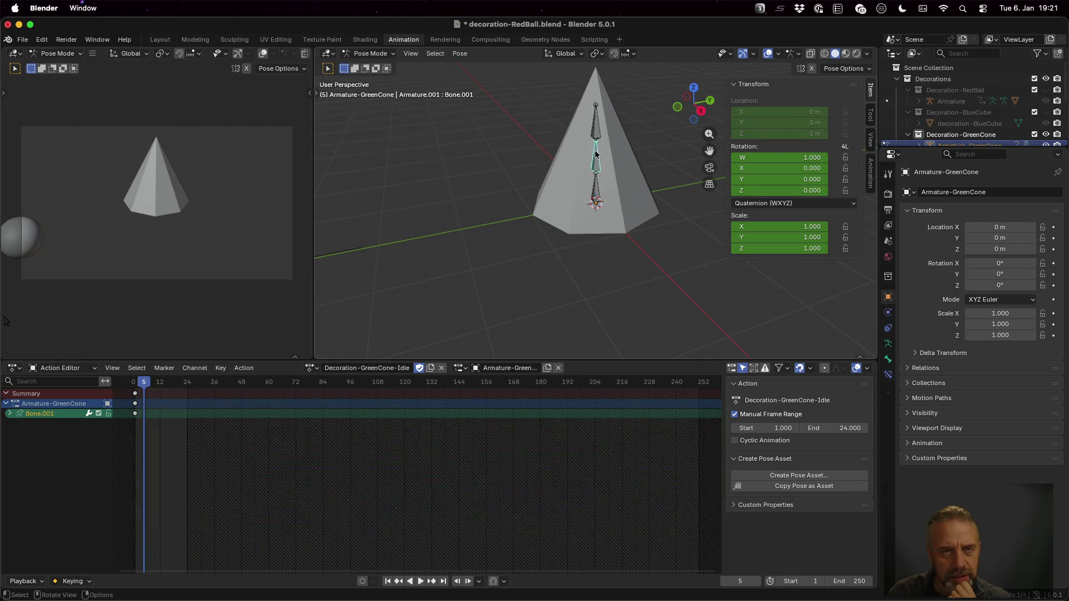
{"action": "left_click", "coordinate": [598, 129]}
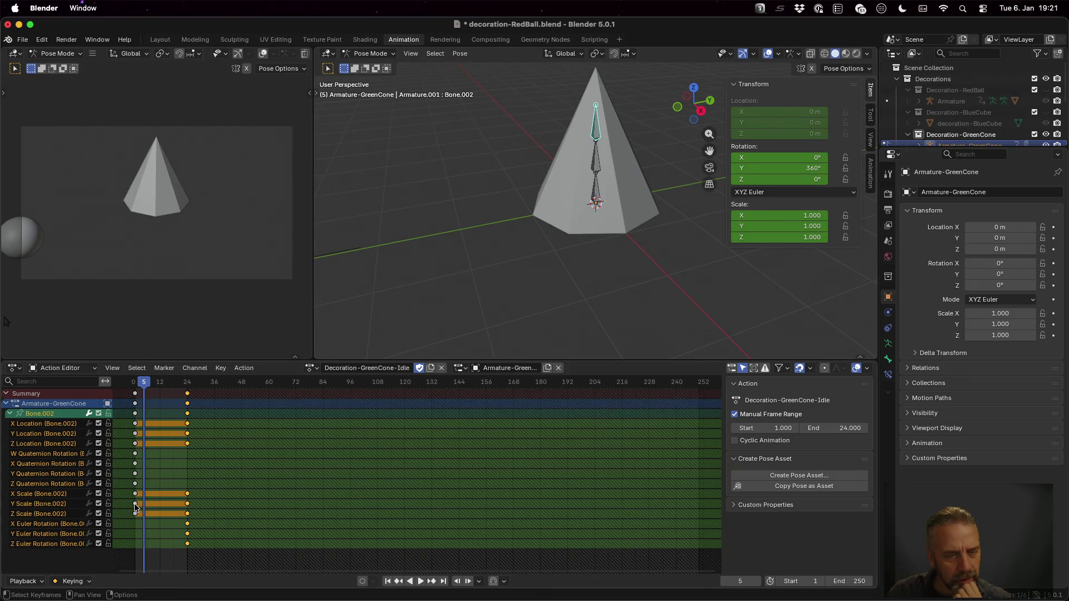
{"action": "left_click", "coordinate": [94, 369]}
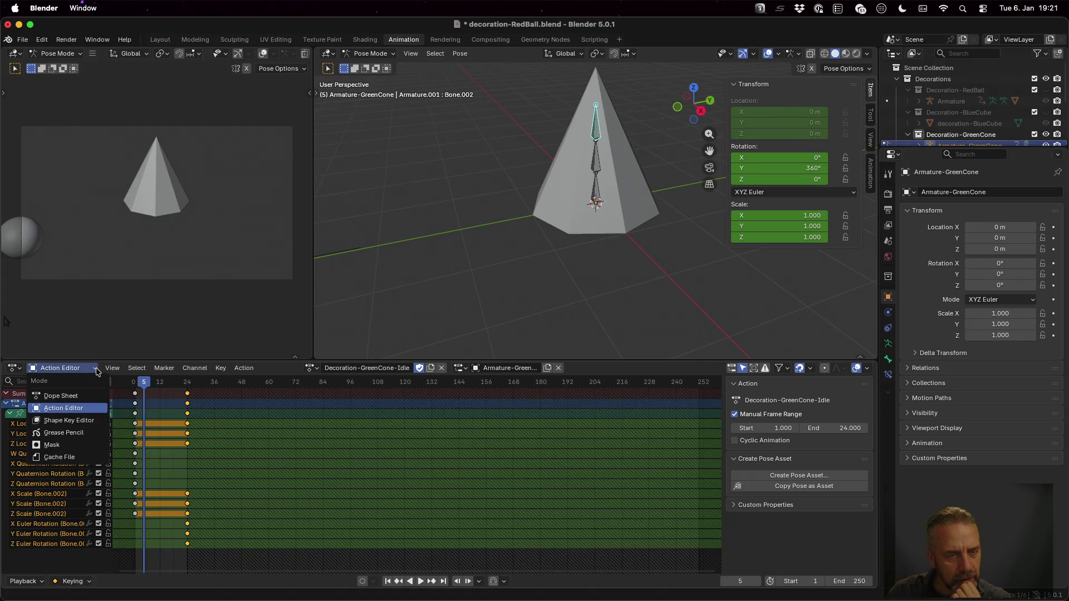
{"action": "left_click", "coordinate": [86, 397]}
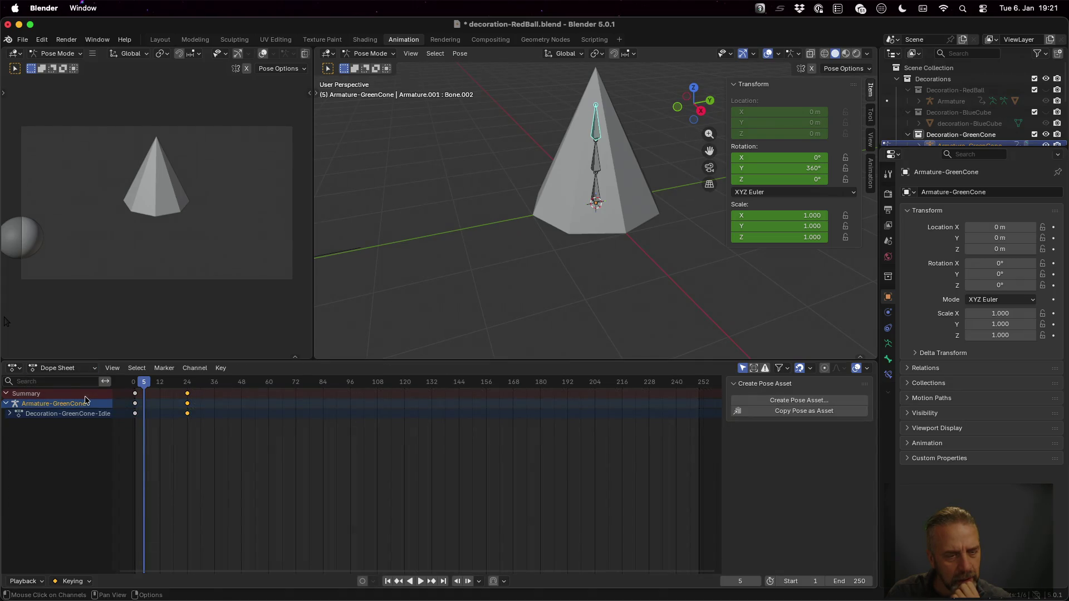
{"action": "left_click", "coordinate": [10, 413]}
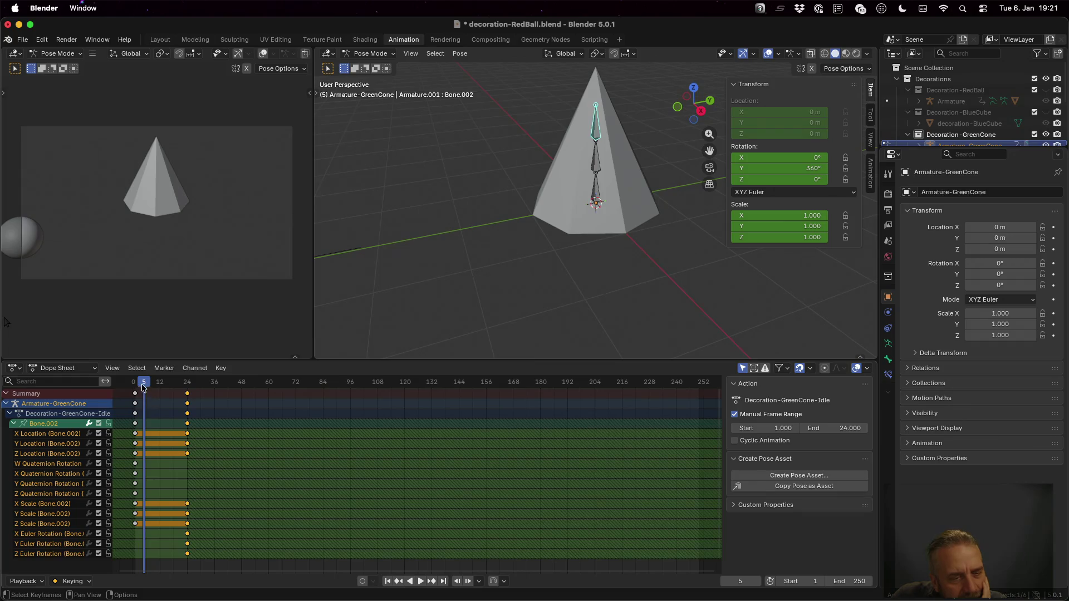
{"action": "mouse_move", "coordinate": [143, 388]}
{"action": "left_mouse_down"}
{"action": "mouse_move", "coordinate": [188, 384]}
{"action": "mouse_move", "coordinate": [135, 392]}
{"action": "mouse_move", "coordinate": [193, 392]}
{"action": "mouse_move", "coordinate": [136, 396]}
{"action": "left_mouse_up"}
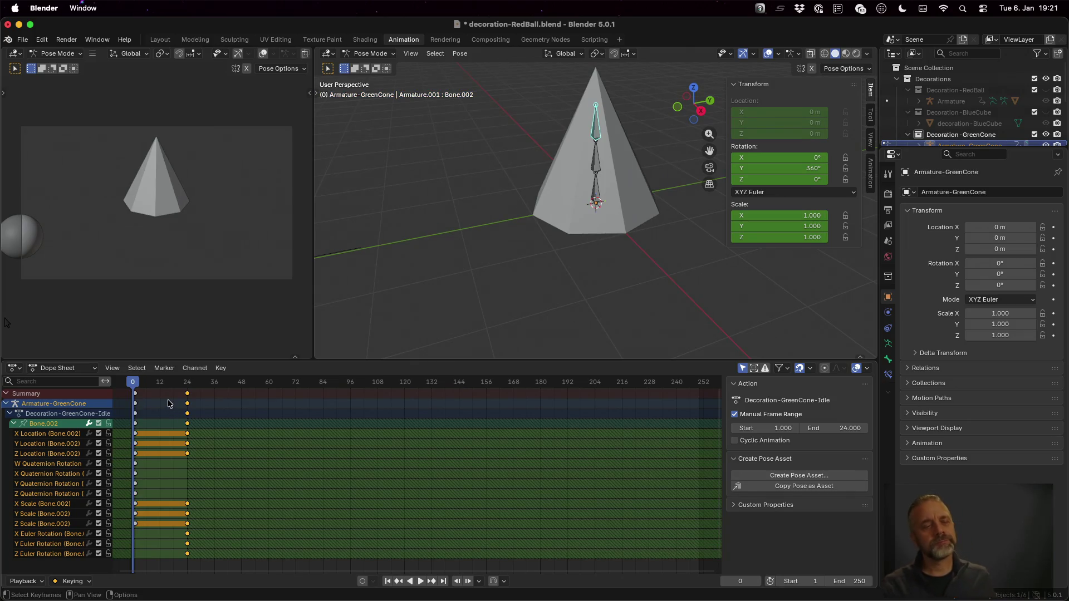
{"action": "left_click", "coordinate": [90, 369]}
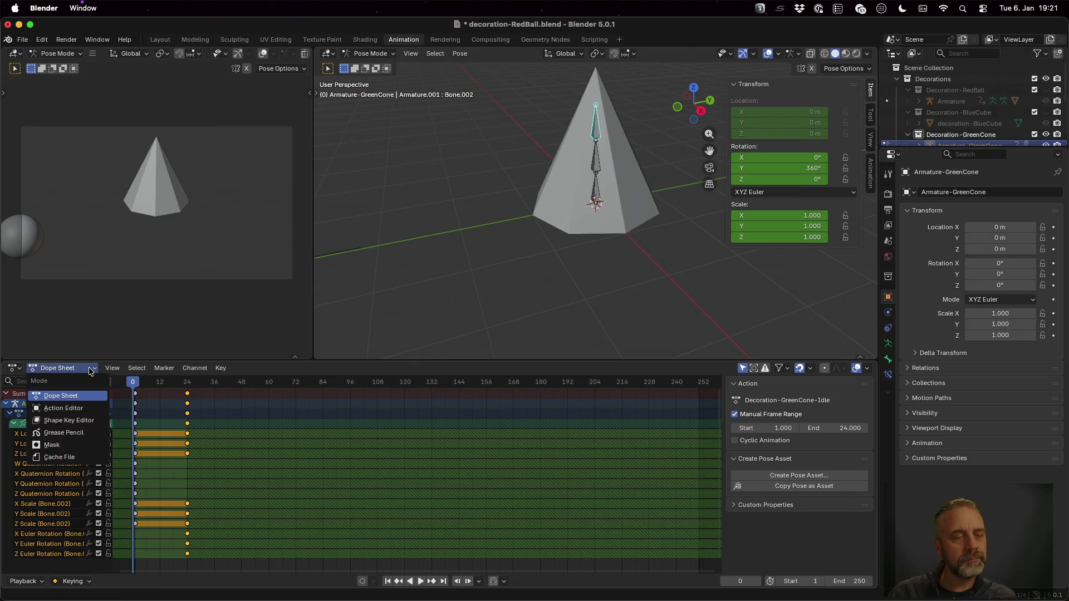
{"action": "left_click", "coordinate": [78, 408]}
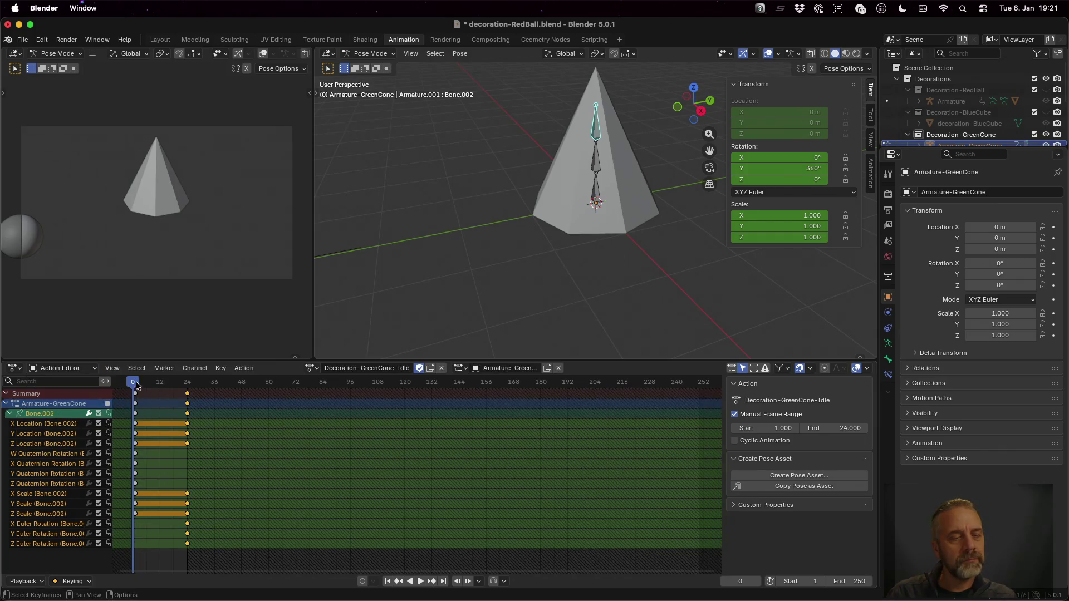
- At frame 12, rotate the bone -180° and keyframe that half-turn pose
{"action": "left_click_drag", "start_coordinate": [136, 385], "coordinate": [160, 383]}
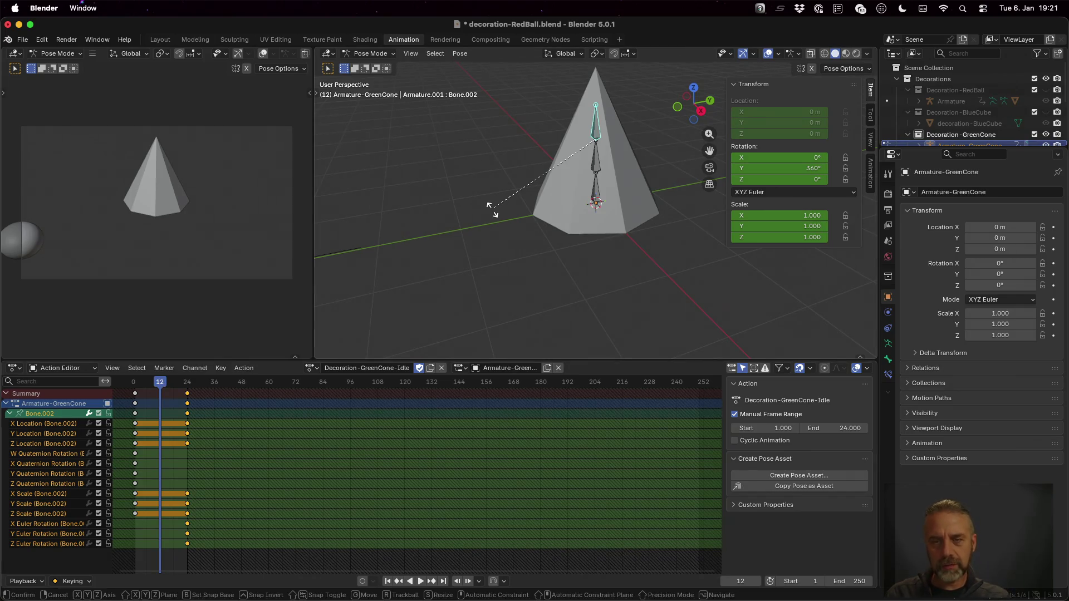
{"action": "type", "text": "rz-180"}
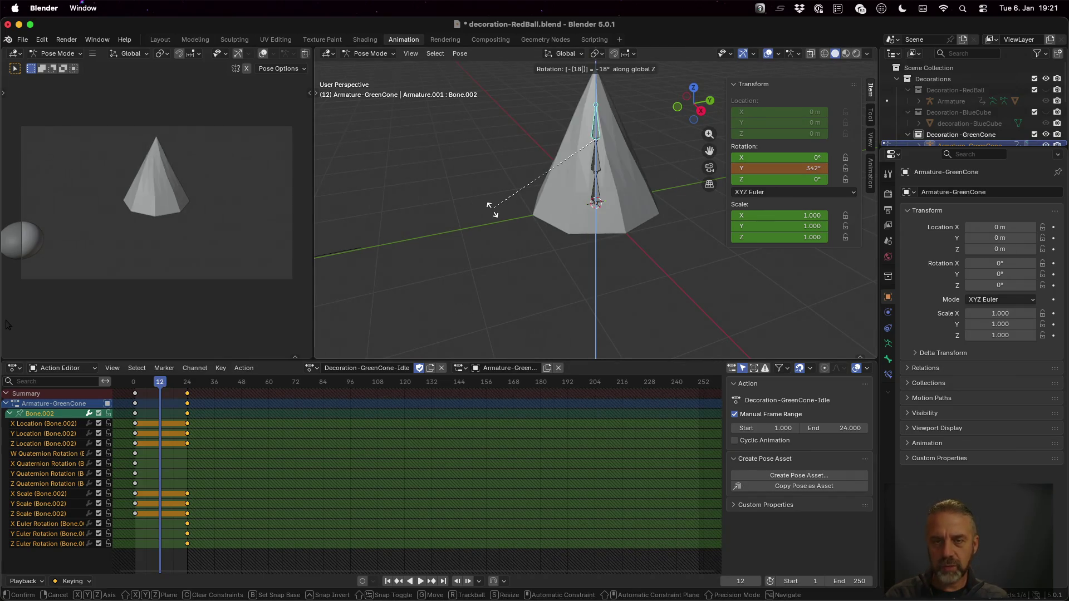
{"action": "key", "text": "Return"}
{"action": "key", "text": "i"}
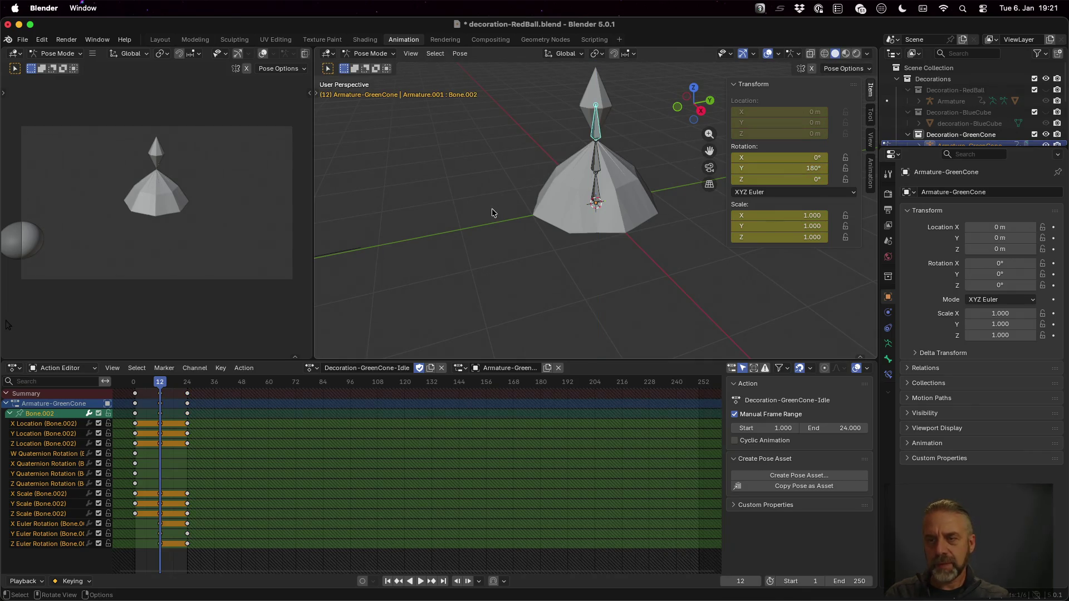
- Back at frame 1, set the bone's Y rotation to 0° for the starting key
{"action": "mouse_move", "coordinate": [160, 382]}
{"action": "left_mouse_down"}
{"action": "mouse_move", "coordinate": [127, 385]}
{"action": "mouse_move", "coordinate": [189, 384]}
{"action": "mouse_move", "coordinate": [146, 388]}
{"action": "left_mouse_up"}
{"action": "left_click_drag", "start_coordinate": [140, 388], "coordinate": [136, 388]}
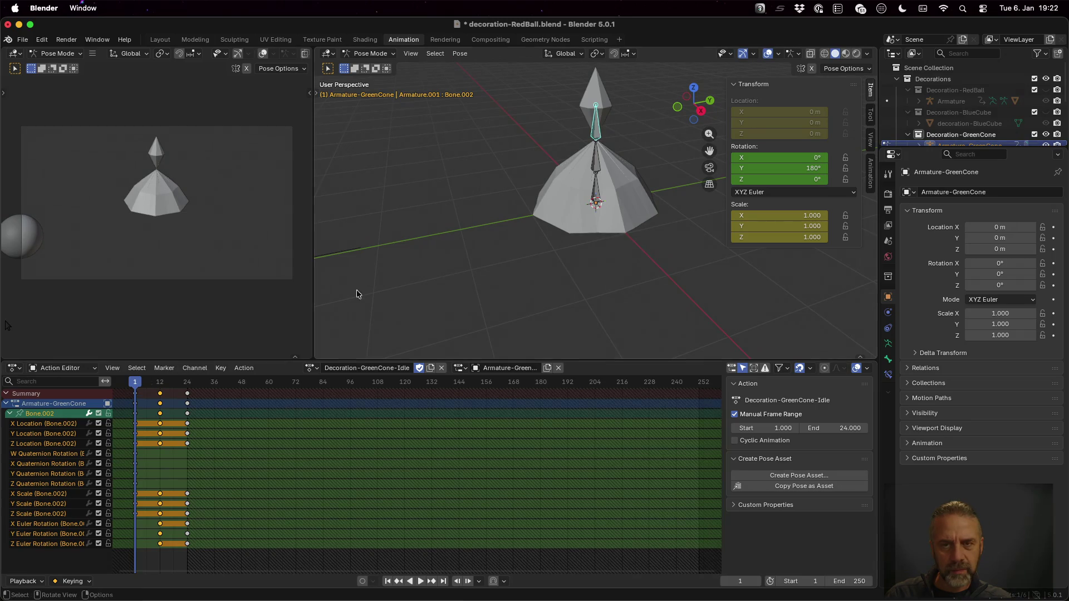
{"action": "key", "text": "r"}
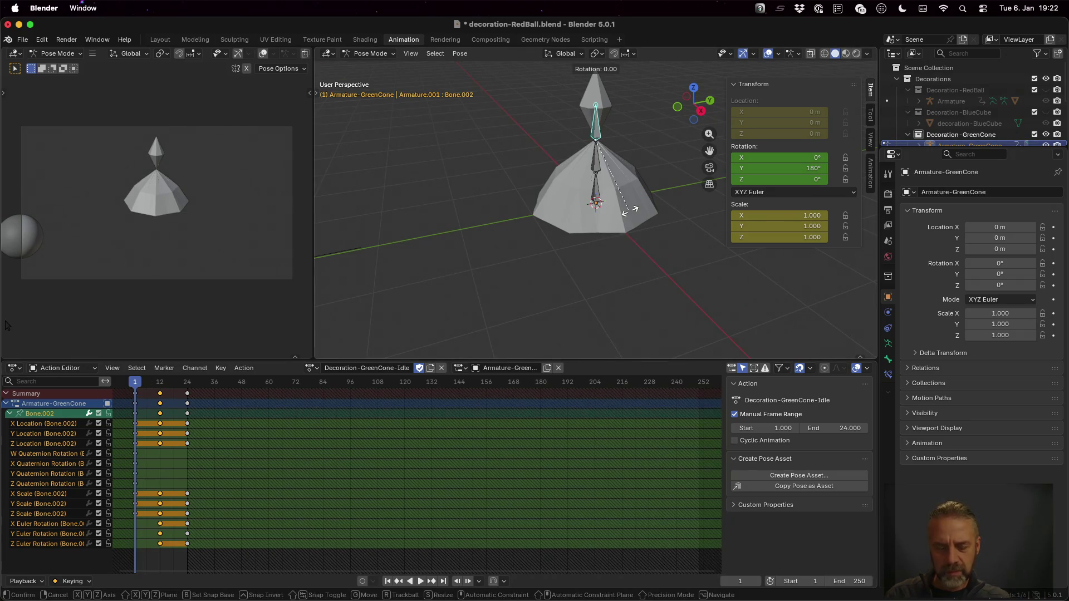
{"action": "type", "text": "z-180"}
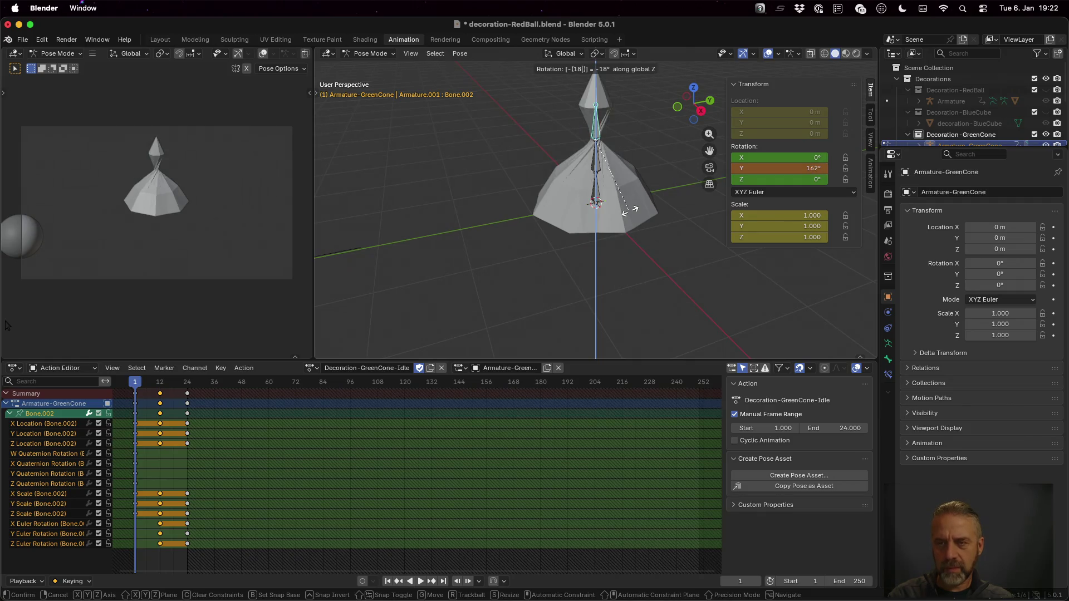
{"action": "key", "text": "Return"}
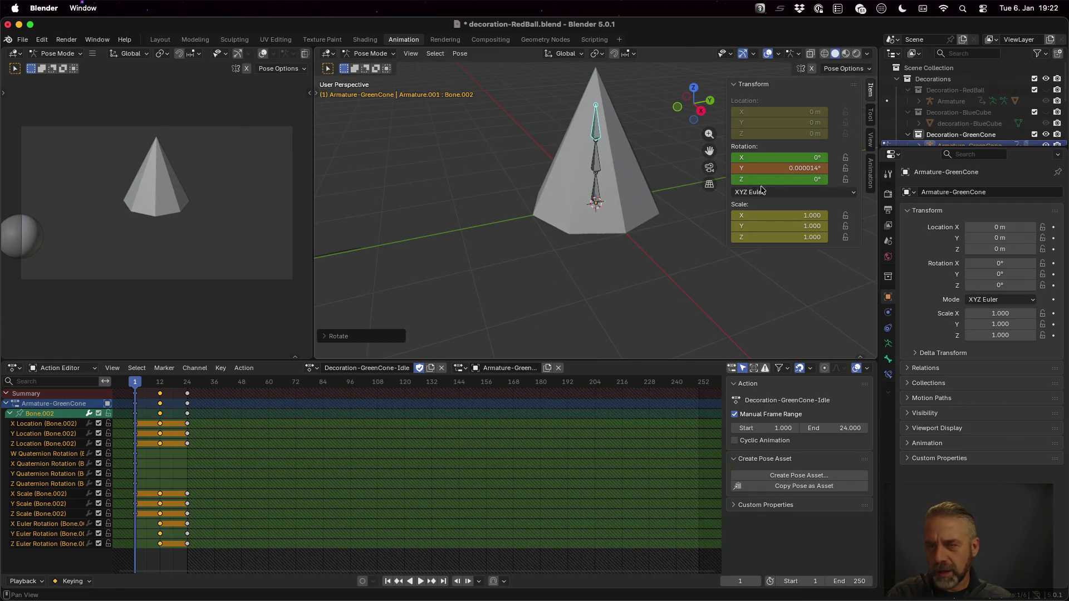
{"action": "left_click", "coordinate": [797, 168]}
{"action": "type", "text": "0"}
{"action": "key", "text": "Return"}
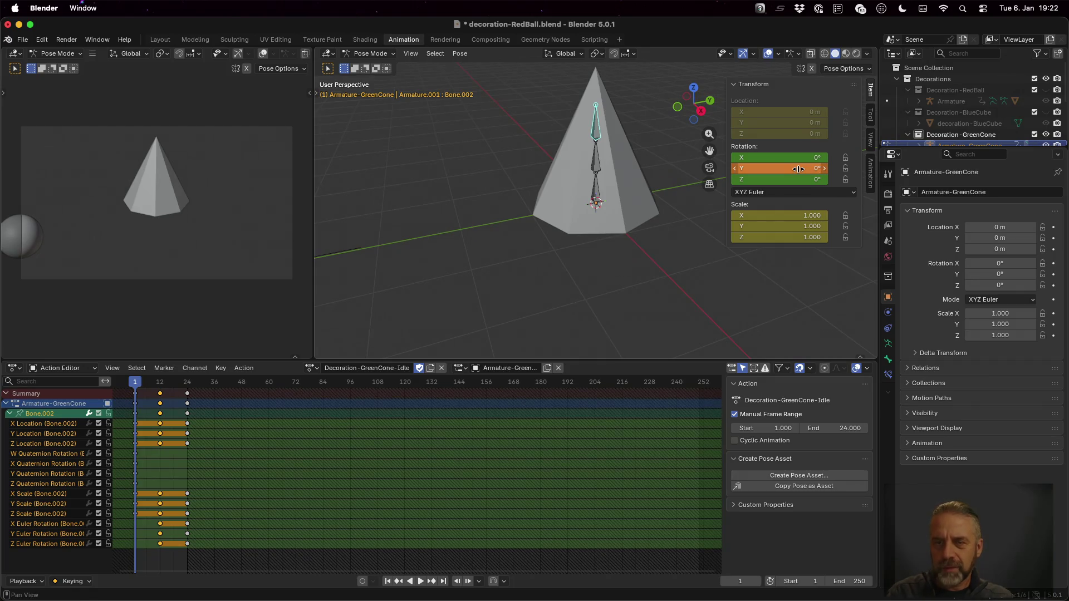
{"action": "key", "text": "ctrl+z"}
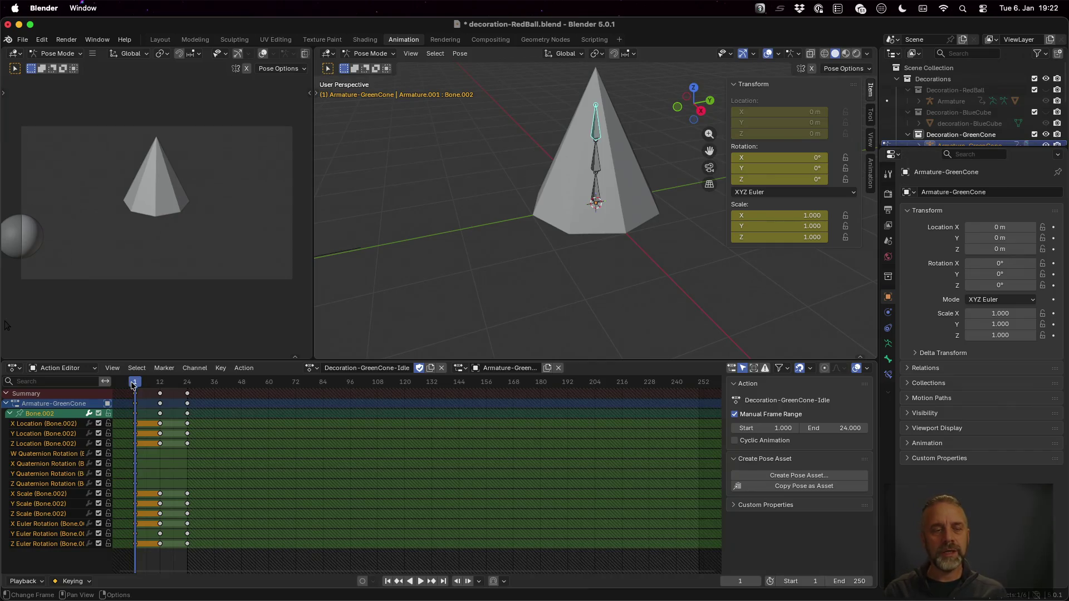
- Delete all the frame-12 keyframes so the Idle action keys only frames 1 and 24
{"action": "mouse_move", "coordinate": [133, 384]}
{"action": "left_mouse_down"}
{"action": "mouse_move", "coordinate": [167, 384]}
{"action": "mouse_move", "coordinate": [149, 385]}
{"action": "left_mouse_up"}
{"action": "left_click_drag", "start_coordinate": [165, 558], "coordinate": [166, 529]}
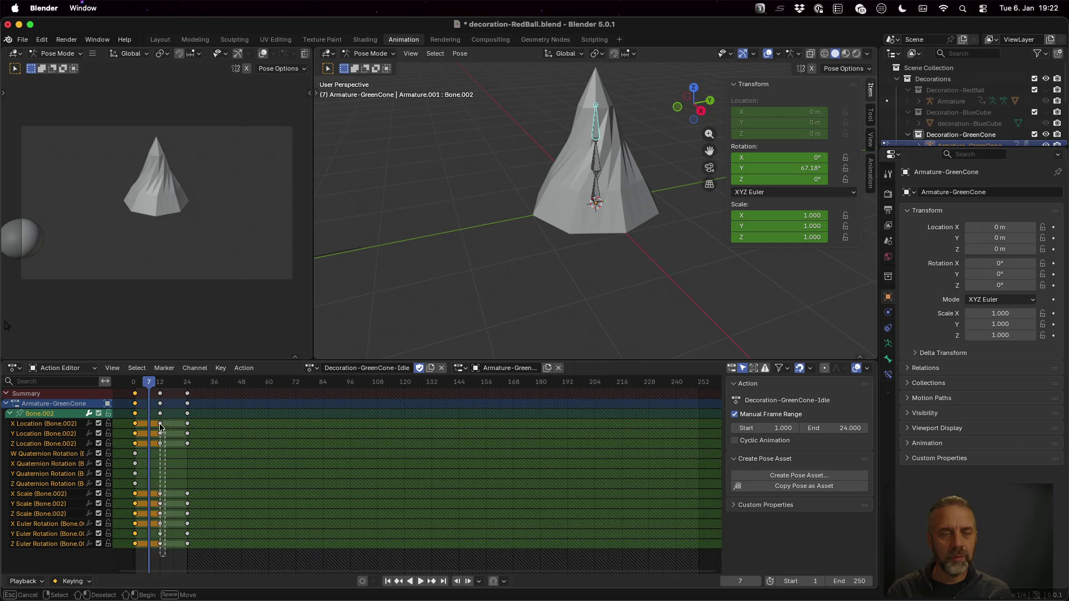
{"action": "left_click_drag", "start_coordinate": [160, 426], "coordinate": [159, 387]}
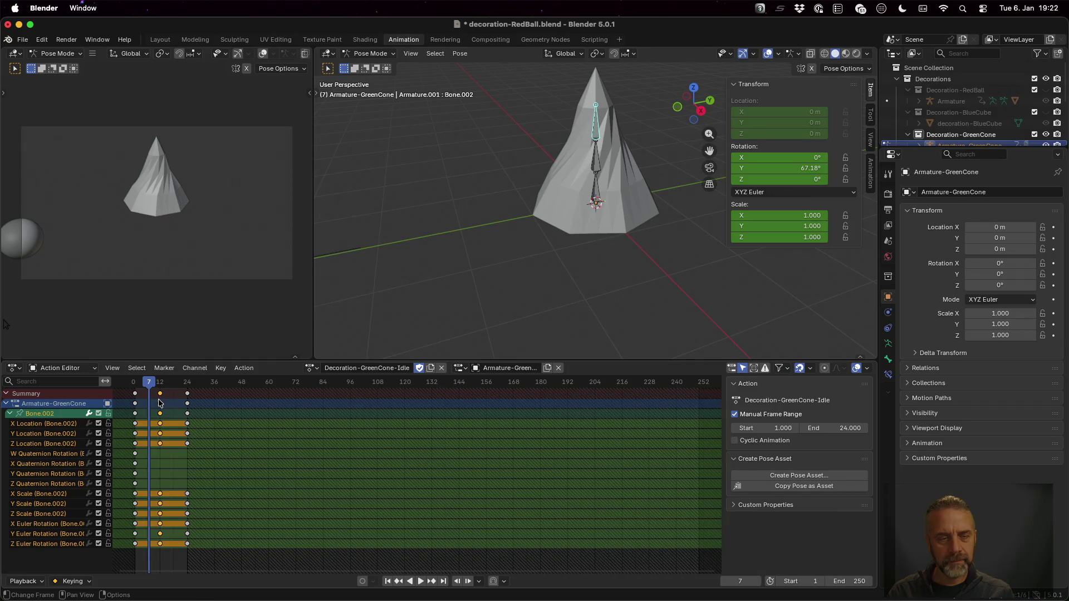
{"action": "right_click", "coordinate": [159, 409]}
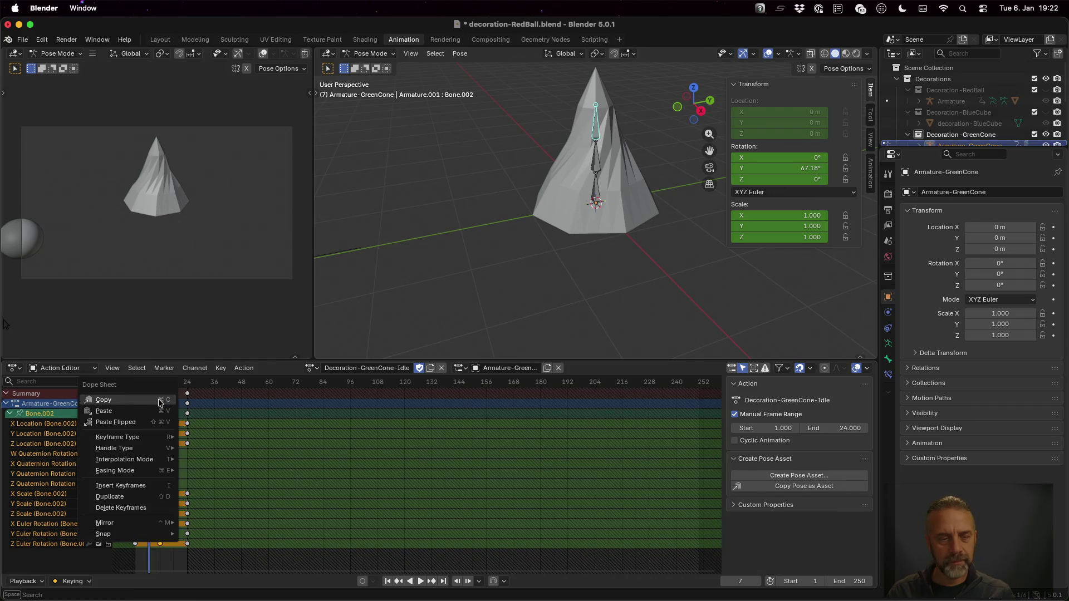
{"action": "left_click", "coordinate": [152, 506]}
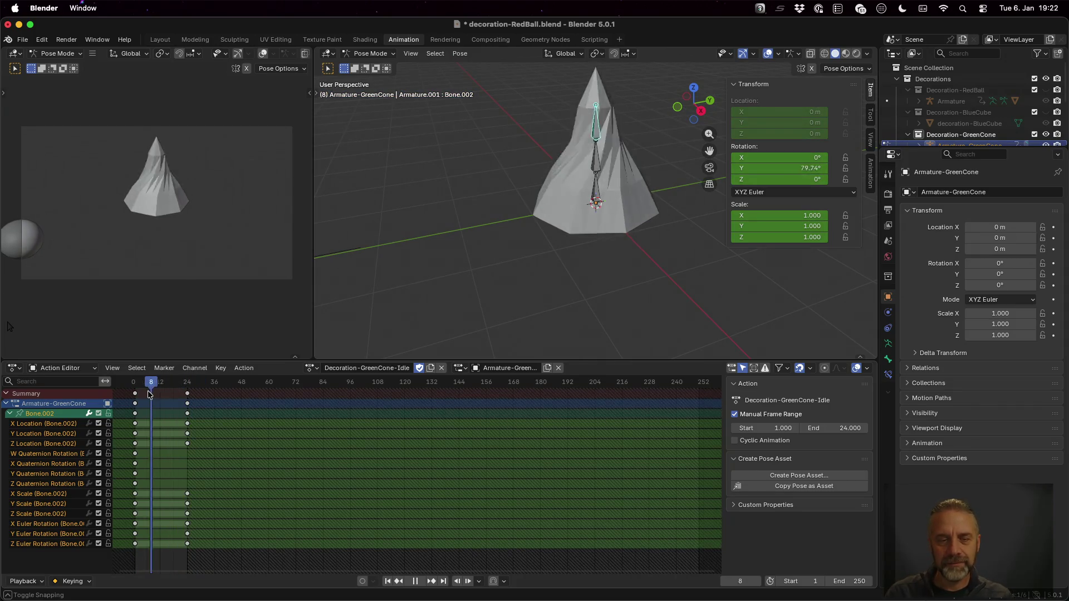
- Stop the preview, return to frame 1 and save decoration-RedBall.blend
{"action": "key", "text": "space"}
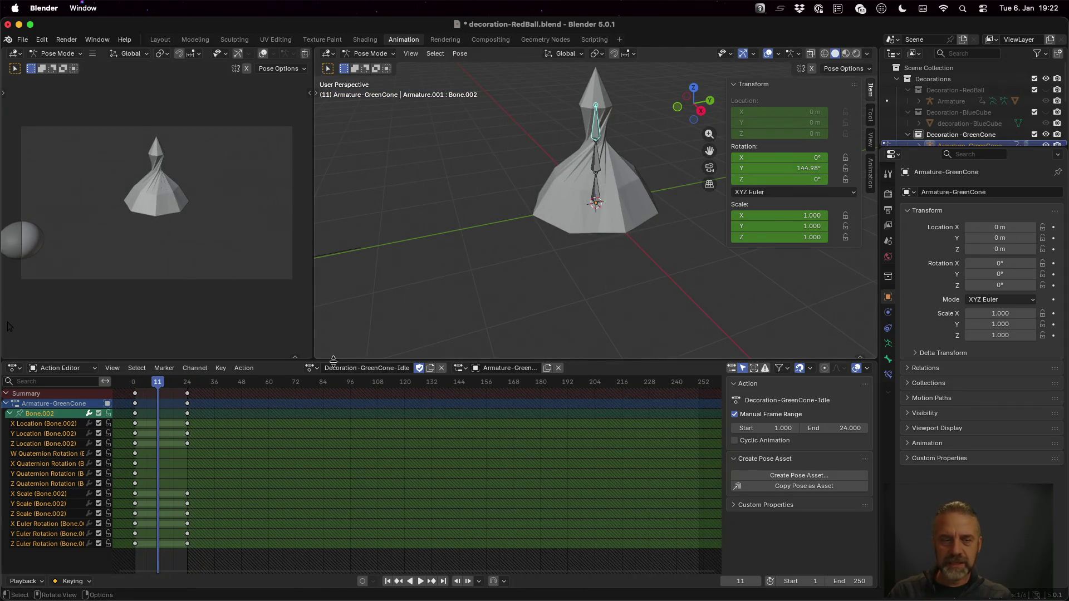
{"action": "left_click_drag", "start_coordinate": [157, 381], "coordinate": [135, 384]}
{"action": "key", "text": "super+s"}
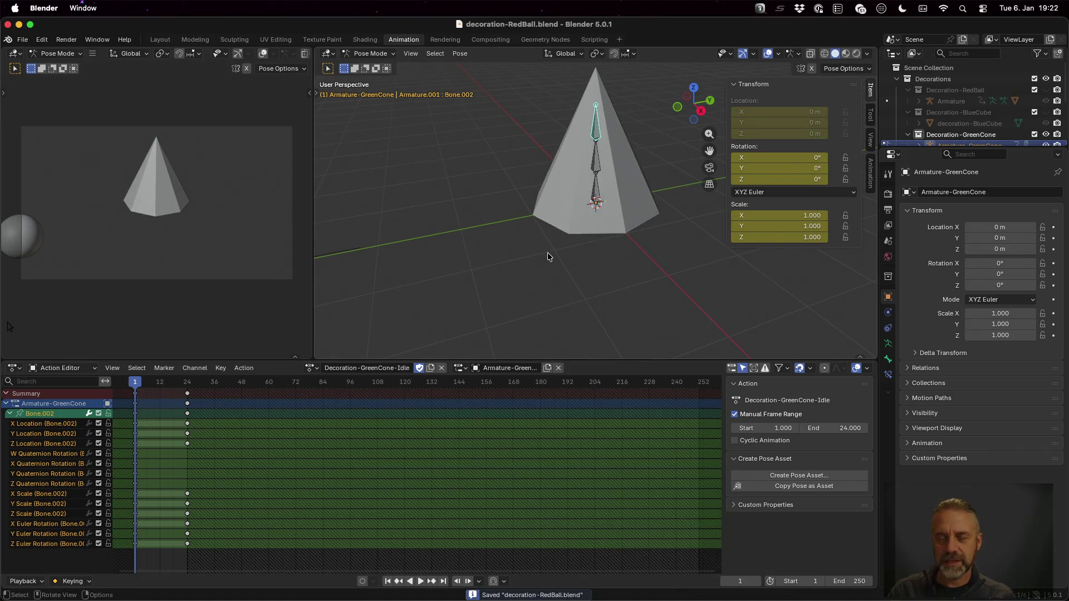
{"action": "key", "text": "ctrl+Left"}
- Rerun the rexport_v3.sh export on decorations/decoration-RedBall.blend, exporting all three decorations
{"action": "key", "text": "Up"}
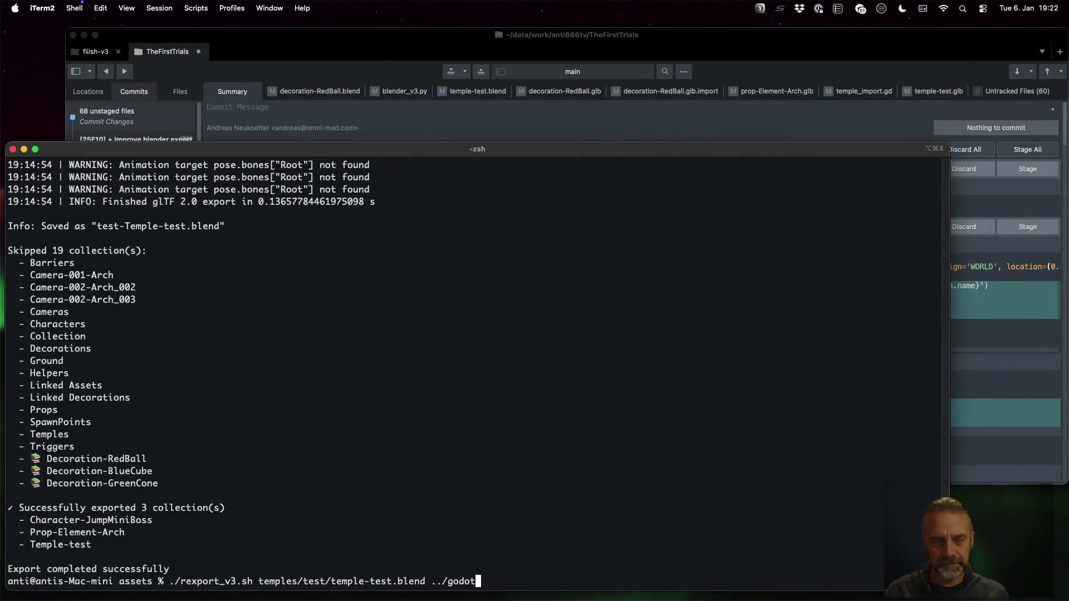
{"action": "key", "text": "Up"}
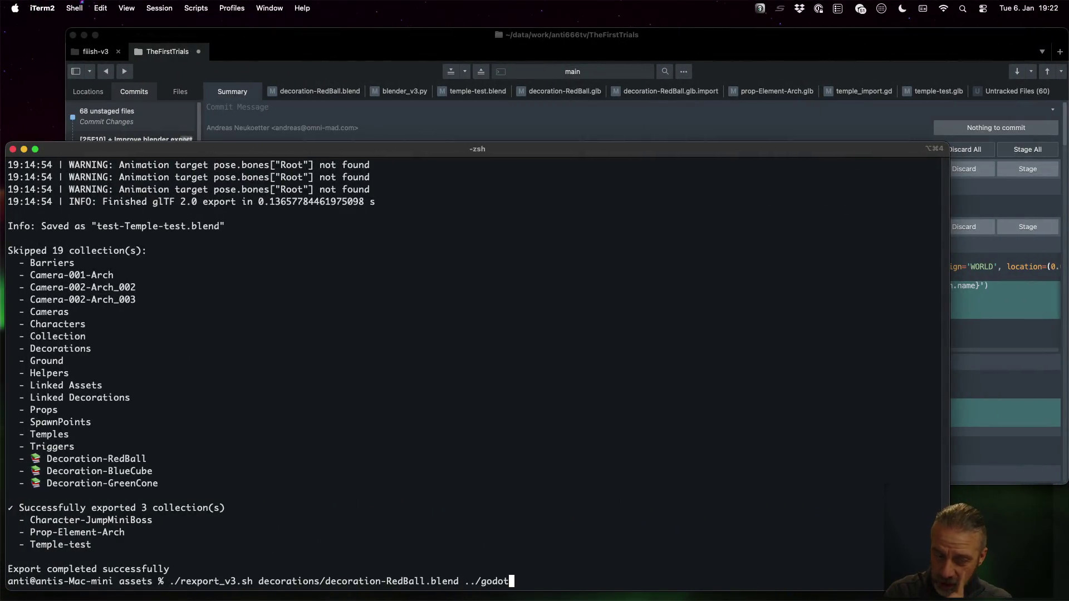
{"action": "key", "text": "Return"}
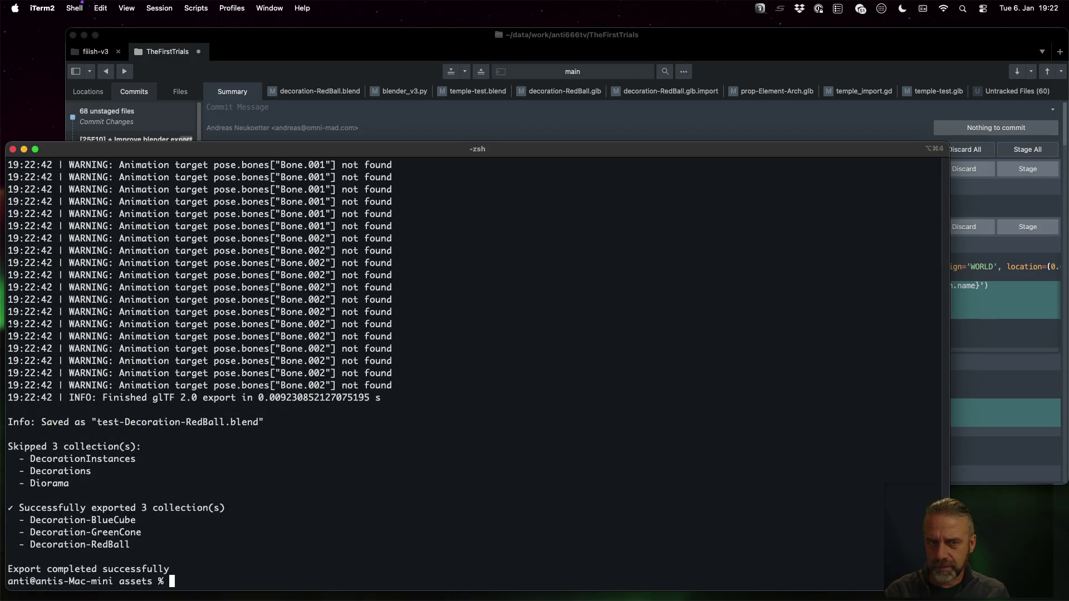
{"action": "key", "text": "ctrl+Left"}
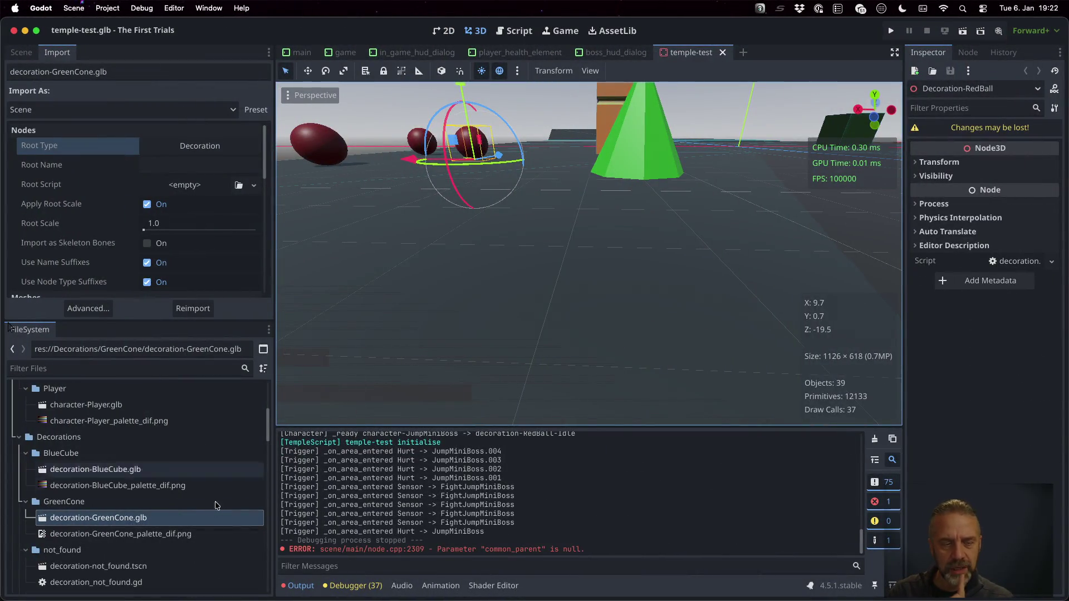
- Preview the Decoration-GreenCone-Idle clip in decoration-GreenCone.glb's AnimationPlayer, then run the temple-test project
{"action": "double_click", "coordinate": [202, 518]}
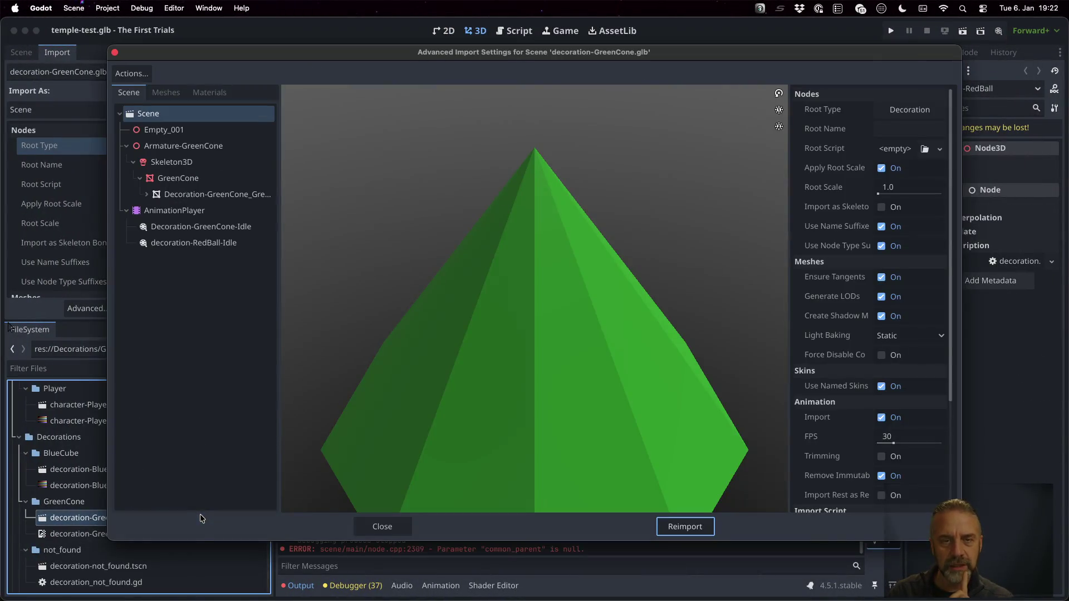
{"action": "left_click", "coordinate": [212, 211]}
{"action": "left_click", "coordinate": [226, 227]}
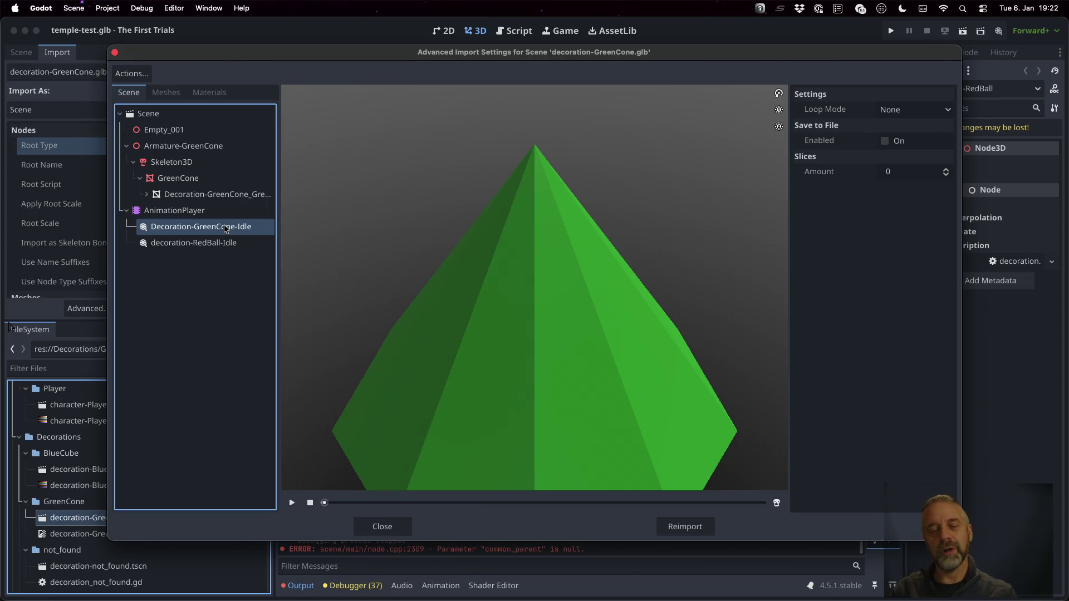
{"action": "mouse_move", "coordinate": [325, 504]}
{"action": "left_mouse_down"}
{"action": "mouse_move", "coordinate": [751, 498]}
{"action": "mouse_move", "coordinate": [594, 489]}
{"action": "mouse_move", "coordinate": [329, 497]}
{"action": "mouse_move", "coordinate": [696, 487]}
{"action": "mouse_move", "coordinate": [449, 475]}
{"action": "mouse_move", "coordinate": [762, 483]}
{"action": "mouse_move", "coordinate": [453, 499]}
{"action": "mouse_move", "coordinate": [651, 501]}
{"action": "mouse_move", "coordinate": [573, 502]}
{"action": "left_mouse_up"}
{"action": "left_click", "coordinate": [398, 526]}
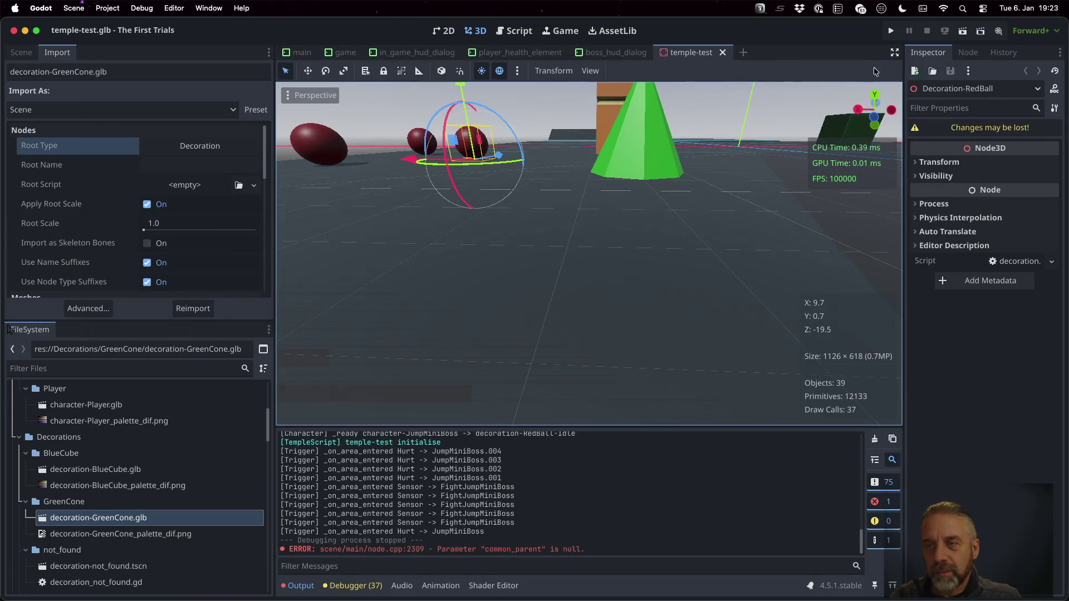
{"action": "left_click", "coordinate": [891, 31]}
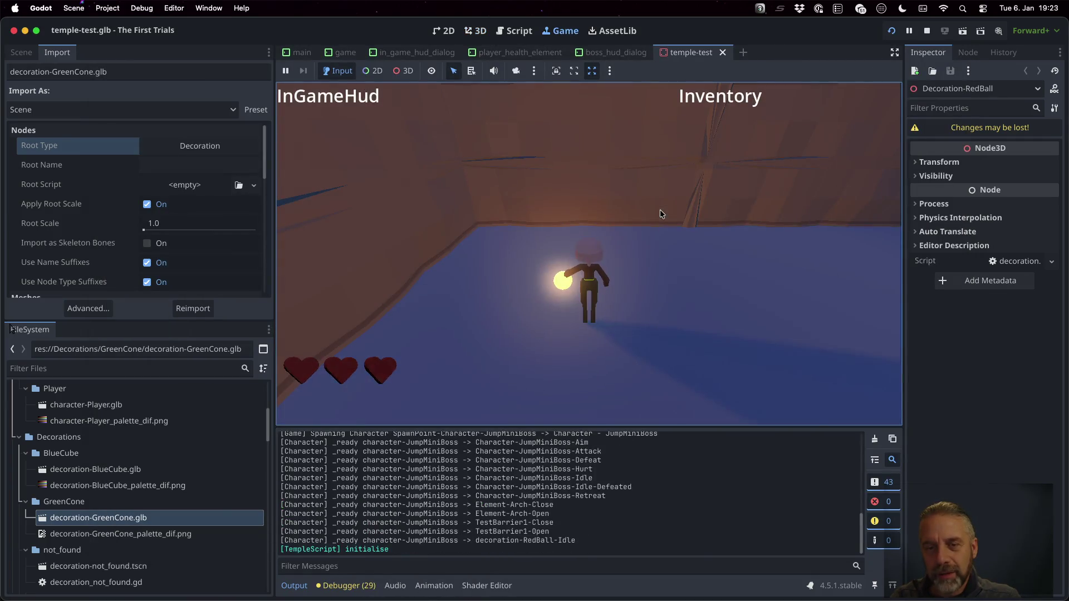
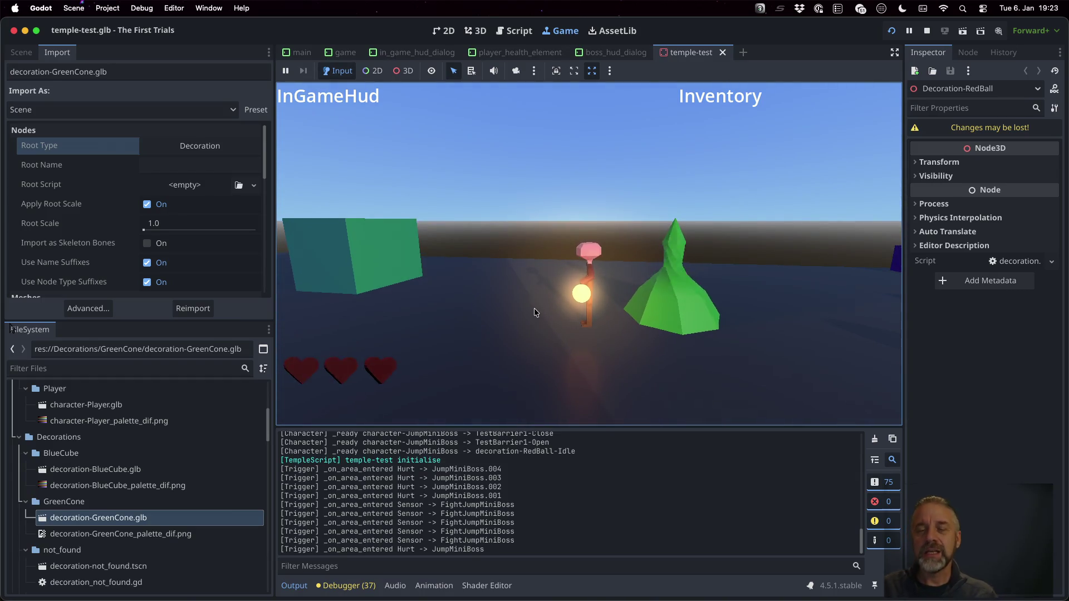
- Stop the Godot game and rename the cone's idle action in Blender to decoration-GreenCone-Idle
{"action": "key", "text": "super+period"}
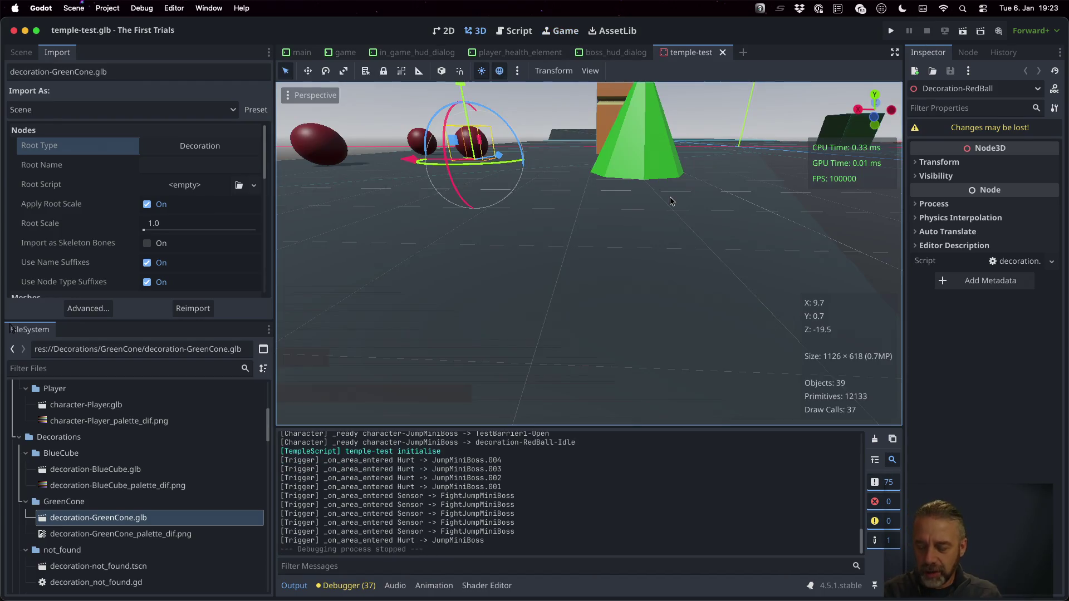
{"action": "key", "text": "ctrl+Right"}
{"action": "key", "text": "ctrl+Right"}
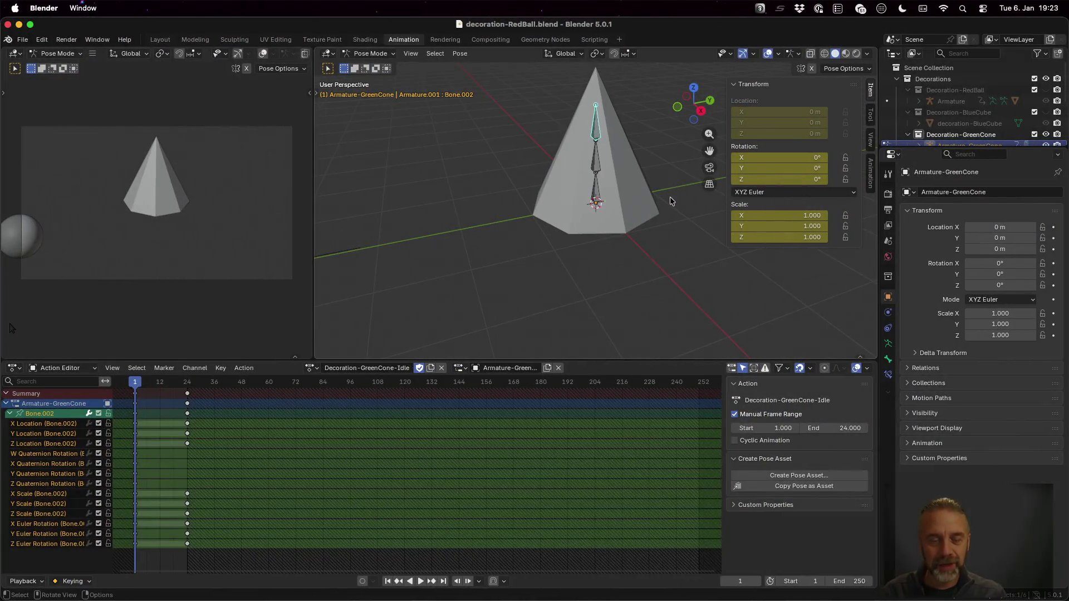
{"action": "left_click", "coordinate": [343, 368]}
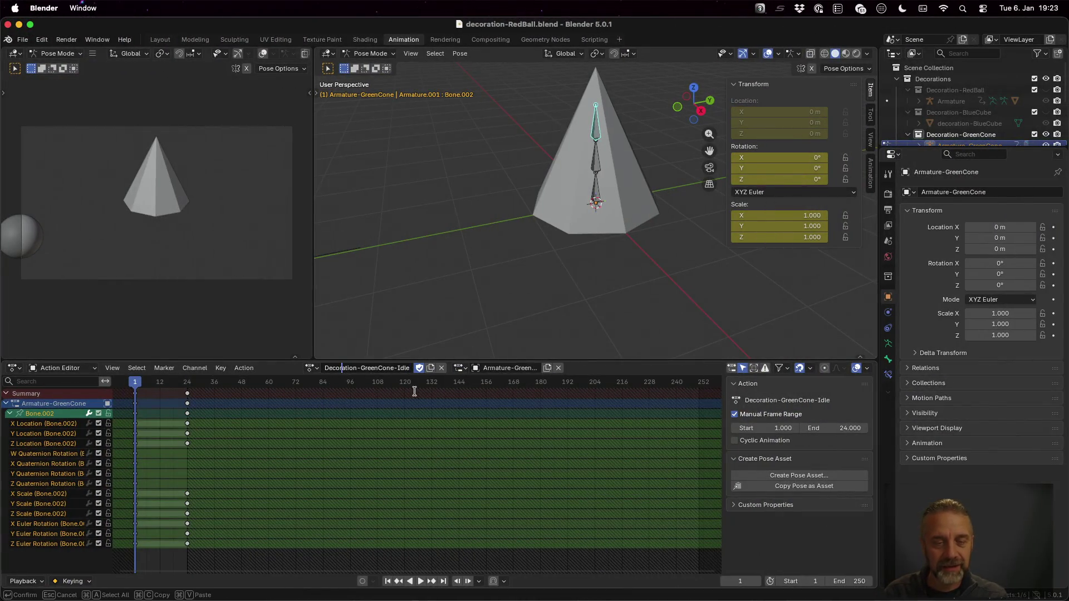
{"action": "type", "text": "d"}
{"action": "key", "text": "Return"}
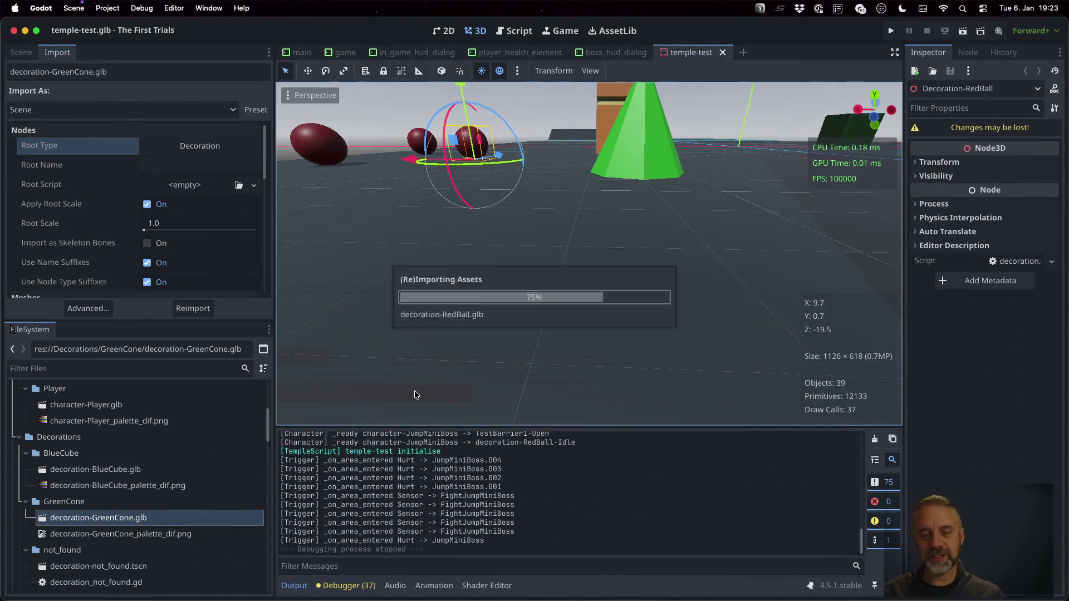
- Reimport decoration-GreenCone.glb and bring the temple-test scene tree back into the left dock
{"action": "right_click", "coordinate": [132, 518]}
{"action": "left_click", "coordinate": [199, 539]}
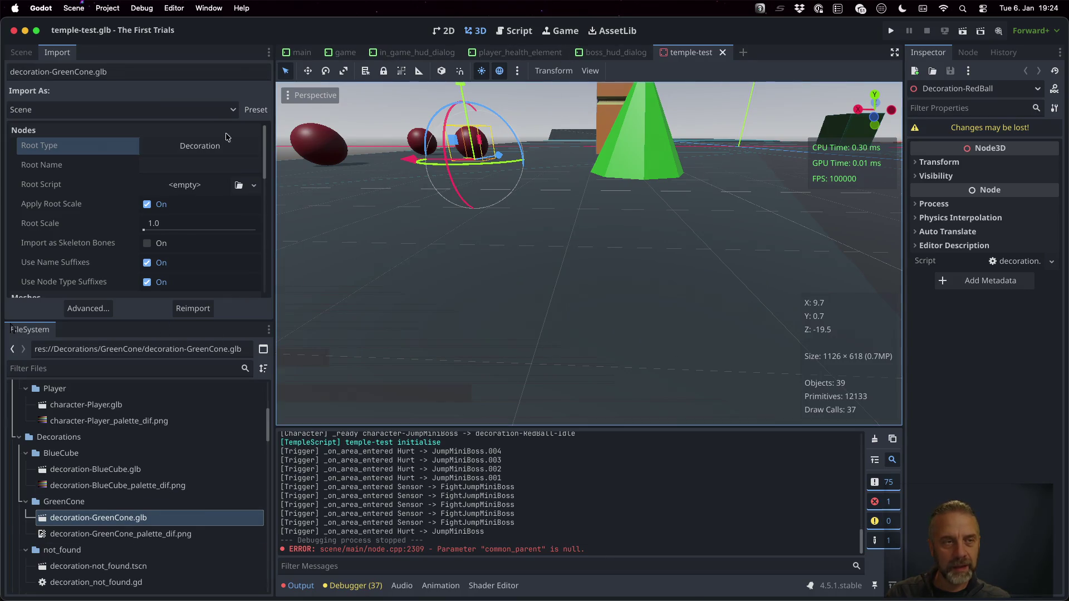
{"action": "left_click", "coordinate": [22, 53]}
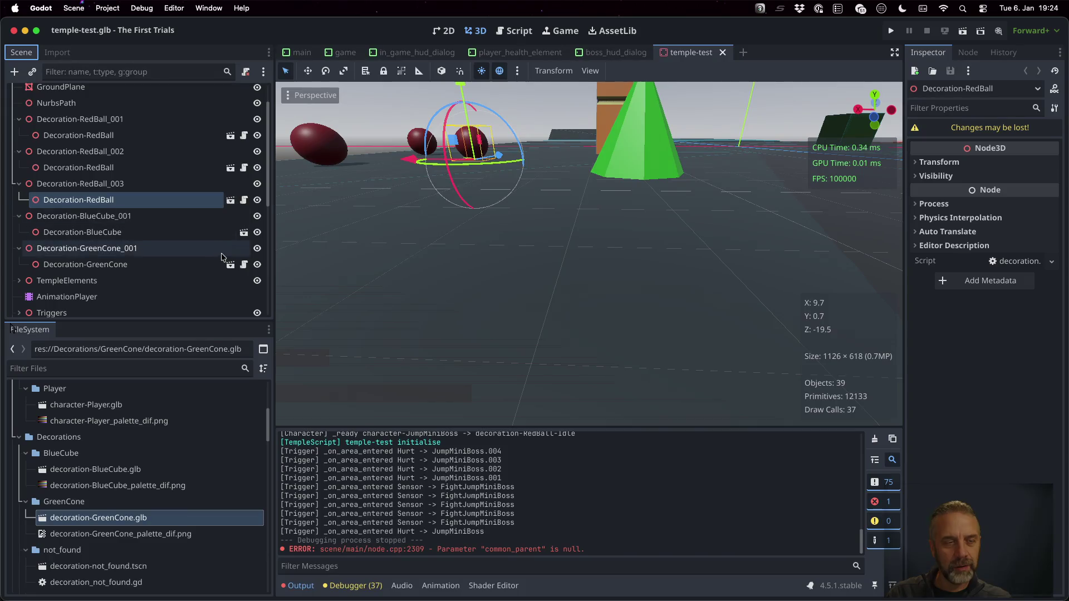
{"action": "double_click", "coordinate": [182, 519]}
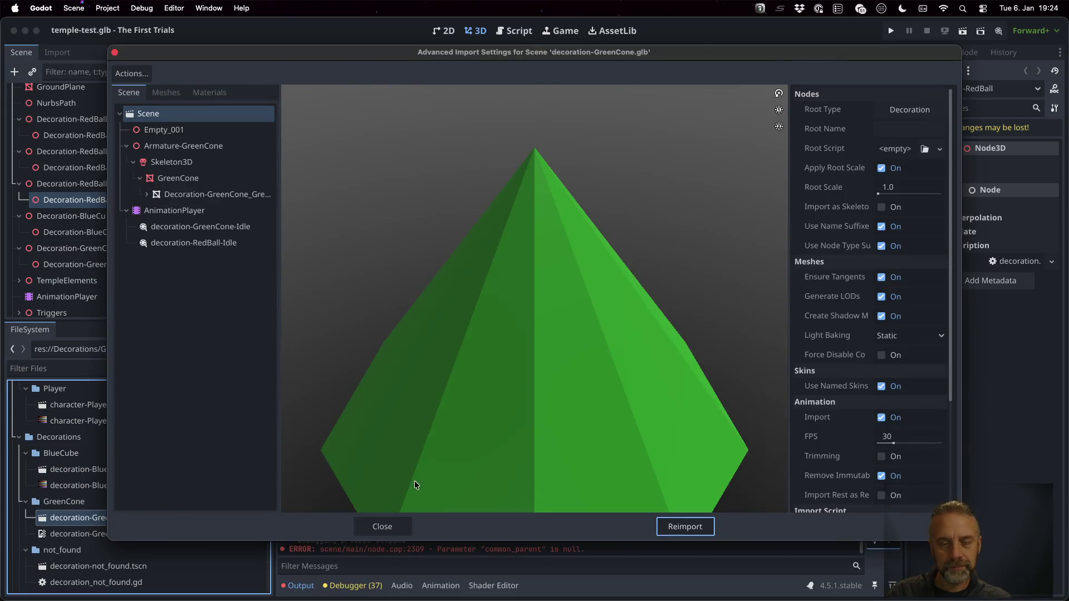
{"action": "left_click", "coordinate": [206, 228]}
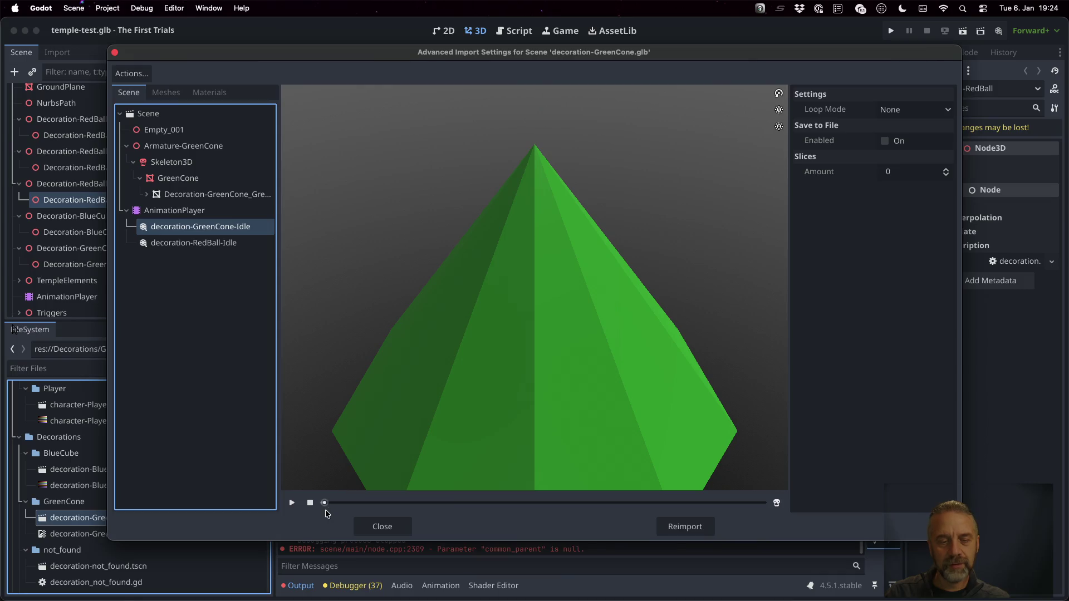
{"action": "left_click_drag", "start_coordinate": [324, 503], "coordinate": [631, 502]}
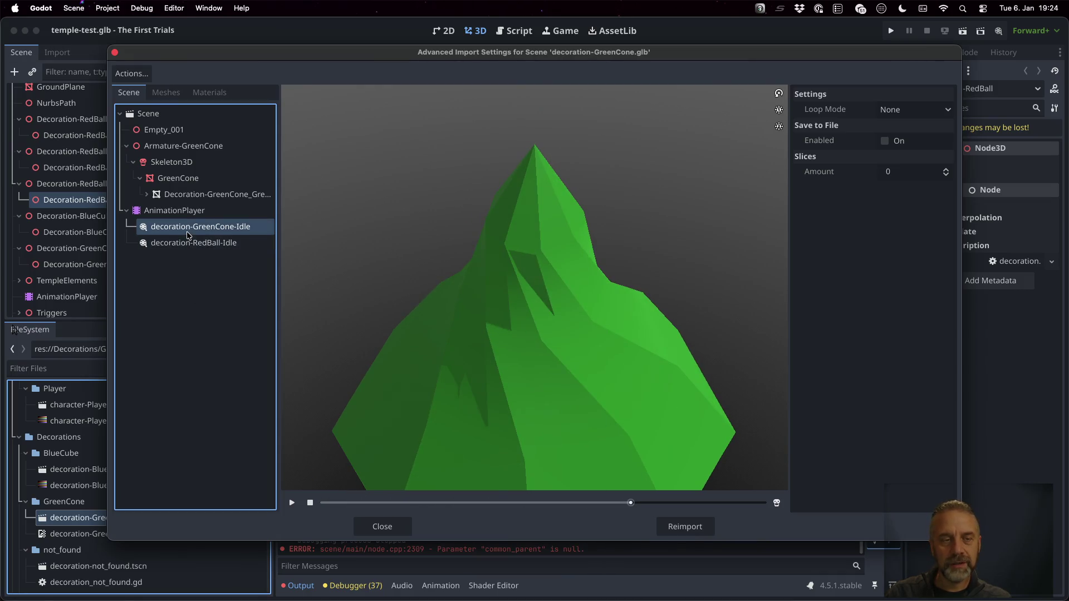
{"action": "left_click", "coordinate": [205, 244]}
{"action": "mouse_move", "coordinate": [329, 504]}
{"action": "left_mouse_down"}
{"action": "mouse_move", "coordinate": [679, 501]}
{"action": "mouse_move", "coordinate": [334, 501]}
{"action": "mouse_move", "coordinate": [577, 502]}
{"action": "left_mouse_up"}
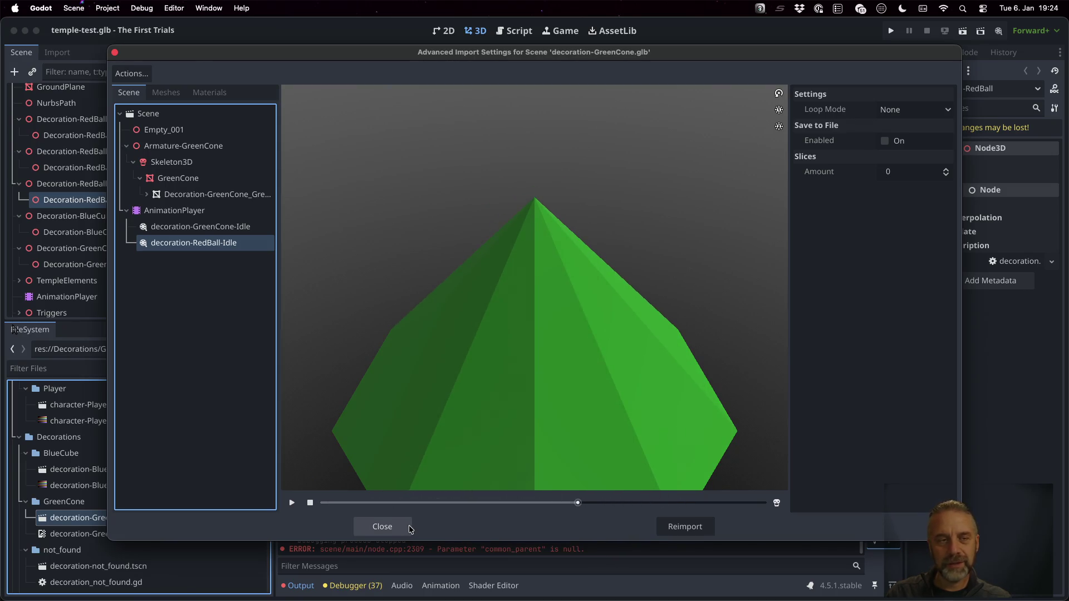
{"action": "left_click", "coordinate": [410, 527]}
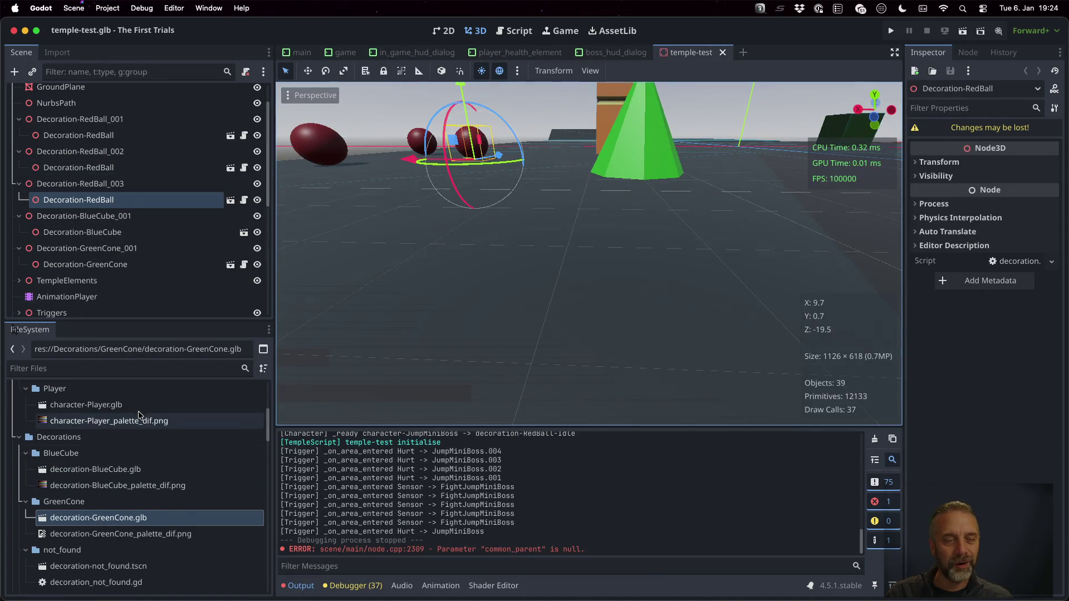
{"action": "scroll", "coordinate": [147, 498], "scroll_direction": "down", "scroll_amount": 3}
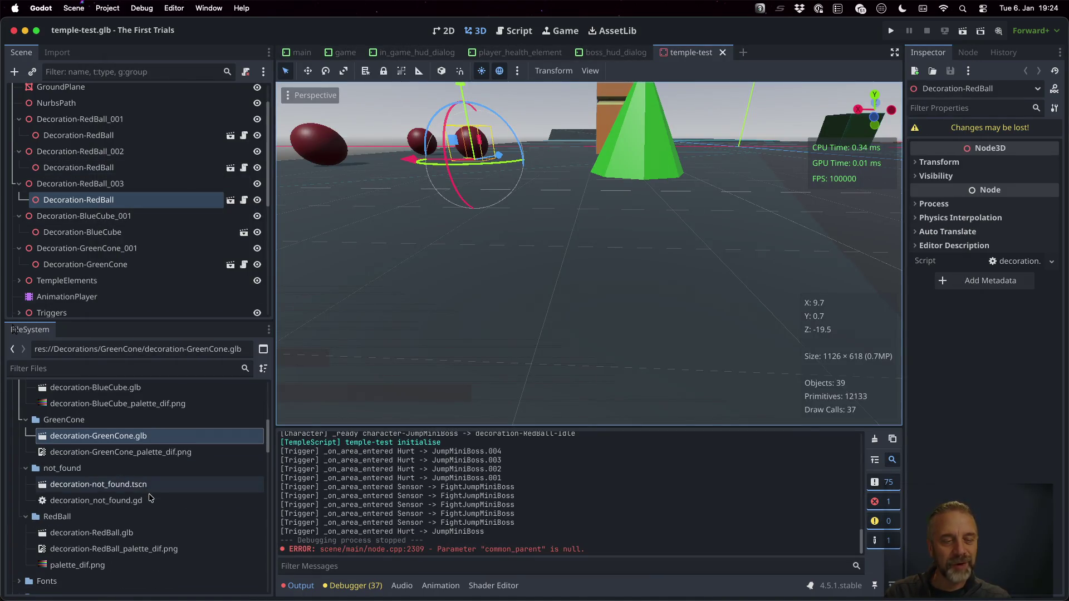
{"action": "double_click", "coordinate": [89, 533]}
{"action": "left_click", "coordinate": [200, 227]}
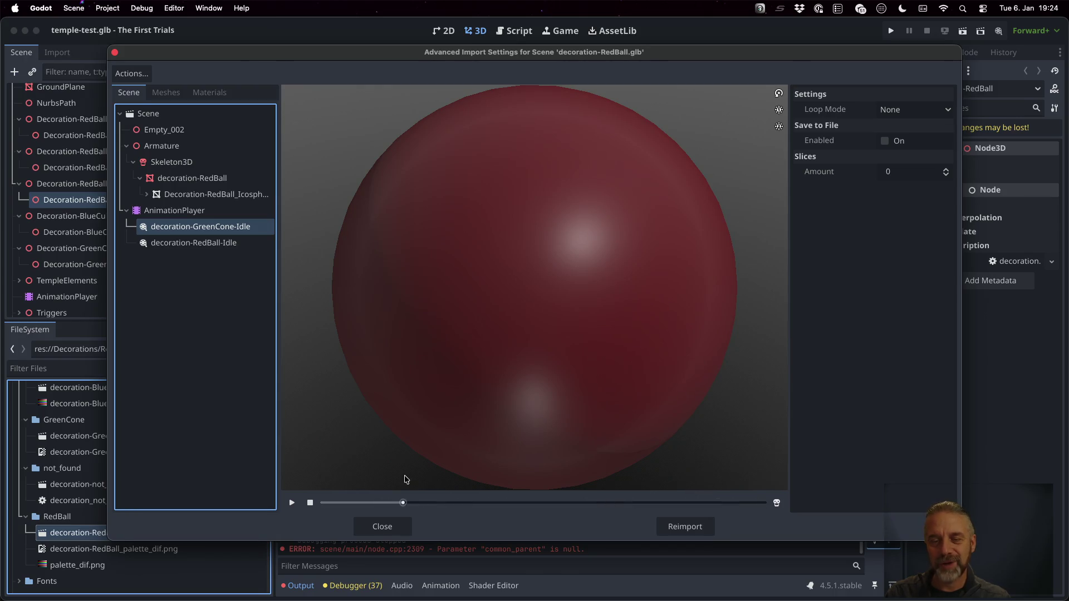
{"action": "left_click", "coordinate": [217, 244]}
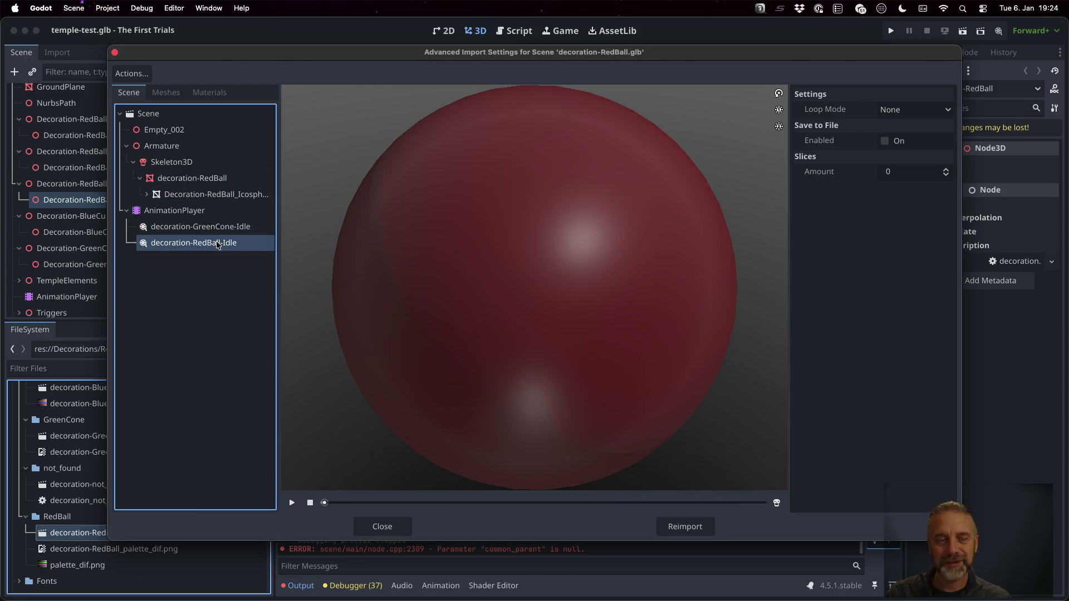
{"action": "left_click", "coordinate": [291, 502]}
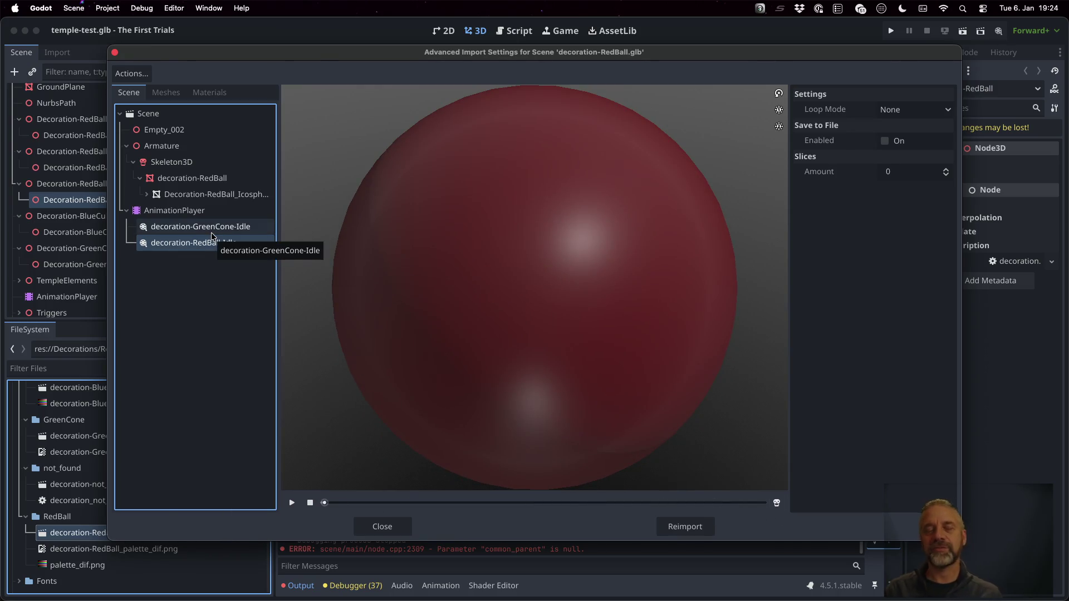
{"action": "key", "text": "Escape"}
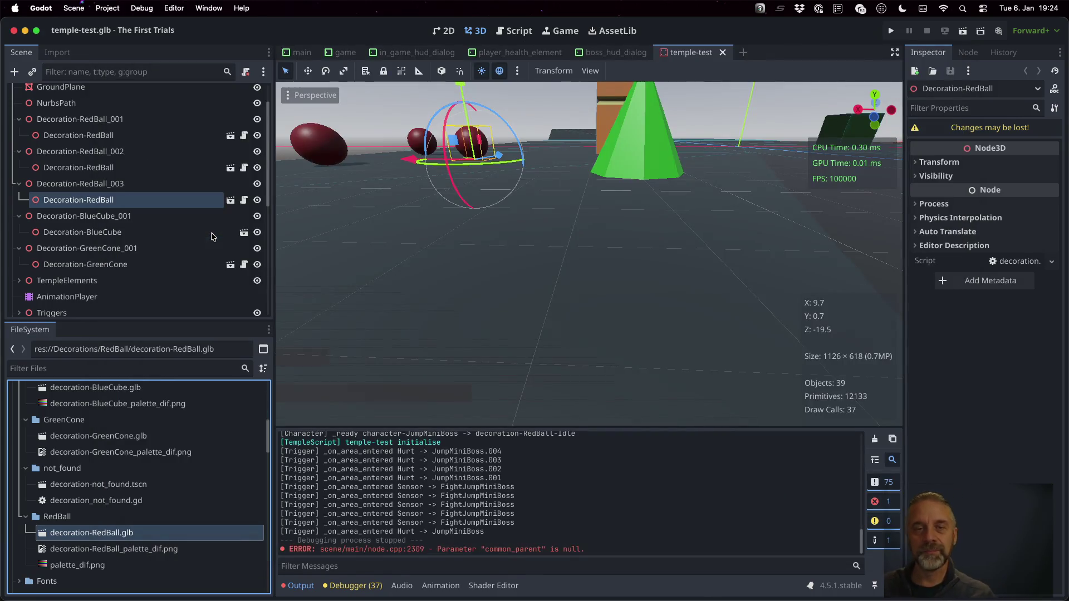
- Show decoration.gd in the script editor, then reimport decoration-BlueCube.glb with Decoration as root type
{"action": "left_click", "coordinate": [517, 35]}
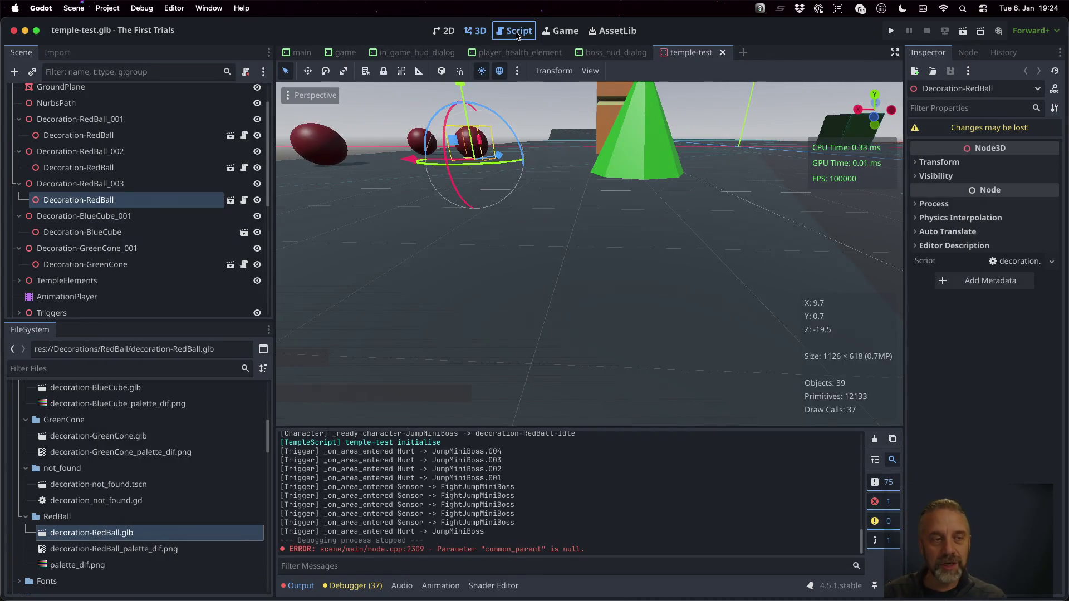
{"action": "scroll", "coordinate": [195, 414], "scroll_direction": "up", "scroll_amount": 1}
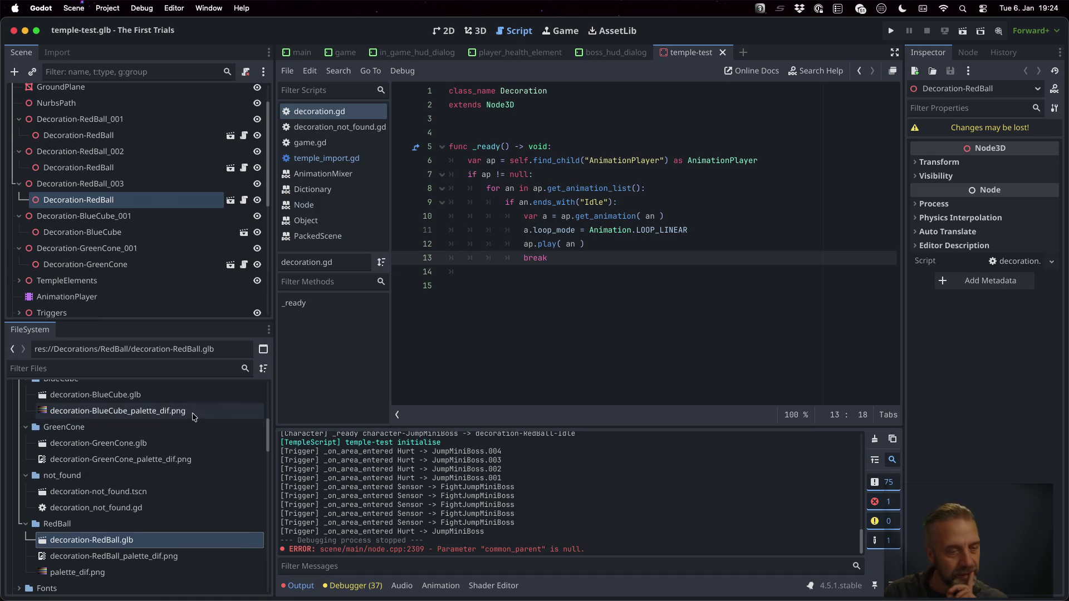
{"action": "left_click", "coordinate": [139, 398]}
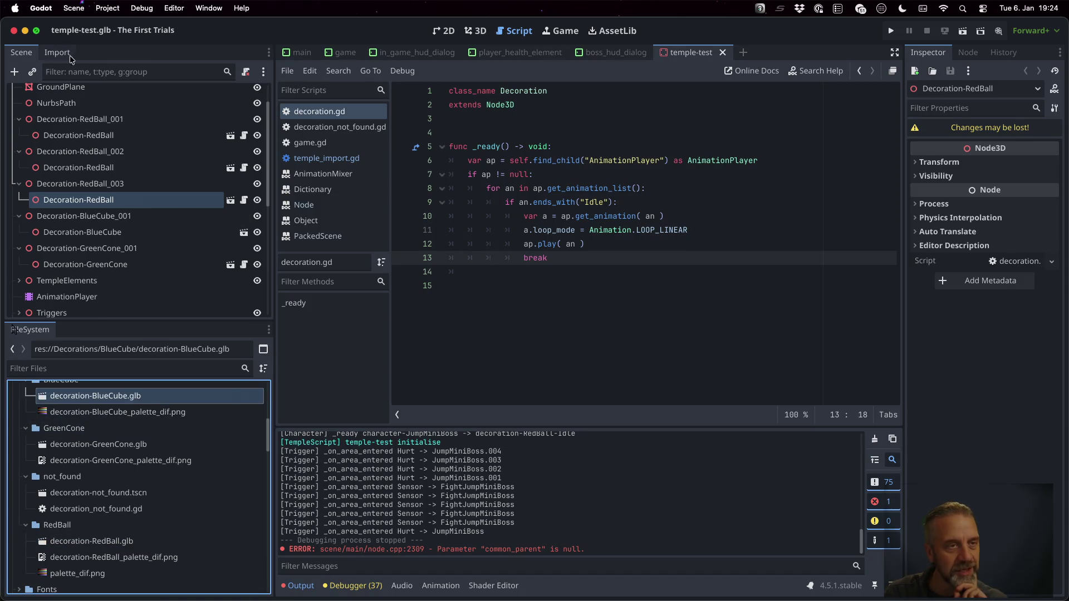
{"action": "left_click", "coordinate": [51, 52]}
{"action": "left_click", "coordinate": [161, 144]}
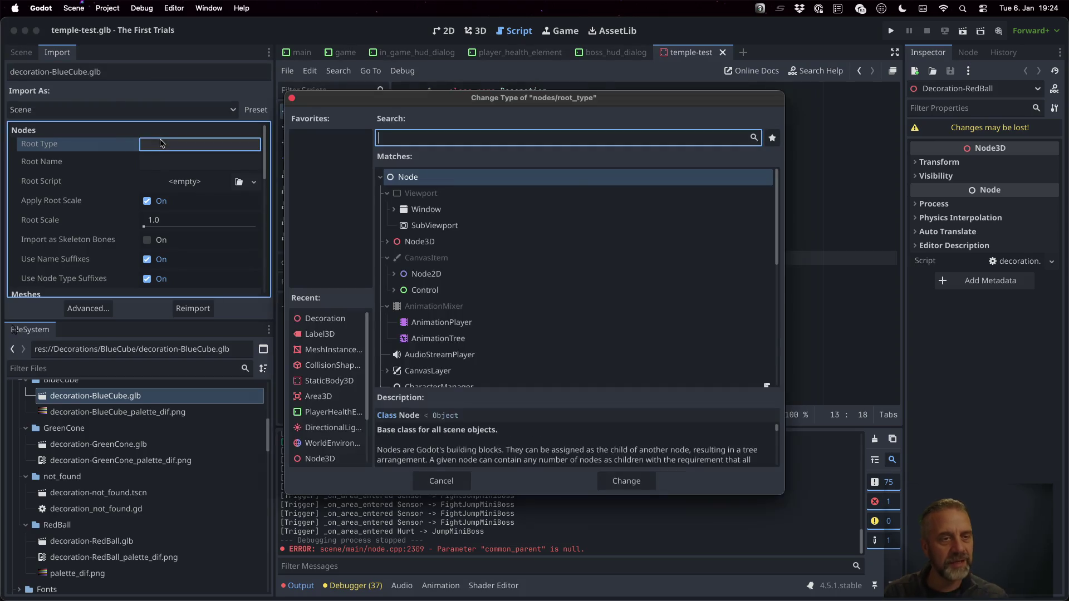
{"action": "type", "text": "decor"}
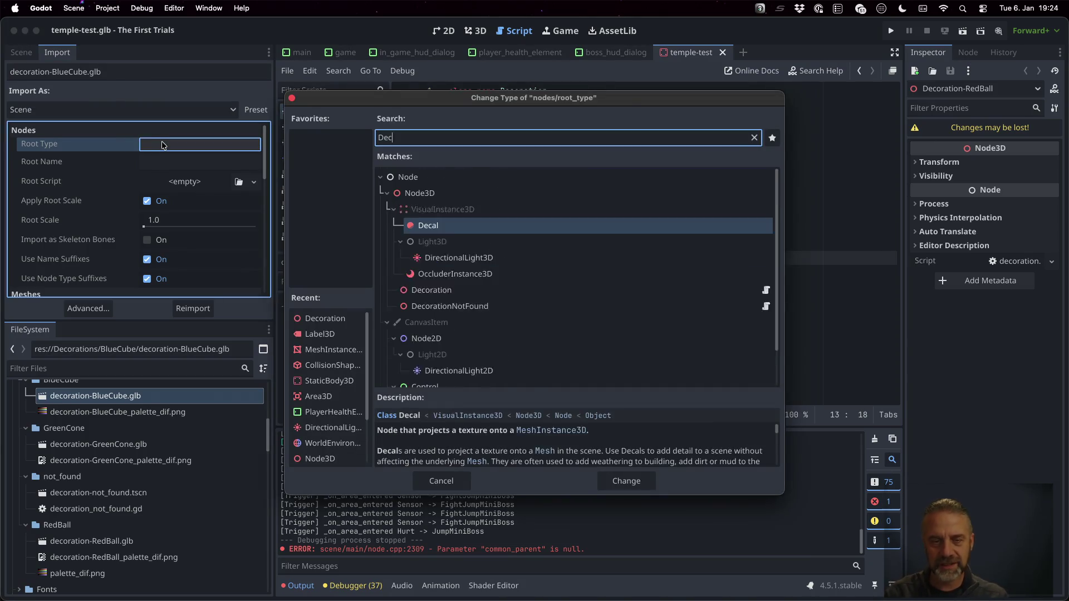
{"action": "key", "text": "Return"}
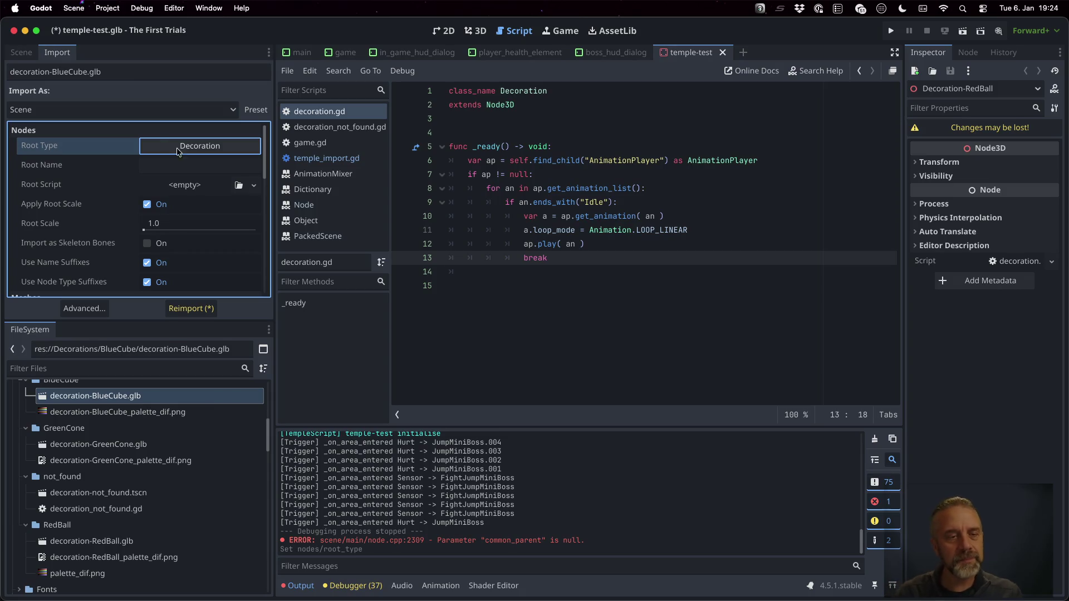
{"action": "left_click", "coordinate": [165, 311]}
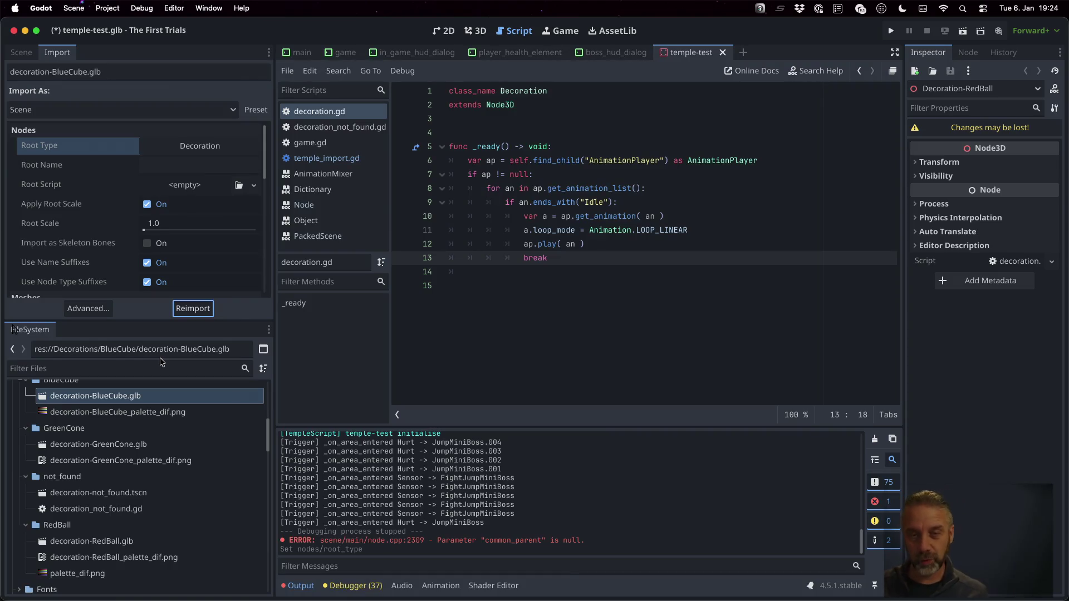
- Run the game, dismiss the unknown glb format alert, and continue to the next breakpoint
{"action": "left_click", "coordinate": [573, 196]}
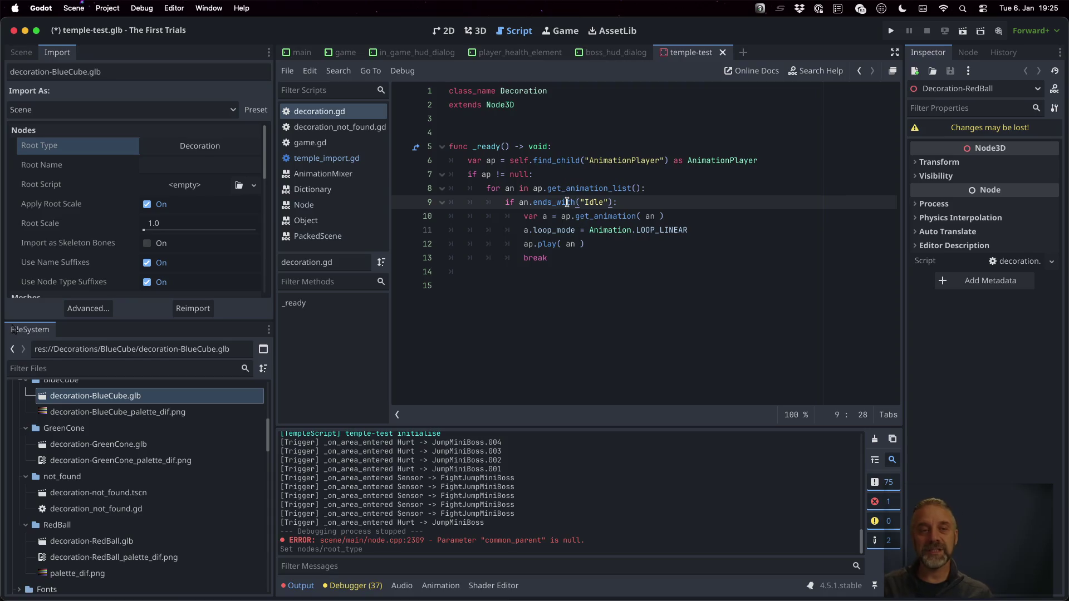
{"action": "mouse_move", "coordinate": [566, 202]}
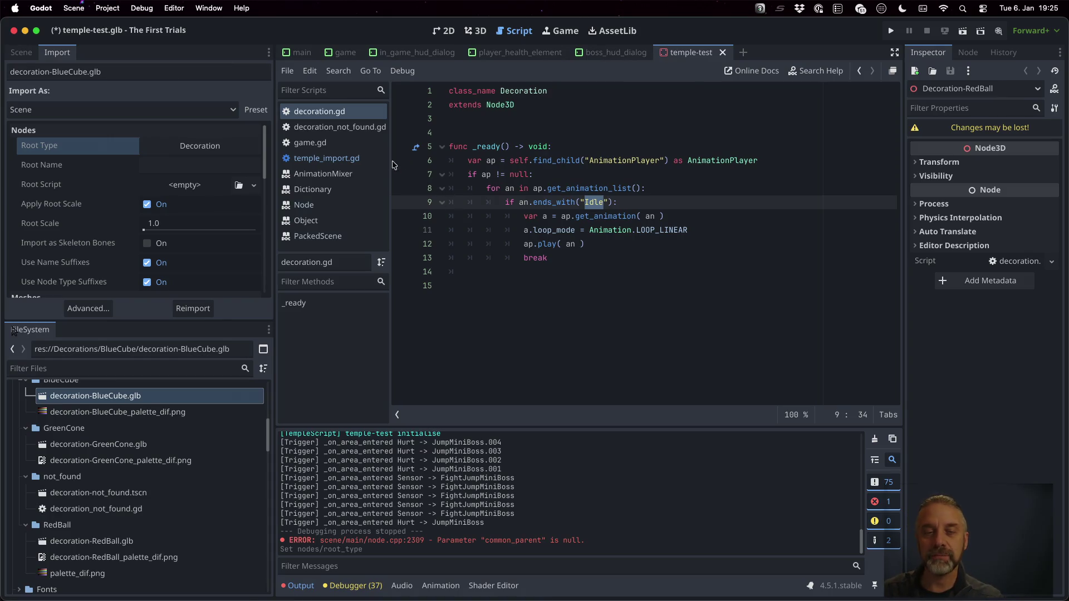
{"action": "left_click", "coordinate": [892, 31]}
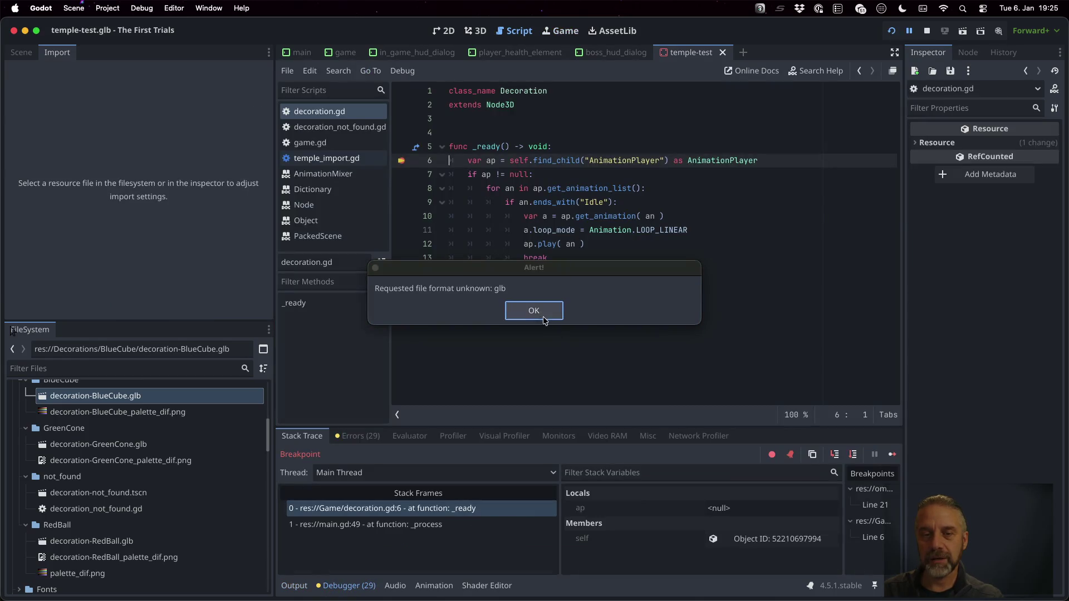
{"action": "left_click", "coordinate": [543, 318]}
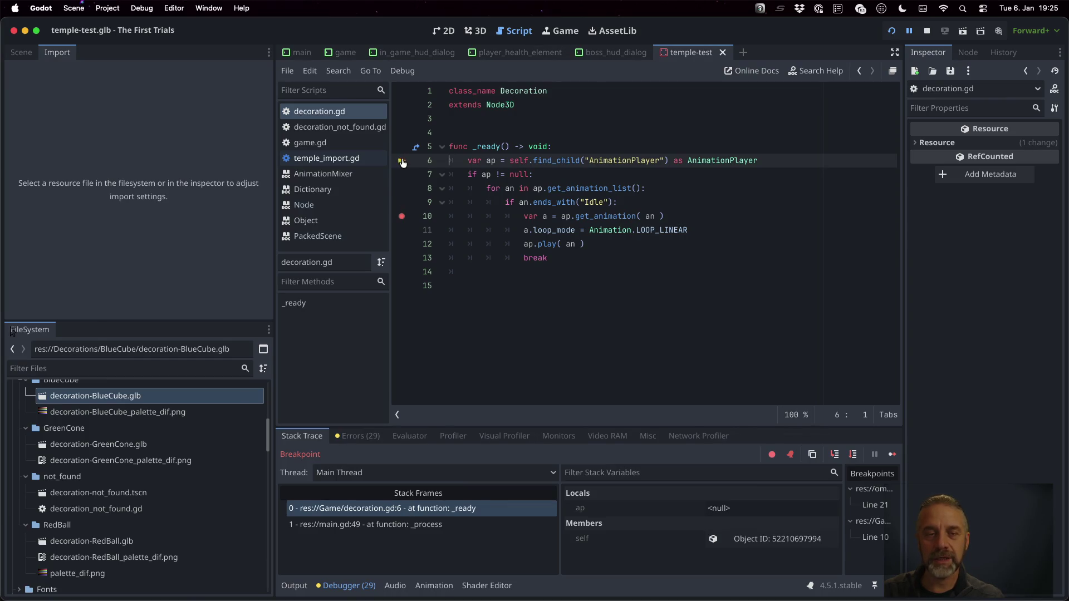
{"action": "left_click", "coordinate": [896, 454]}
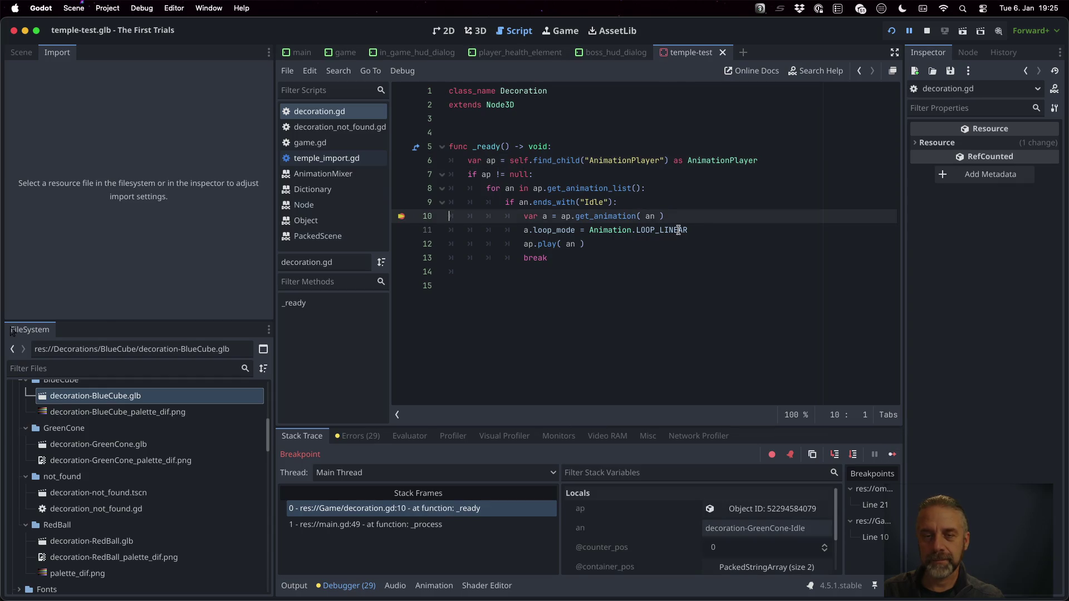
- Inspect the paused node's properties in a widened Inspector panel
{"action": "mouse_move", "coordinate": [524, 202]}
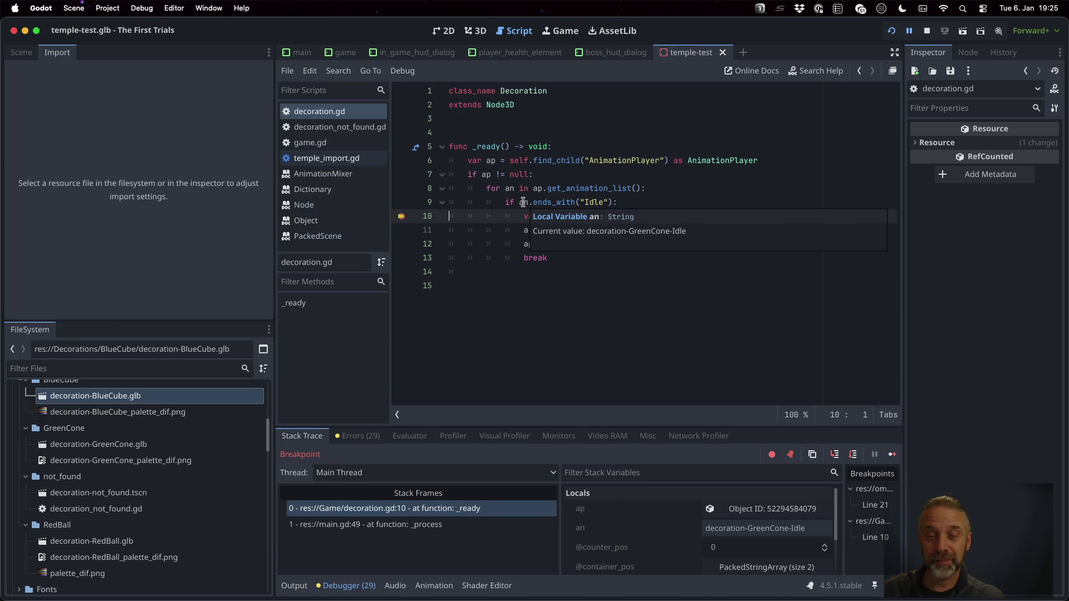
{"action": "scroll", "coordinate": [780, 513], "scroll_direction": "down", "scroll_amount": 1}
{"action": "scroll", "coordinate": [782, 517], "scroll_direction": "down", "scroll_amount": 2}
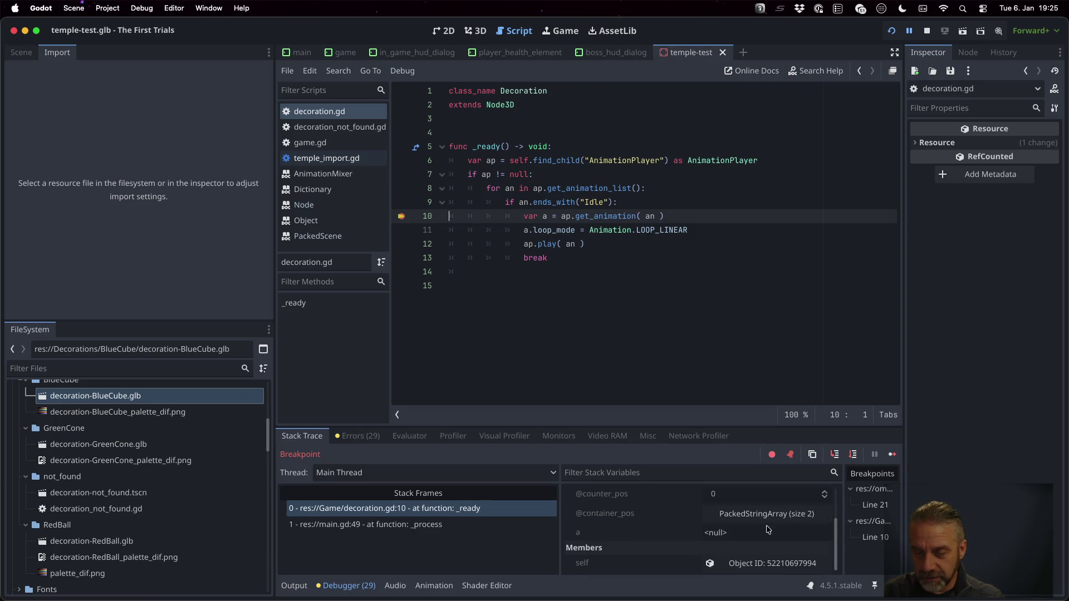
{"action": "left_click", "coordinate": [773, 564]}
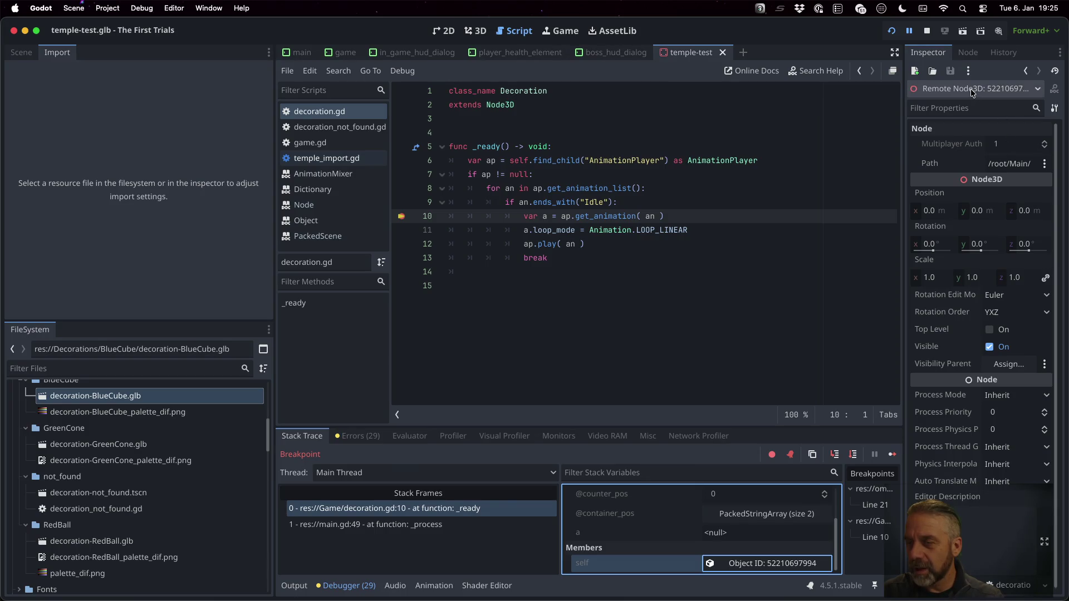
{"action": "left_click_drag", "start_coordinate": [904, 158], "coordinate": [476, 160]}
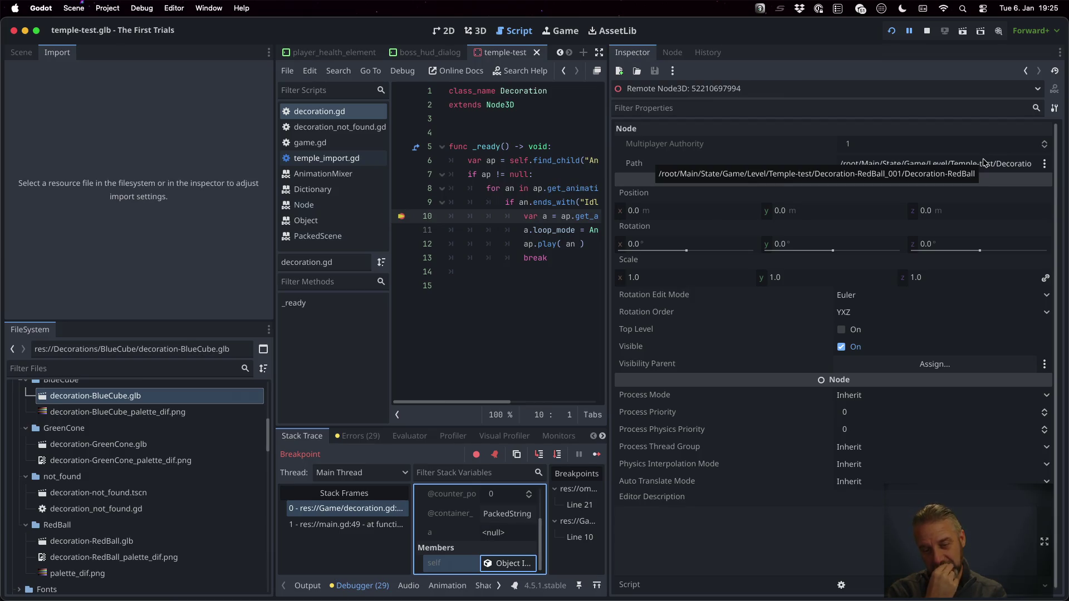
- Restore the code editor's width and stop the debug session
{"action": "left_click", "coordinate": [726, 93]}
{"action": "left_click", "coordinate": [575, 194]}
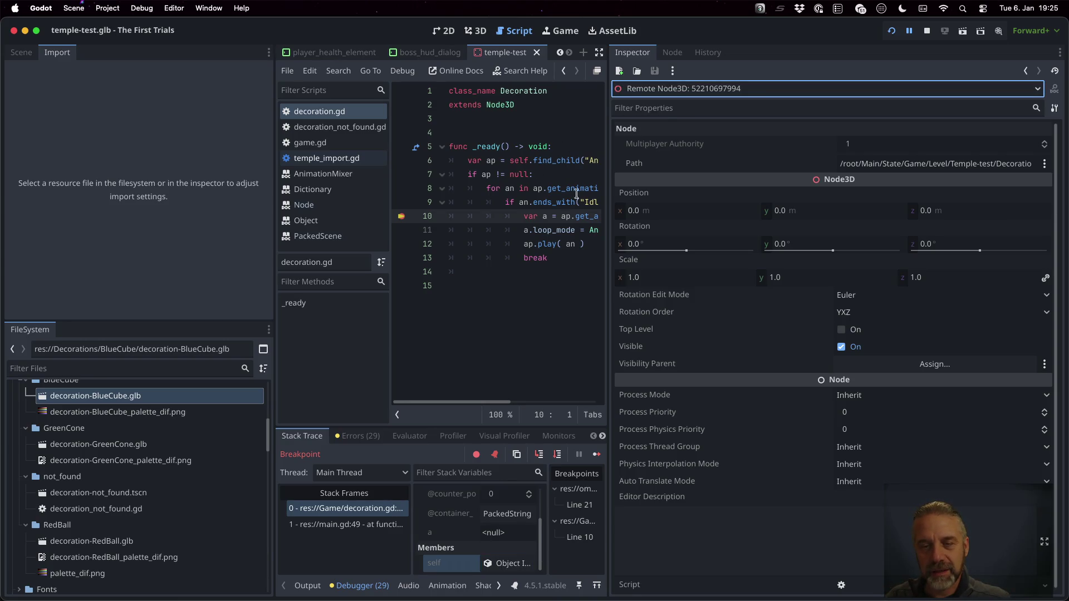
{"action": "mouse_move", "coordinate": [607, 205]}
{"action": "left_mouse_down"}
{"action": "mouse_move", "coordinate": [849, 234]}
{"action": "mouse_move", "coordinate": [859, 253]}
{"action": "mouse_move", "coordinate": [797, 274]}
{"action": "left_mouse_up"}
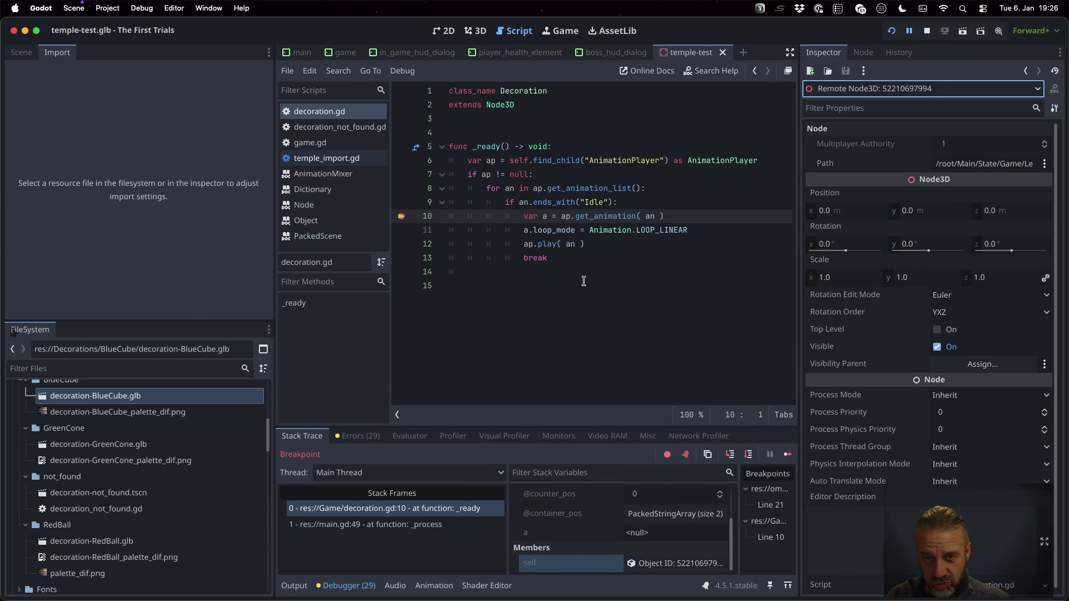
{"action": "left_click", "coordinate": [926, 30]}
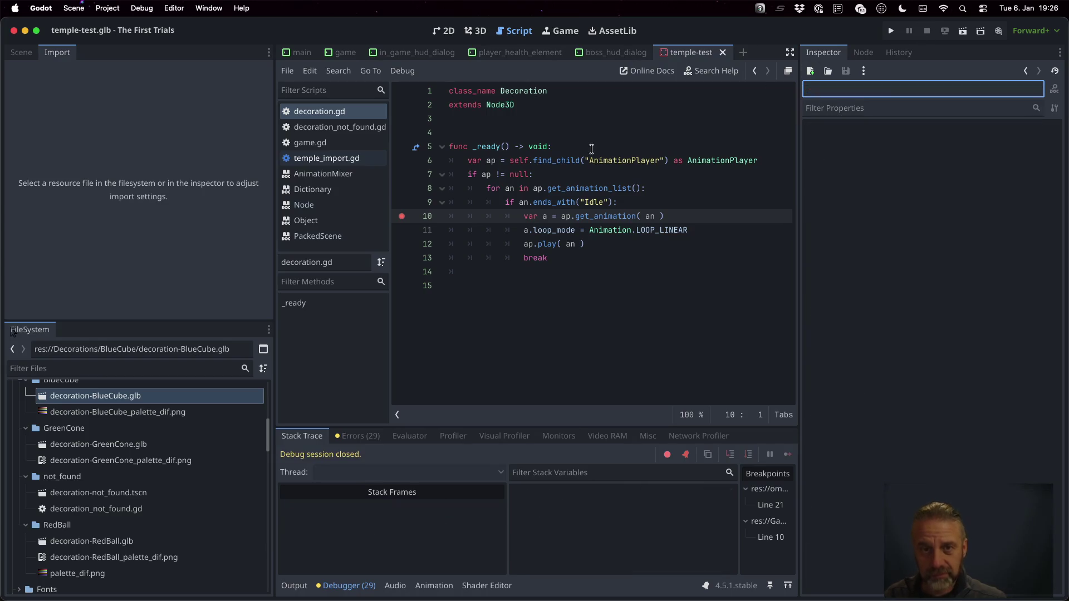
- Add prefix = self.name.to_lower() at the top of _ready
{"action": "key", "text": "Return"}
{"action": "type", "text": "var prefix"}
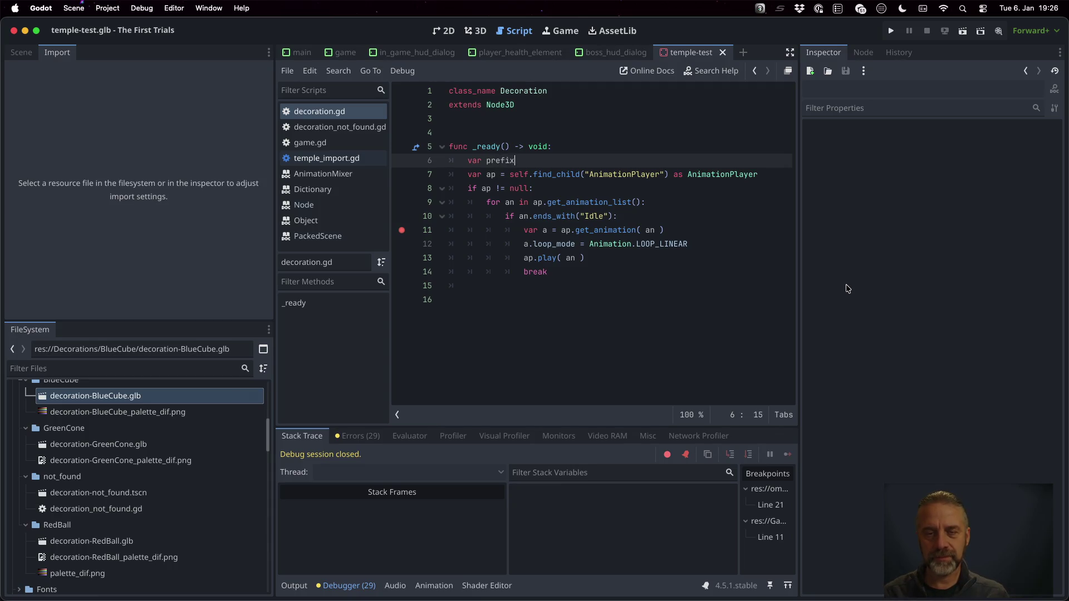
{"action": "type", "text": " = self.name"}
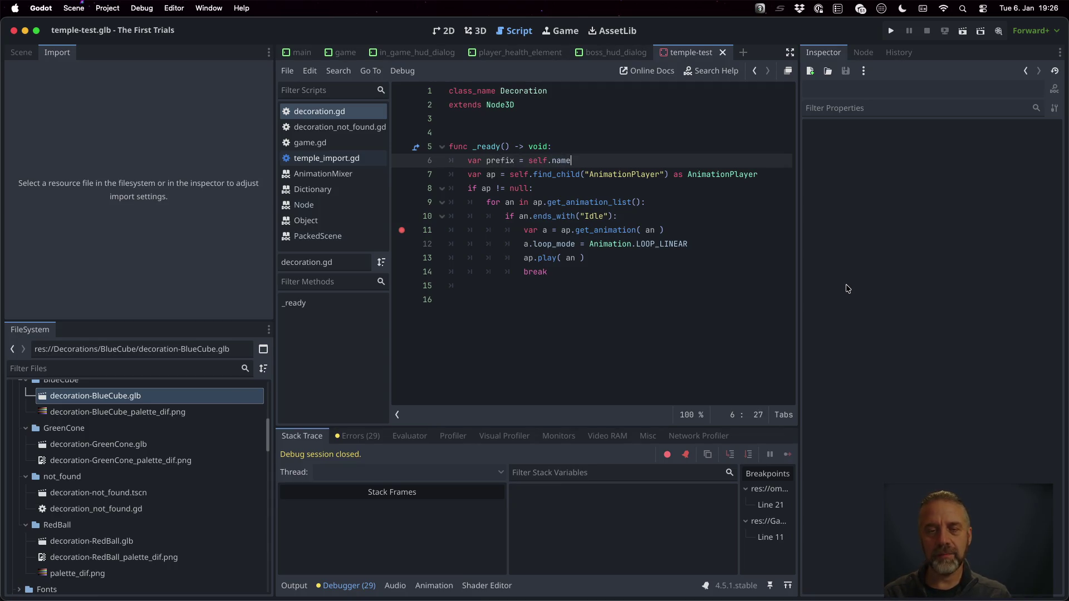
{"action": "key", "text": "Return"}
{"action": "left_click", "coordinate": [890, 31]}
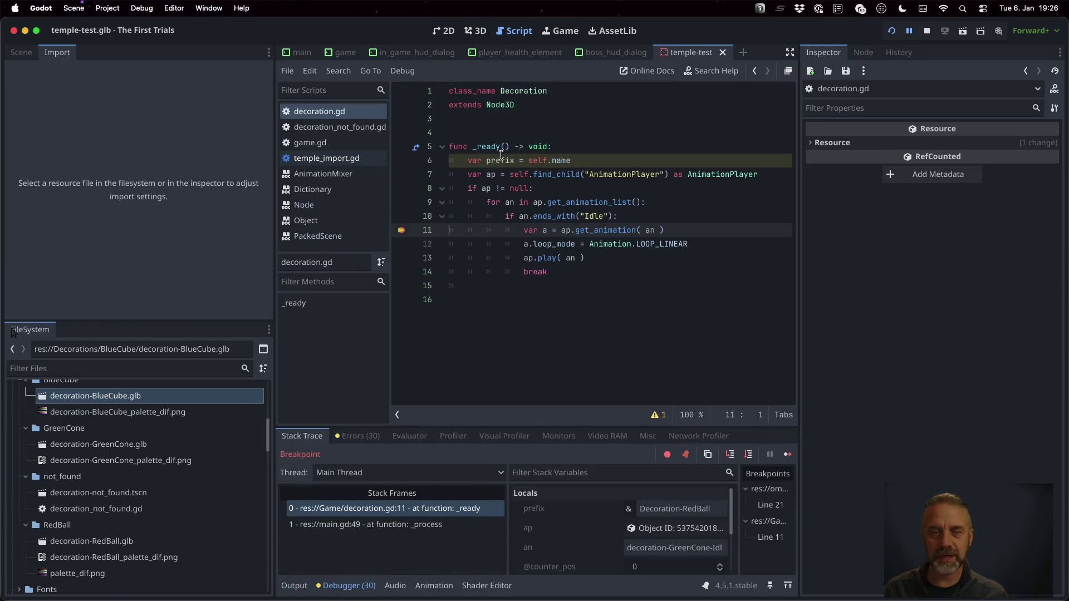
{"action": "mouse_move", "coordinate": [501, 160]}
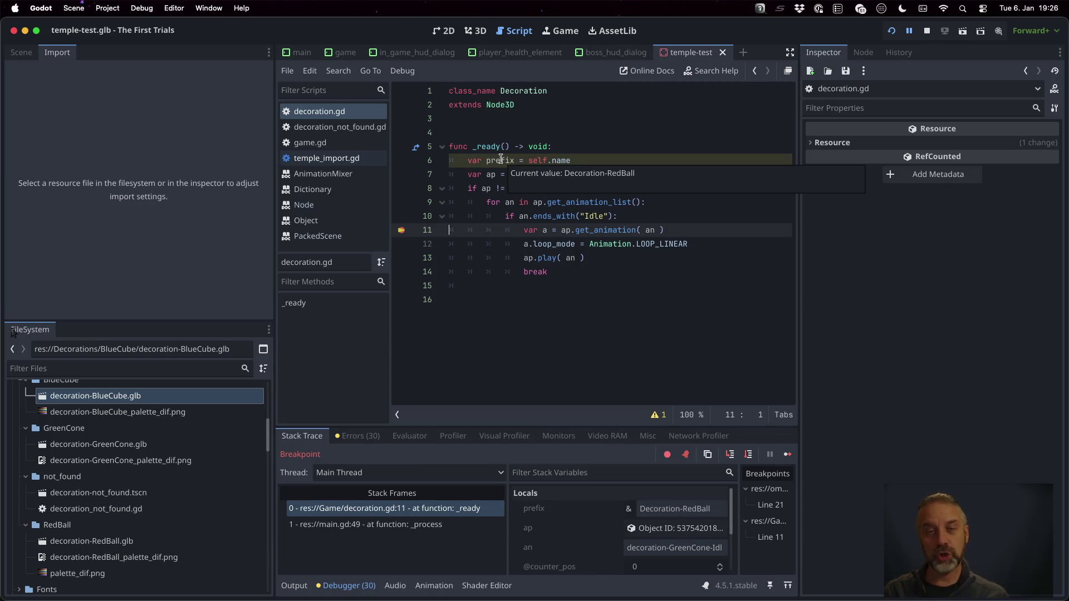
{"action": "left_click", "coordinate": [573, 160]}
{"action": "type", "text": ".to_"}
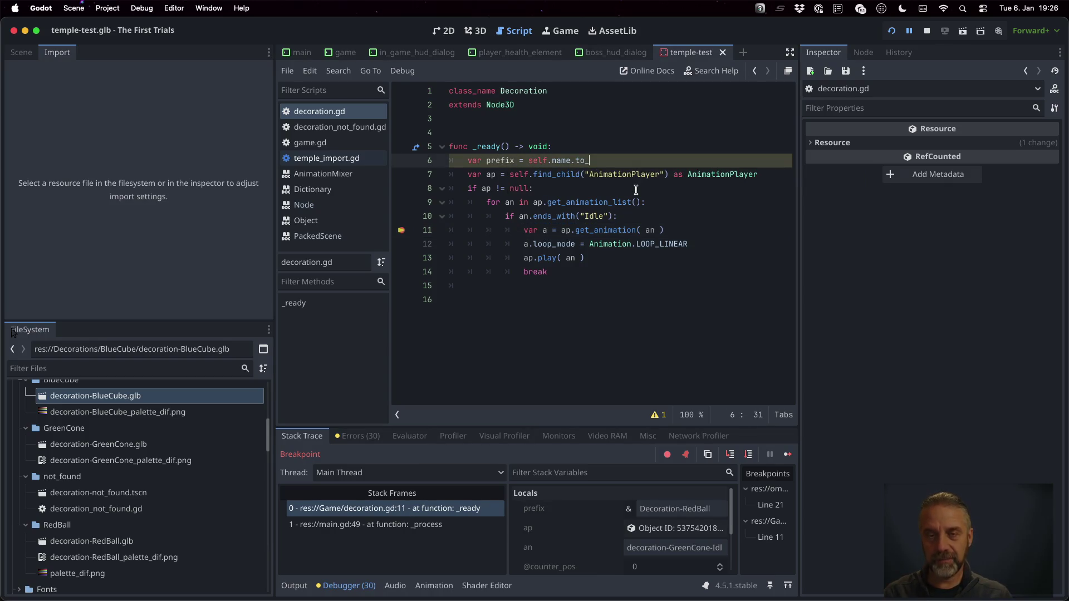
{"action": "type", "text": "l"}
{"action": "key", "text": "Return"}
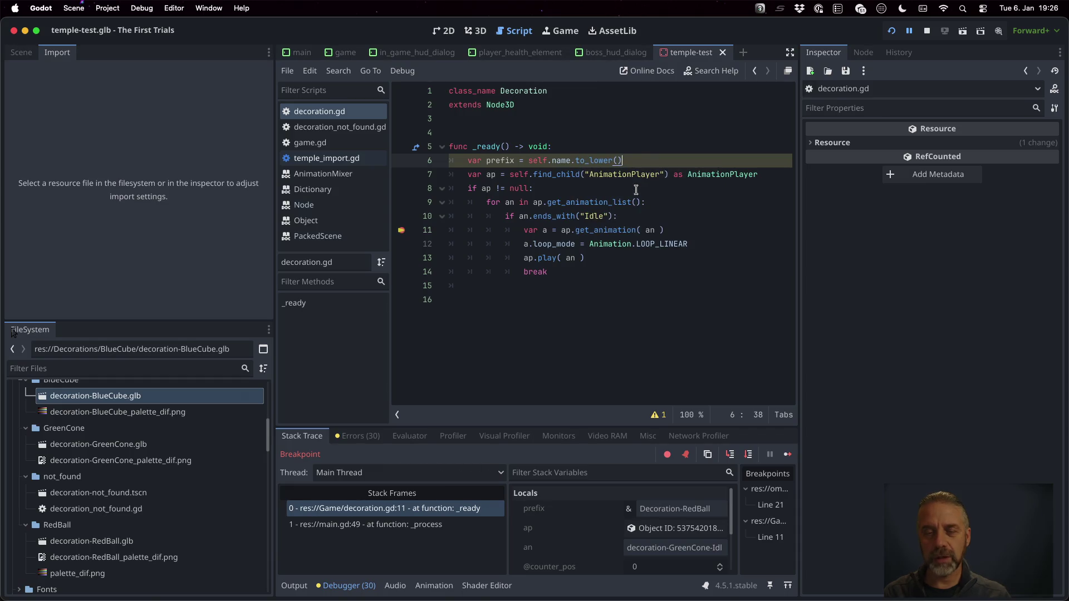
- Add anl = an.to_lower() inside the for loop
{"action": "key", "text": "Down"}
{"action": "key", "text": "Down"}
{"action": "key", "text": "Down"}
{"action": "key", "text": "Down"}
{"action": "key", "text": "Up"}
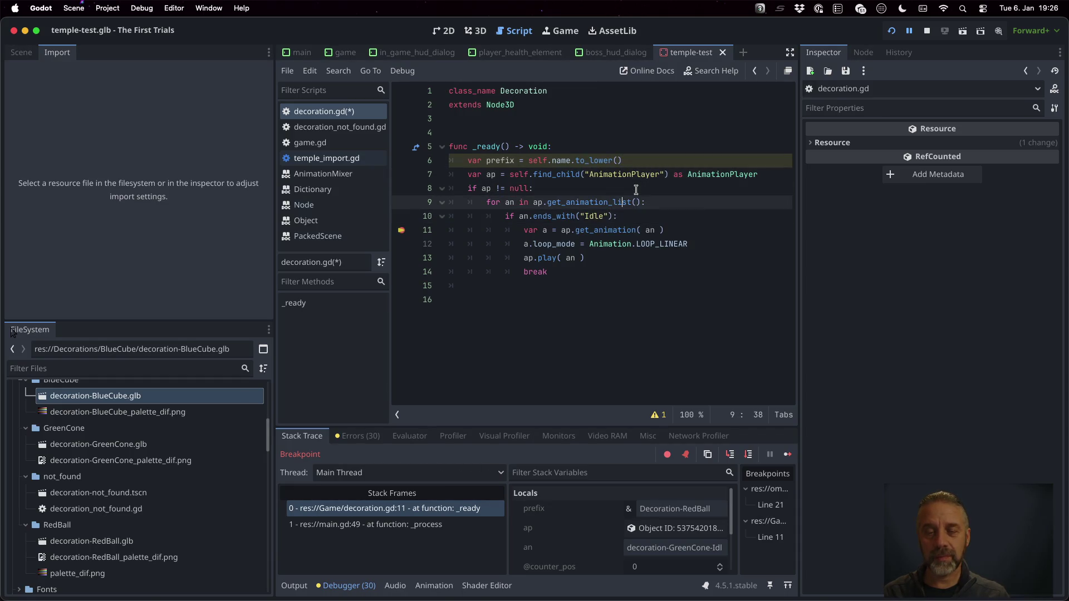
{"action": "key", "text": "Return"}
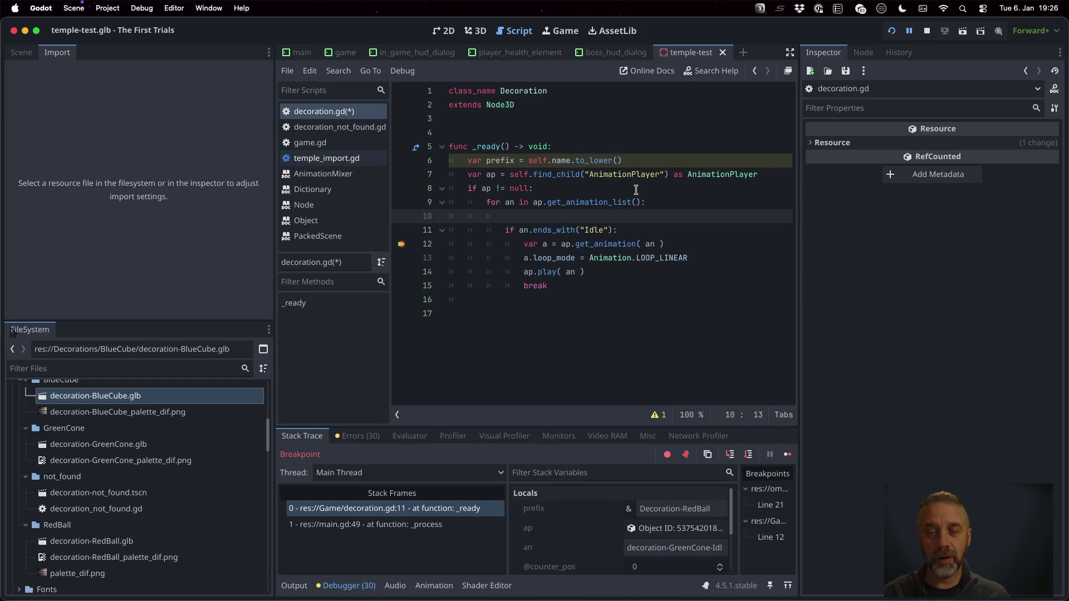
{"action": "key", "text": "super+z"}
{"action": "key", "text": "Return"}
{"action": "key", "text": "super+z"}
{"action": "key", "text": "Return"}
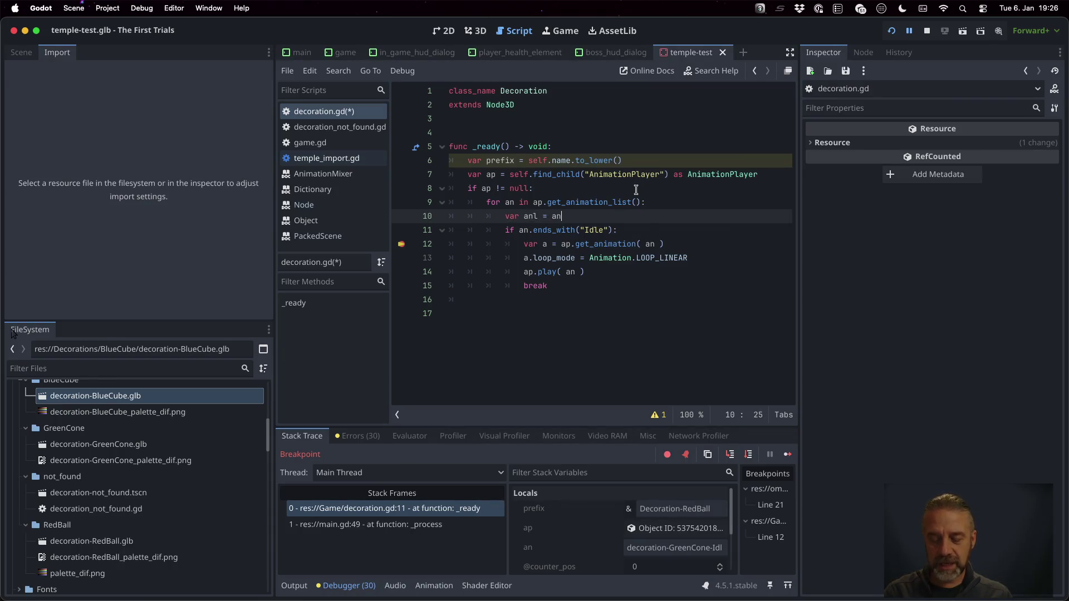
{"action": "type", "text": ".to_lo"}
{"action": "key", "text": "Return"}
- Change the animation name check on line 11 to lowercase 'idle'
{"action": "key", "text": "Down"}
{"action": "key", "text": "Left"}
{"action": "key", "text": "Left"}
{"action": "key", "text": "Left"}
{"action": "type", "text": "l"}
{"action": "key", "text": "BackSpace"}
{"action": "key", "text": "BackSpace"}
{"action": "type", "text": "id"}
{"action": "key", "text": "End"}
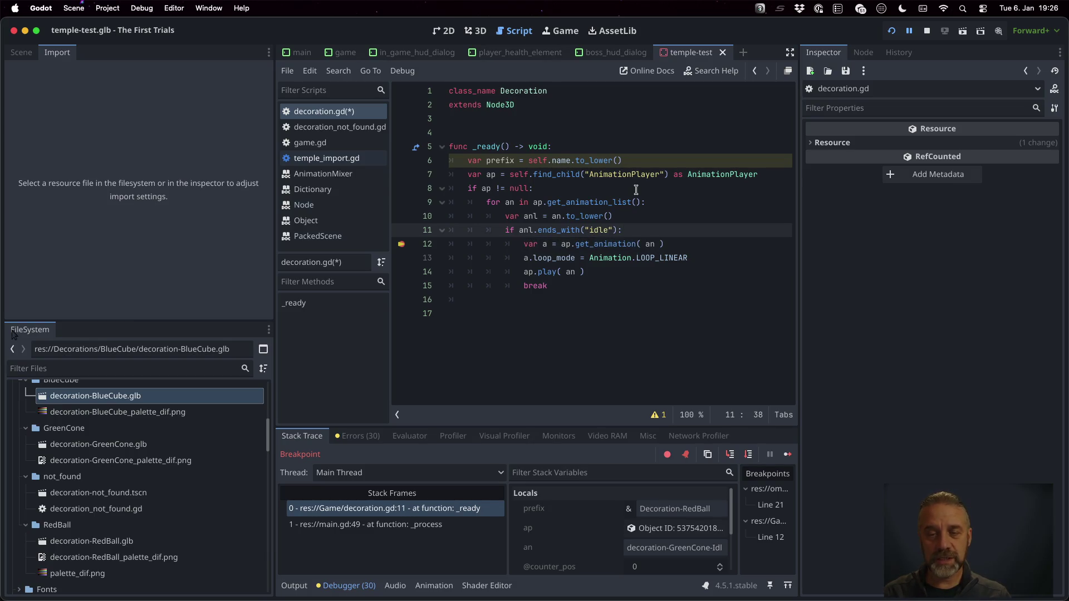
- Add an if anl.begins_with(prefix): check under the idle check
{"action": "key", "text": "Return"}
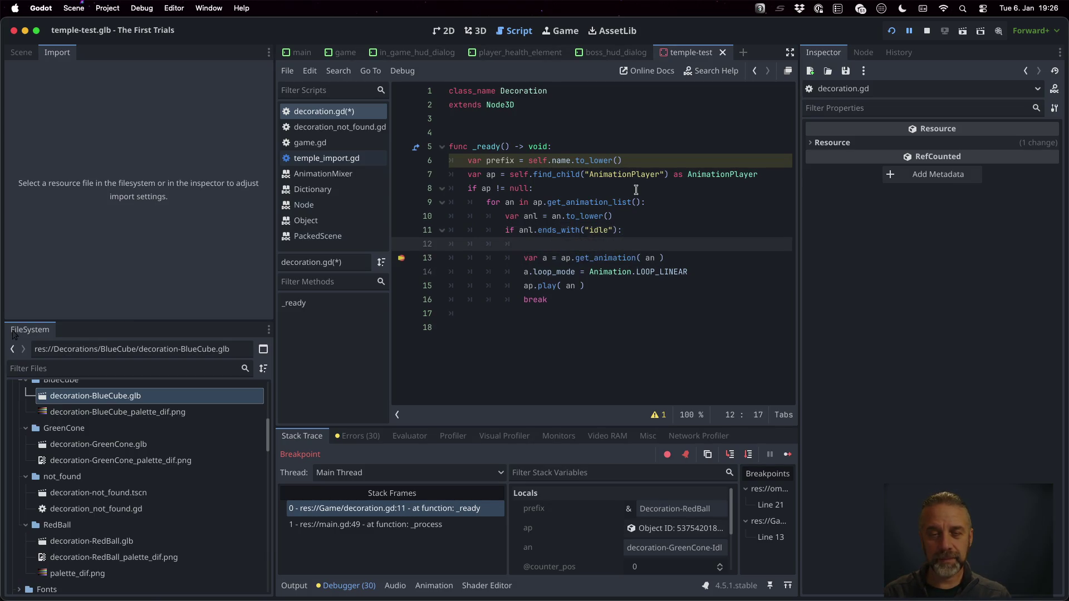
{"action": "type", "text": "if anl.b"}
{"action": "key", "text": "Return"}
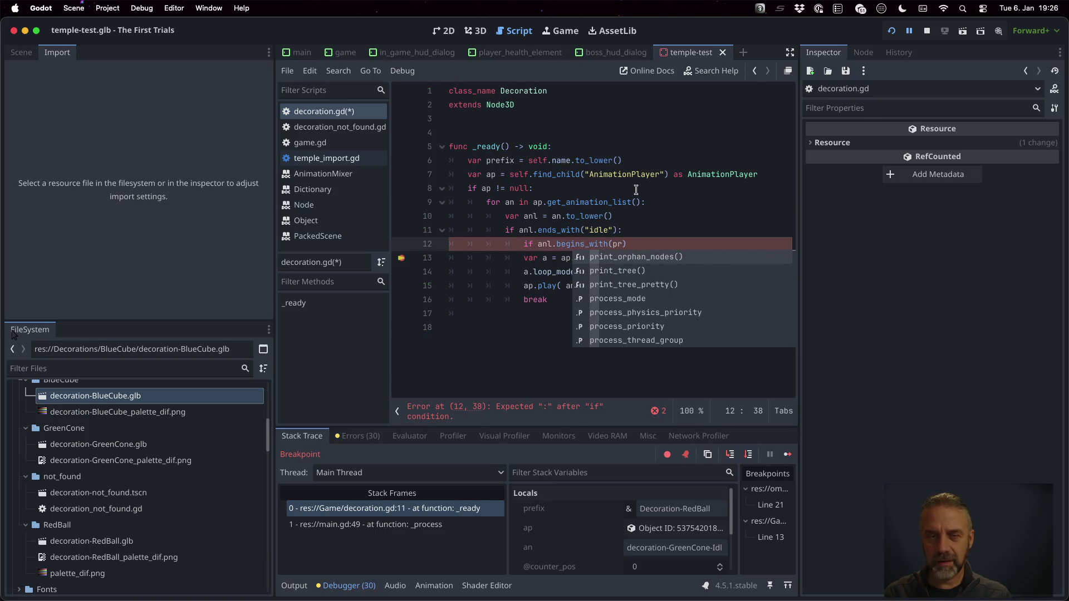
{"action": "type", "text": "e"}
{"action": "key", "text": "Return"}
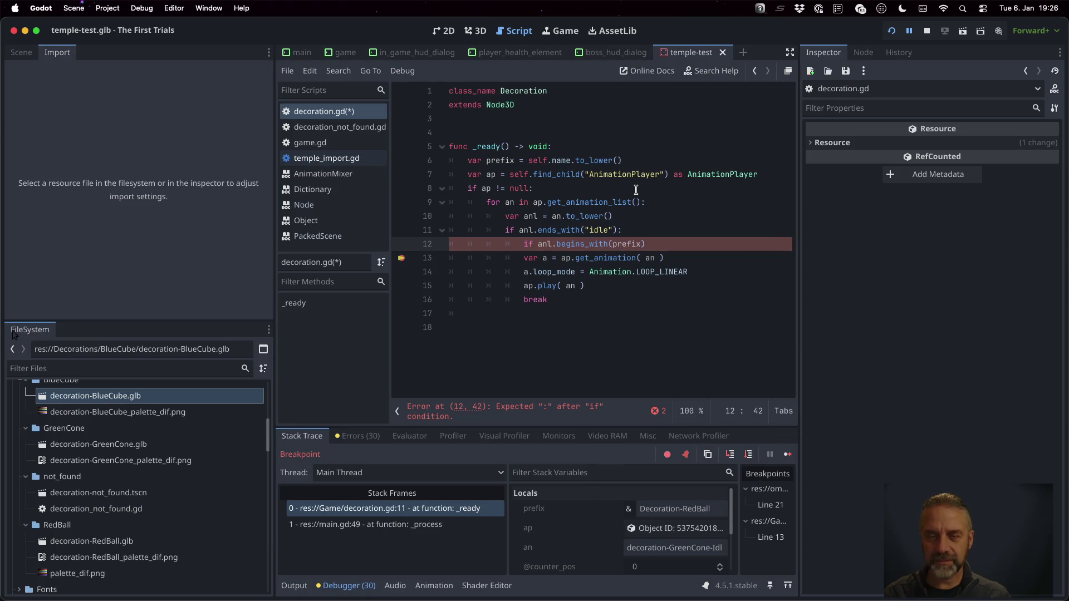
- Indent the four-line animation block under the prefix check and save decoration.gd
{"action": "key", "text": "Down"}
{"action": "key", "text": "shift+Down"}
{"action": "key", "text": "shift+Down"}
{"action": "key", "text": "shift+Down"}
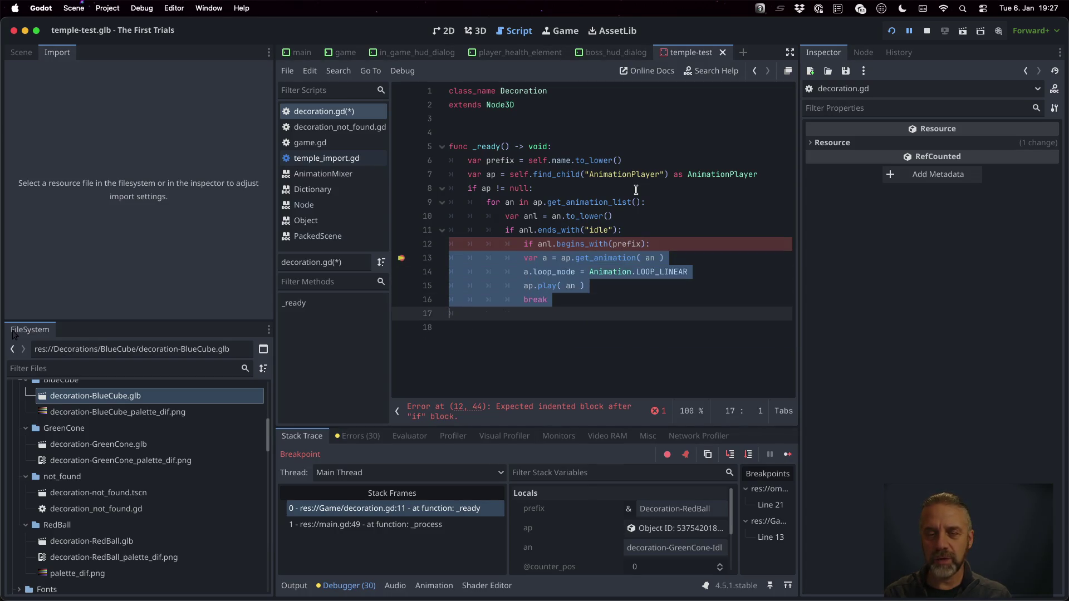
{"action": "key", "text": "Tab"}
{"action": "key", "text": "Up"}
{"action": "key", "text": "Up"}
{"action": "key", "text": "Up"}
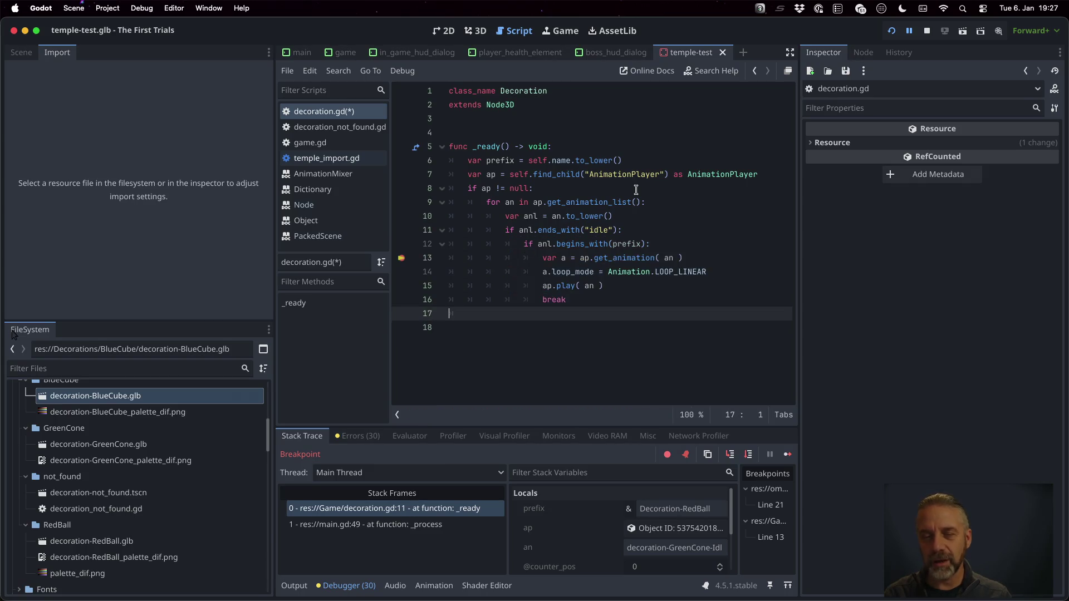
{"action": "key", "text": "Up"}
{"action": "key", "text": "super+s"}
{"action": "key", "text": "Return"}
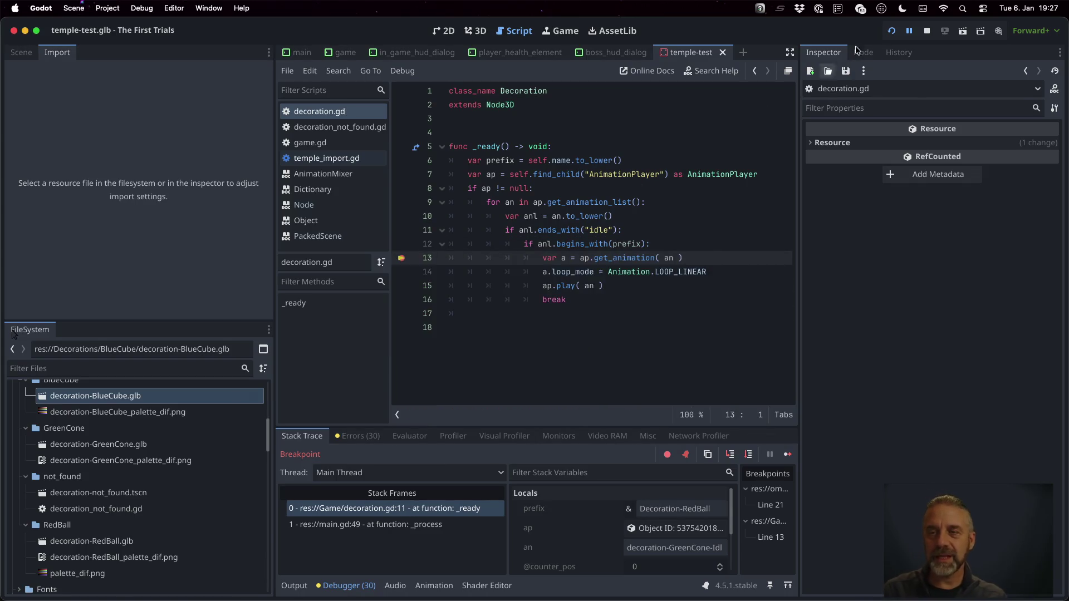
- Rerun the game with the updated script, remove the line 13 breakpoint, and resume
{"action": "left_click", "coordinate": [924, 31]}
{"action": "left_click", "coordinate": [891, 31]}
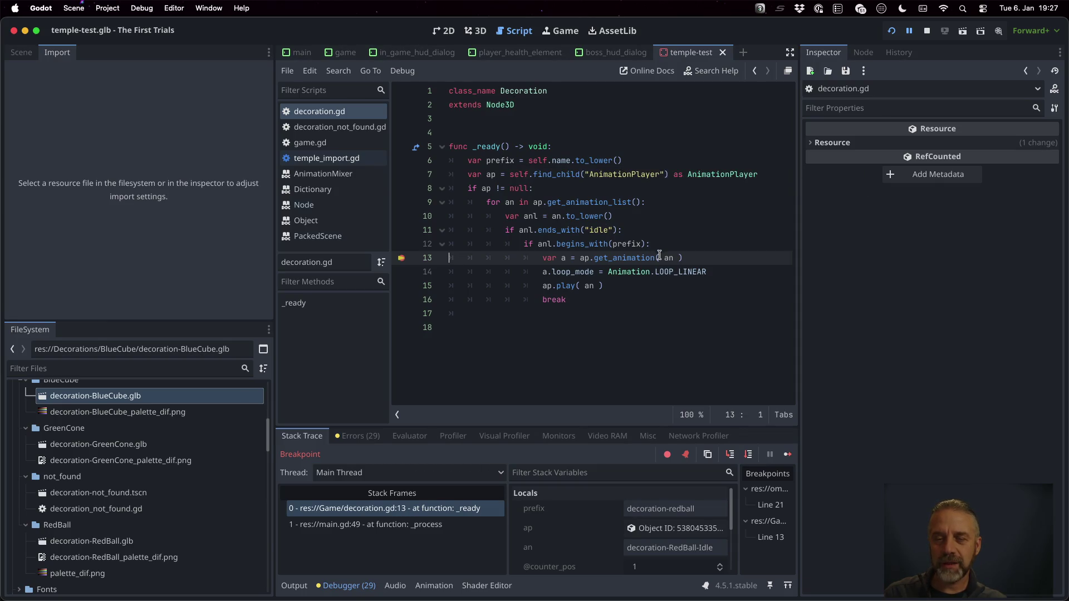
{"action": "mouse_move", "coordinate": [666, 257]}
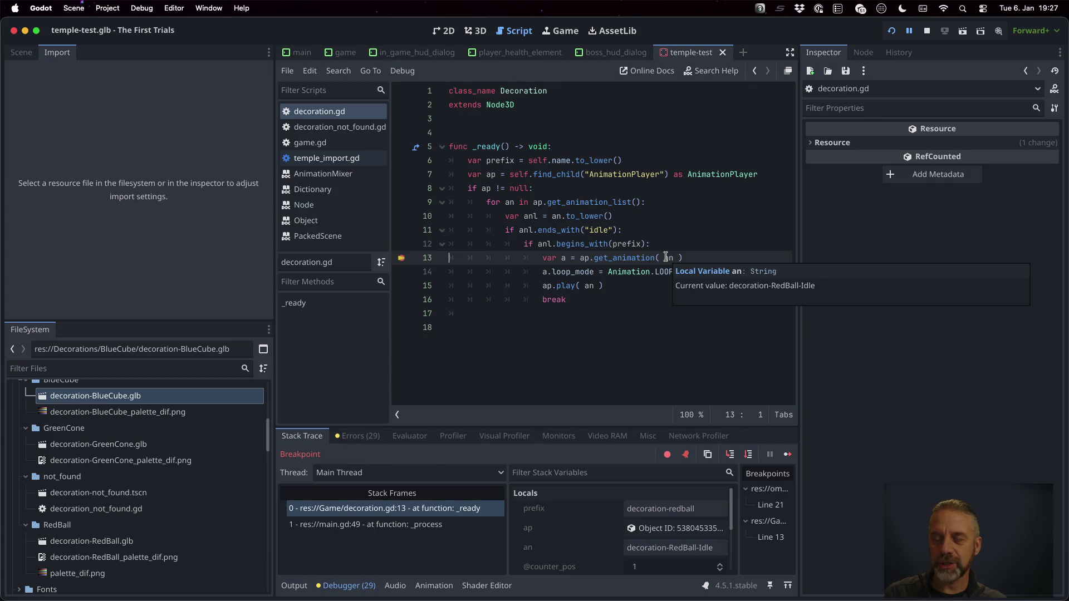
{"action": "left_click", "coordinate": [401, 257]}
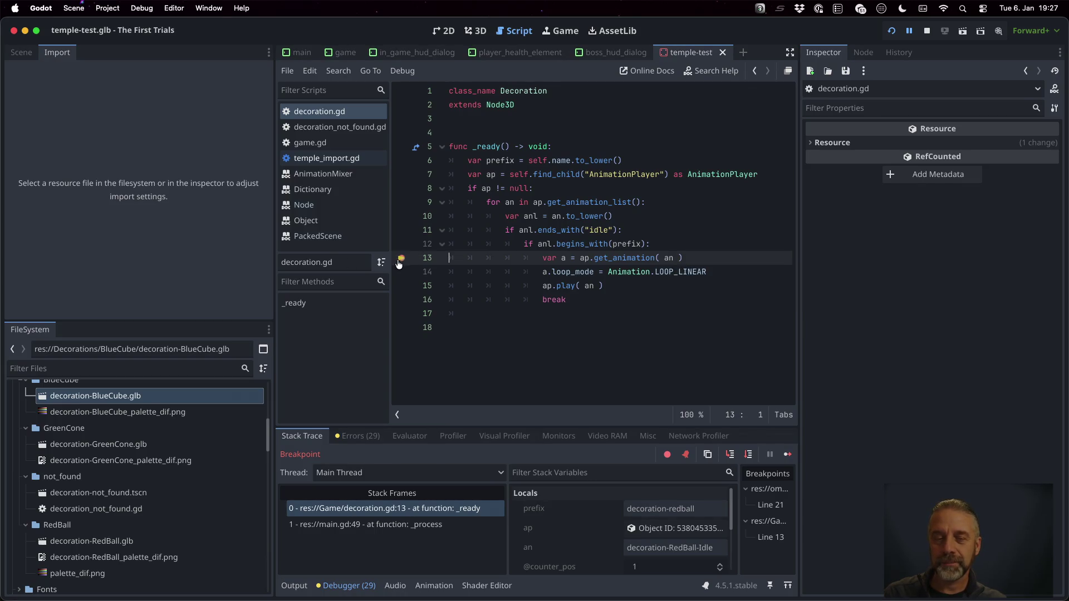
{"action": "left_click", "coordinate": [787, 455]}
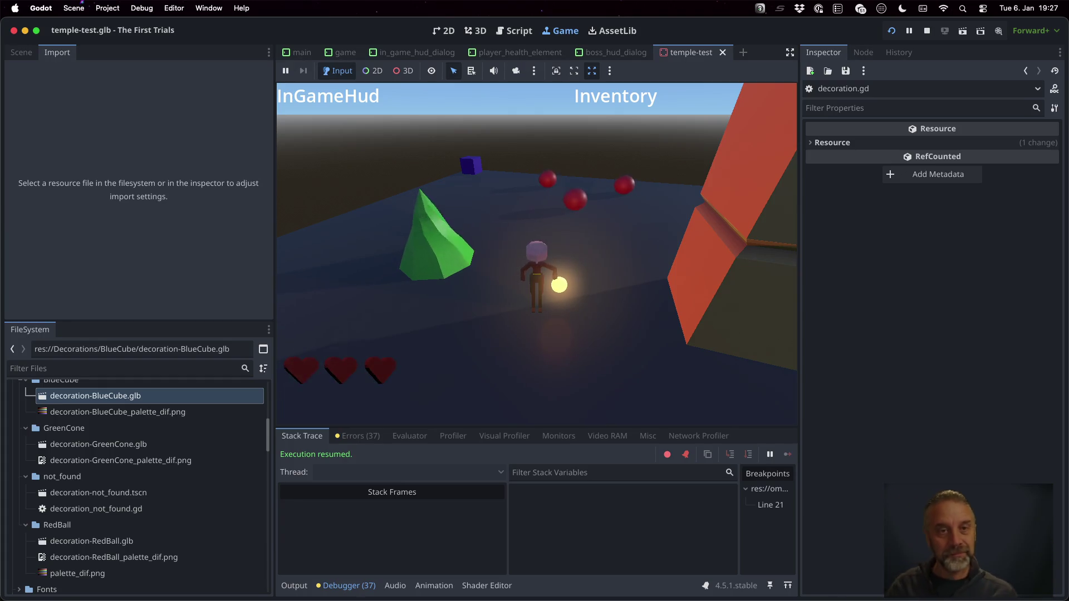
- Stop the game, review the BlueCube and GreenCone import settings, then relaunch the game
{"action": "left_click", "coordinate": [927, 30]}
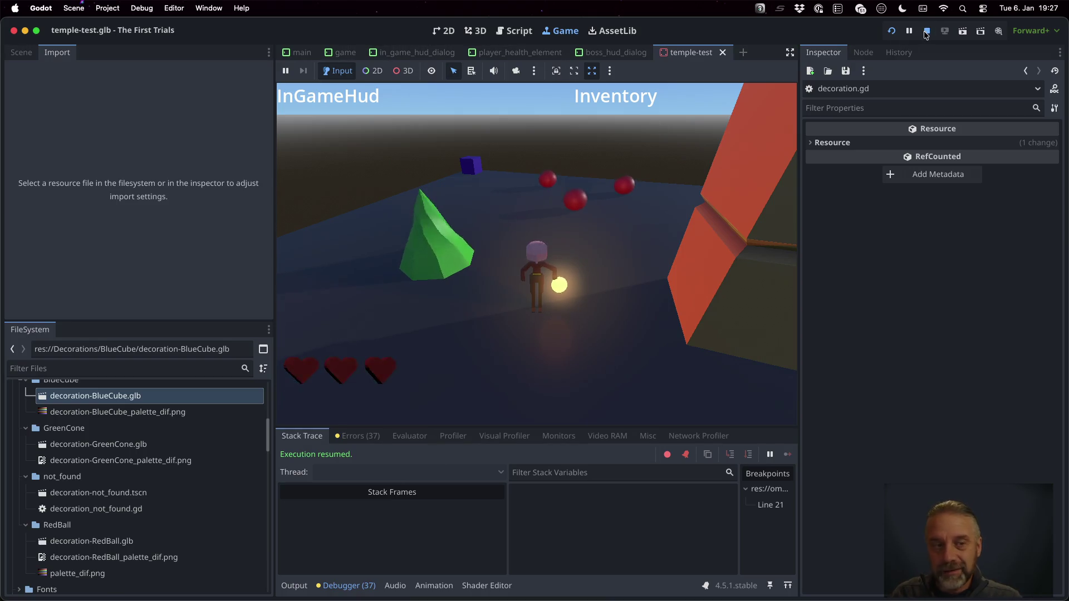
{"action": "double_click", "coordinate": [123, 396]}
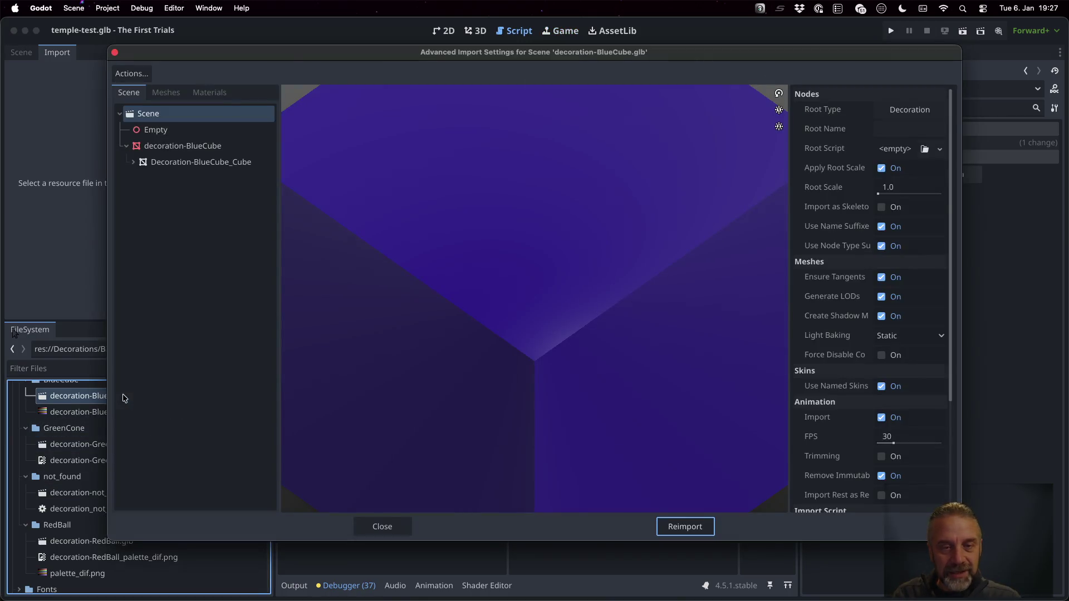
{"action": "left_click", "coordinate": [356, 528]}
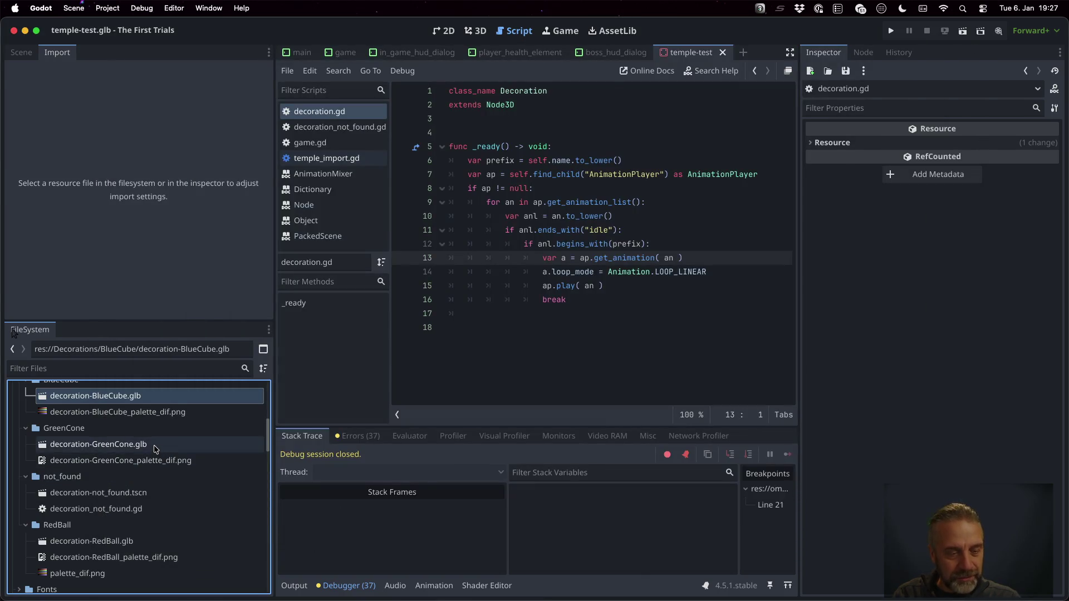
{"action": "double_click", "coordinate": [156, 446]}
{"action": "left_click", "coordinate": [192, 245]}
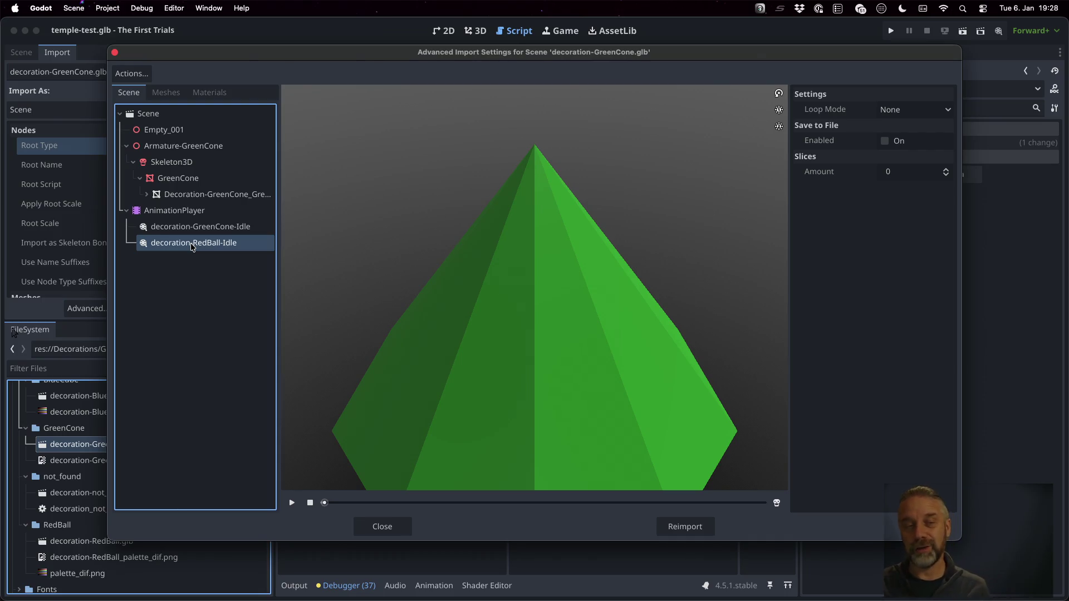
{"action": "key", "text": "Escape"}
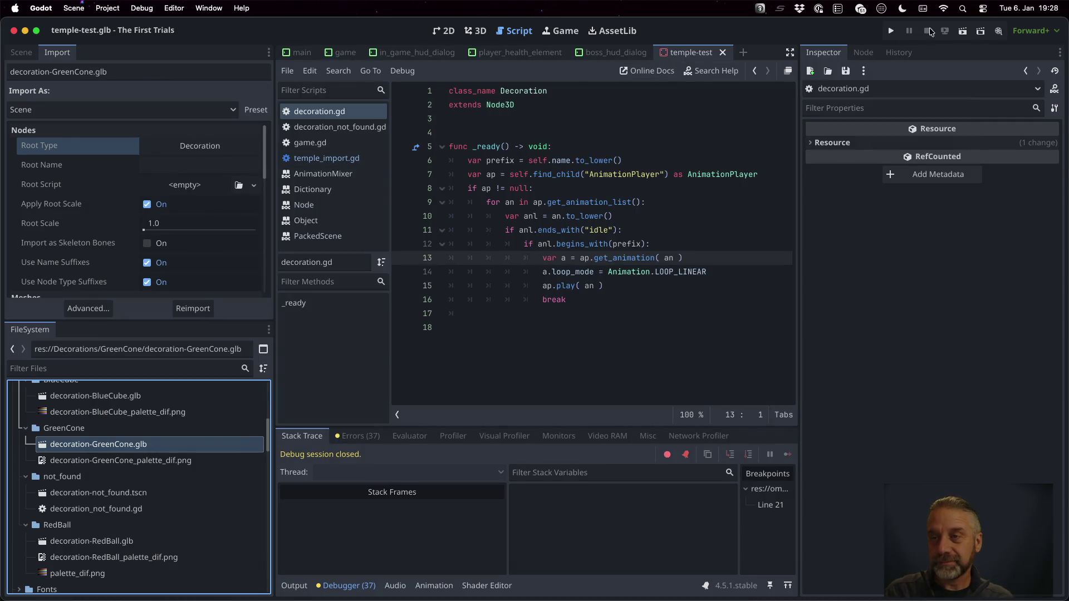
{"action": "left_click", "coordinate": [891, 31]}
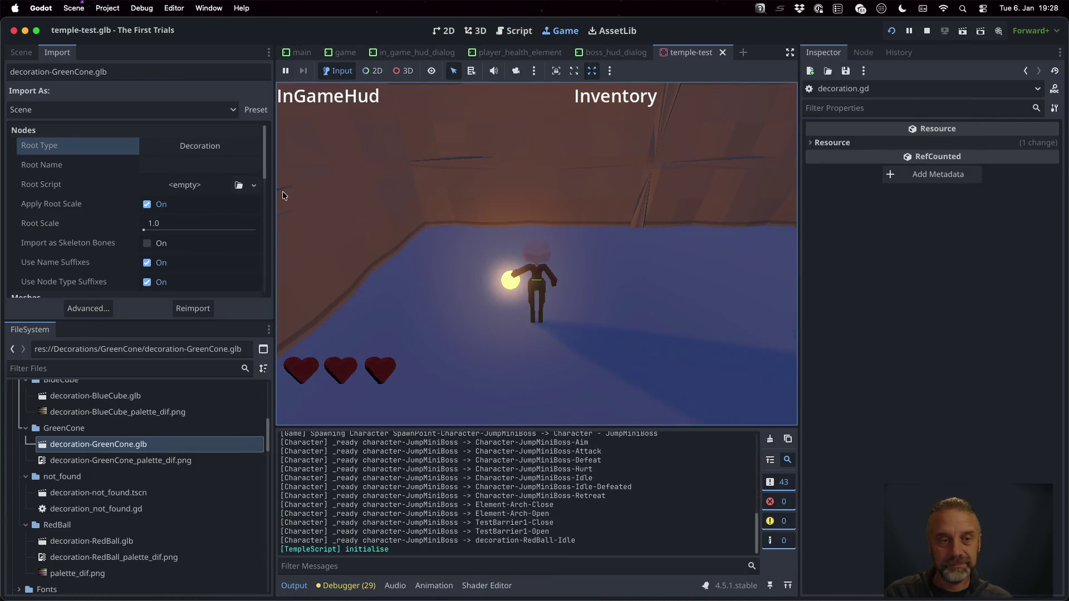
- Widen the embedded Game view to play the temple test, then stop it and switch to Blender
{"action": "mouse_move", "coordinate": [277, 198]}
{"action": "left_mouse_down"}
{"action": "mouse_move", "coordinate": [209, 186]}
{"action": "mouse_move", "coordinate": [143, 192]}
{"action": "left_mouse_up"}
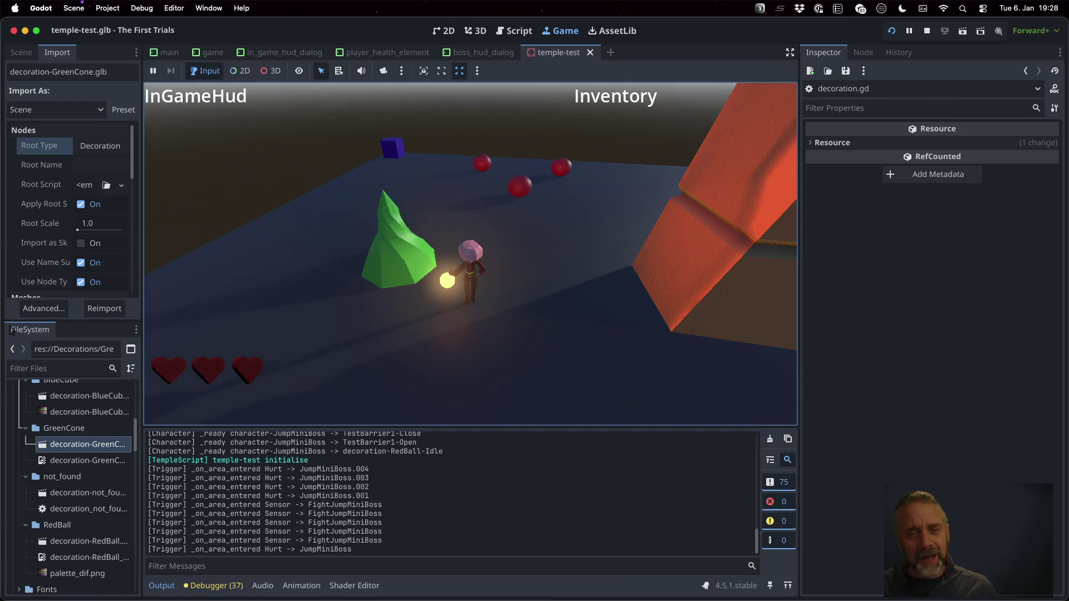
{"action": "key", "text": "super+period"}
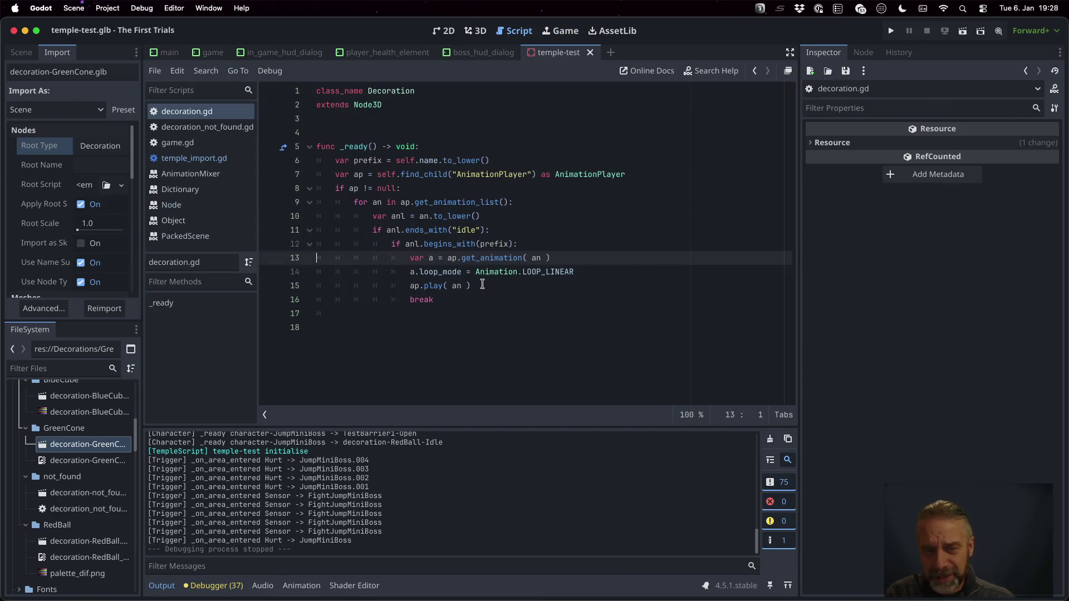
{"action": "key", "text": "ctrl+Right"}
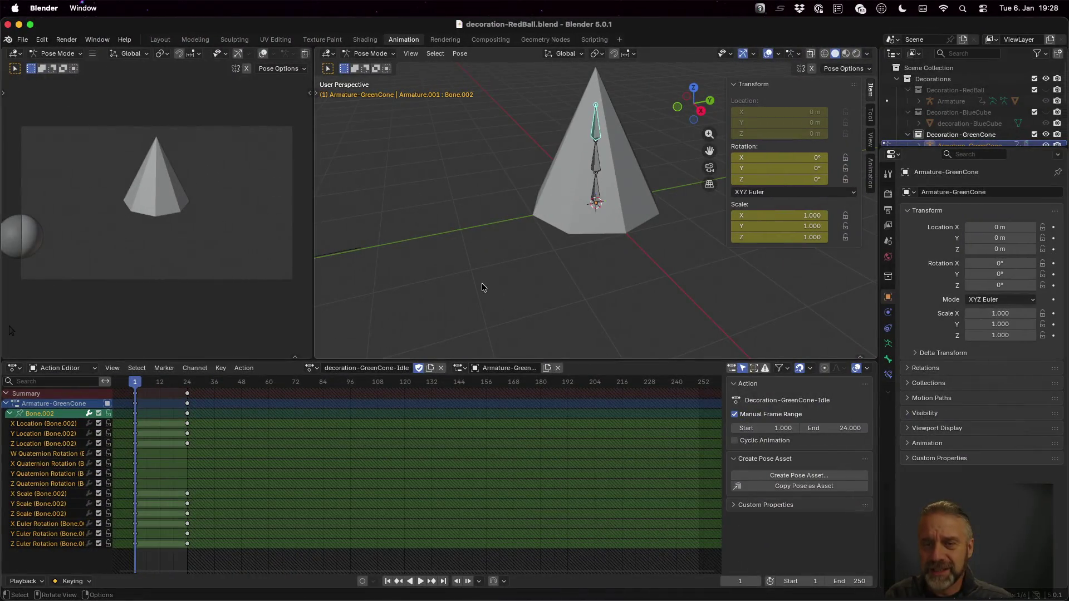
- In the Modeling workspace, return the armature to Object Mode and select the GreenCone mesh
{"action": "left_click", "coordinate": [195, 39]}
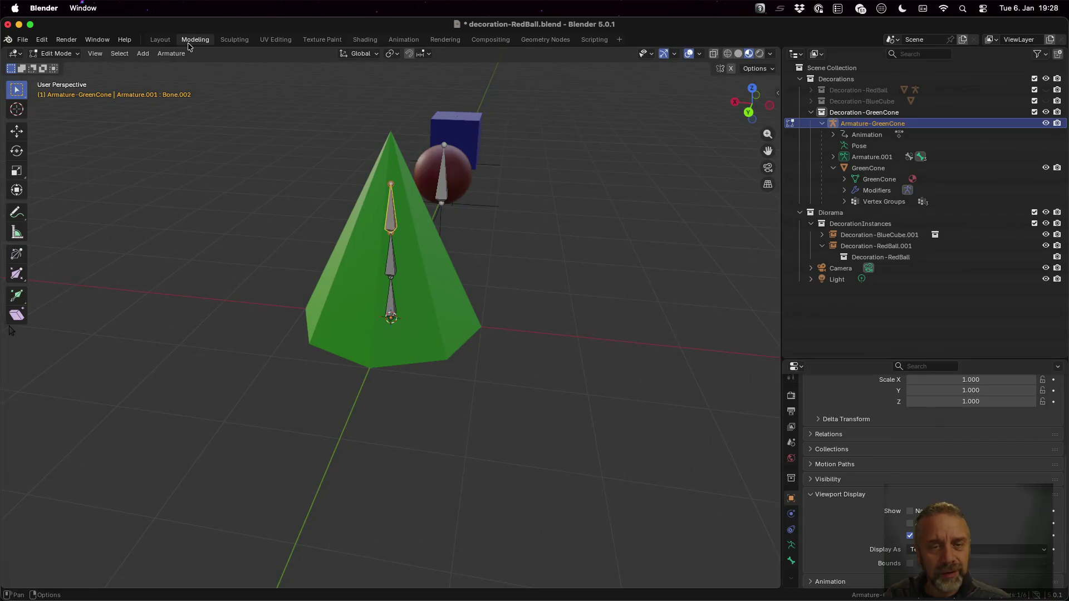
{"action": "left_click", "coordinate": [431, 278]}
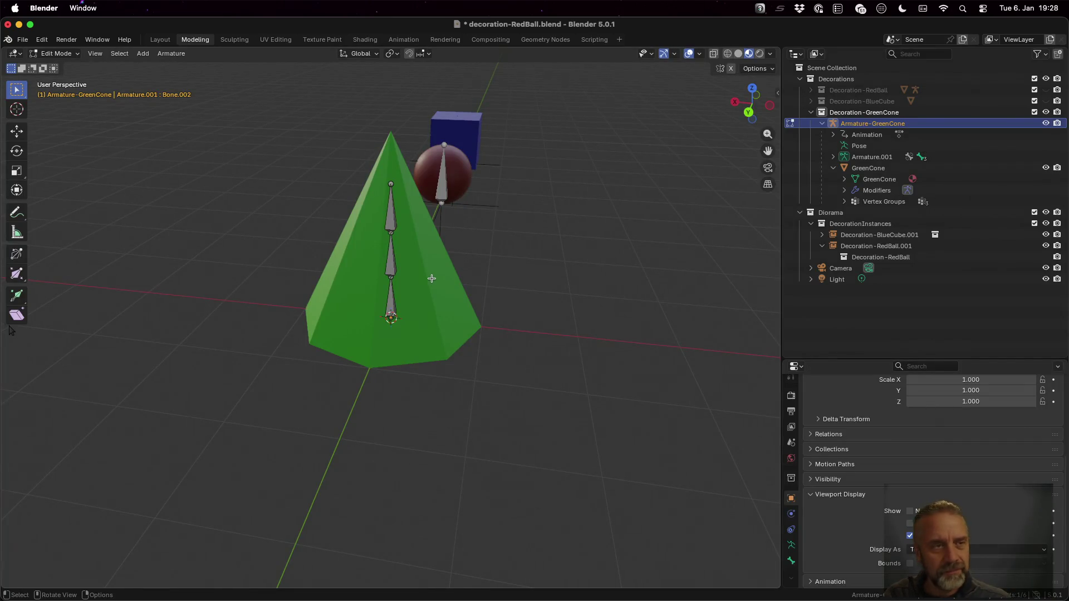
{"action": "left_click", "coordinate": [54, 53]}
{"action": "left_click", "coordinate": [56, 66]}
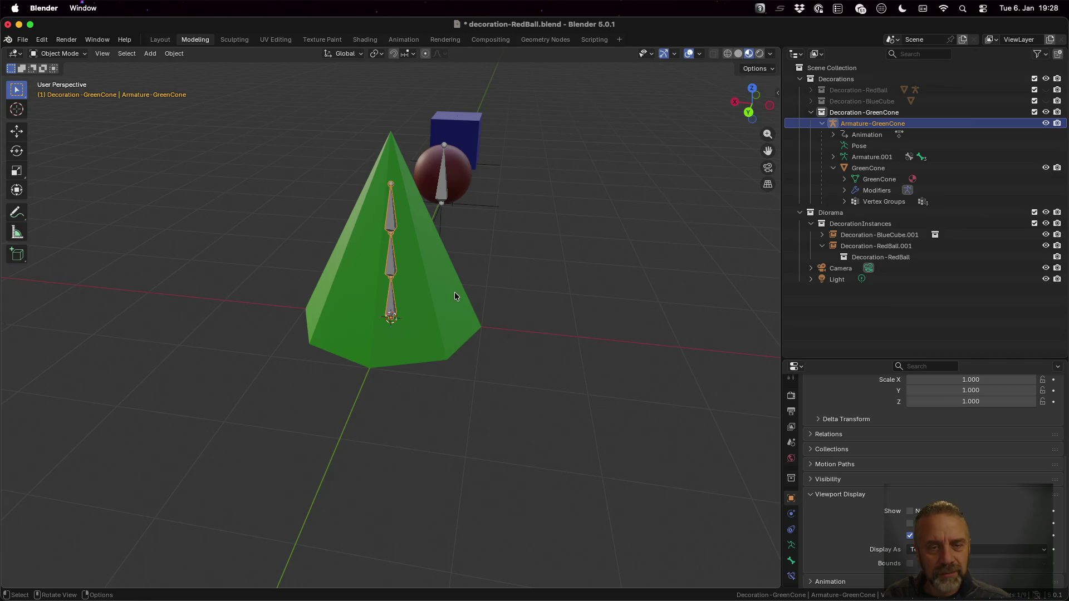
{"action": "left_click", "coordinate": [455, 292]}
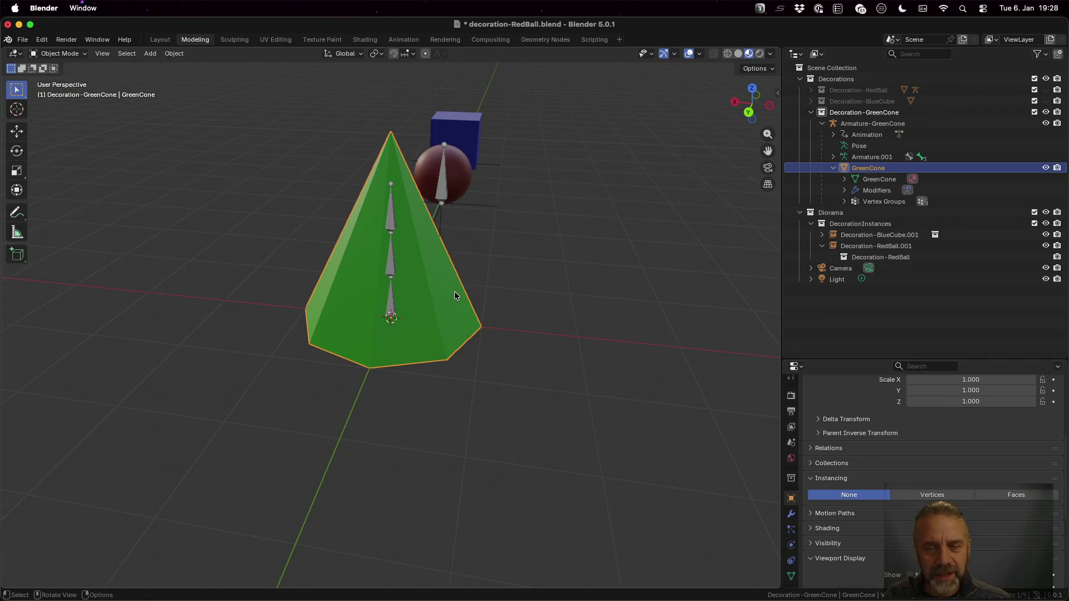
{"action": "left_click", "coordinate": [791, 513]}
- Add a Smooth modifier to GreenCone and apply it
{"action": "left_click", "coordinate": [926, 404]}
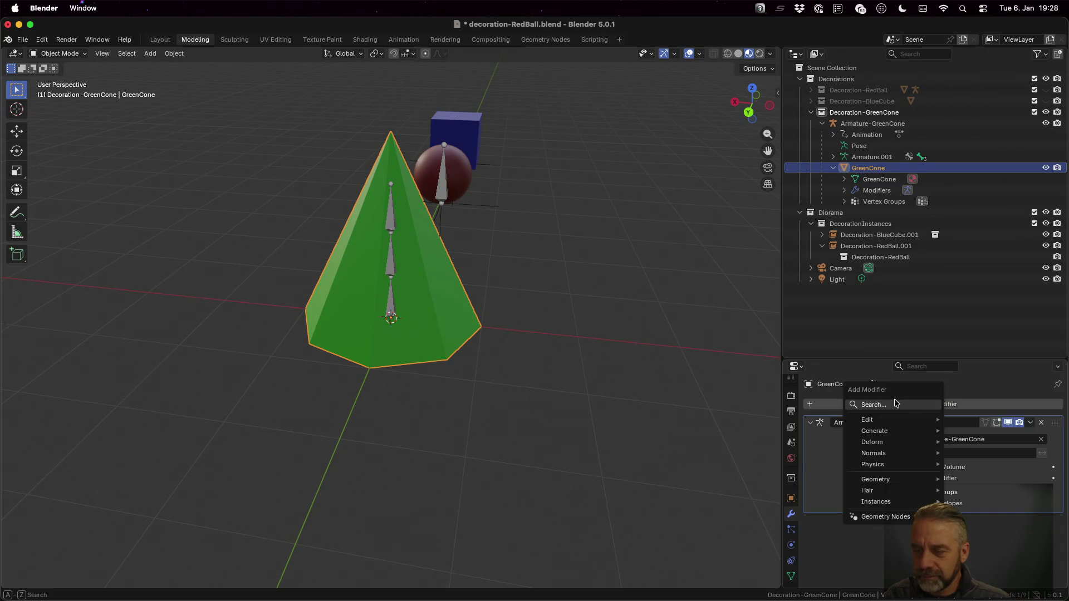
{"action": "left_click", "coordinate": [913, 405]}
{"action": "type", "text": "smoo"}
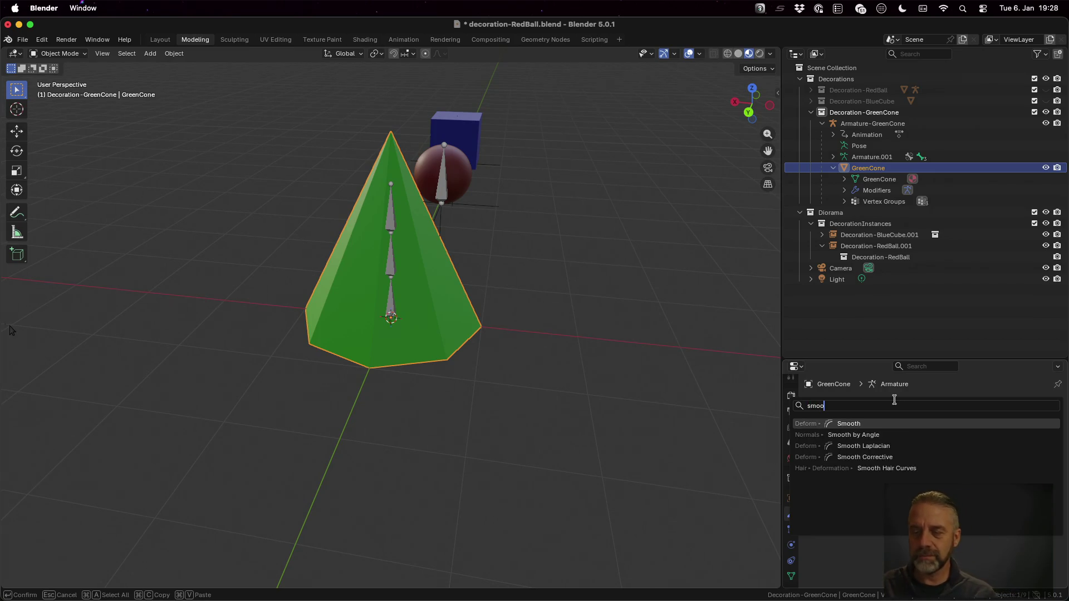
{"action": "left_click", "coordinate": [868, 423]}
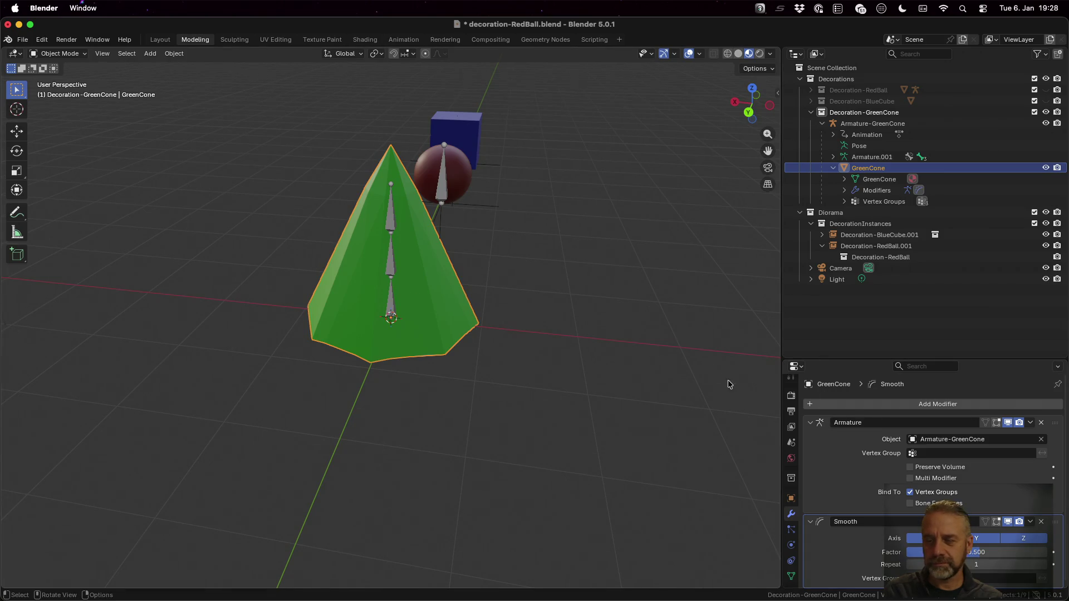
{"action": "left_click", "coordinate": [1030, 522]}
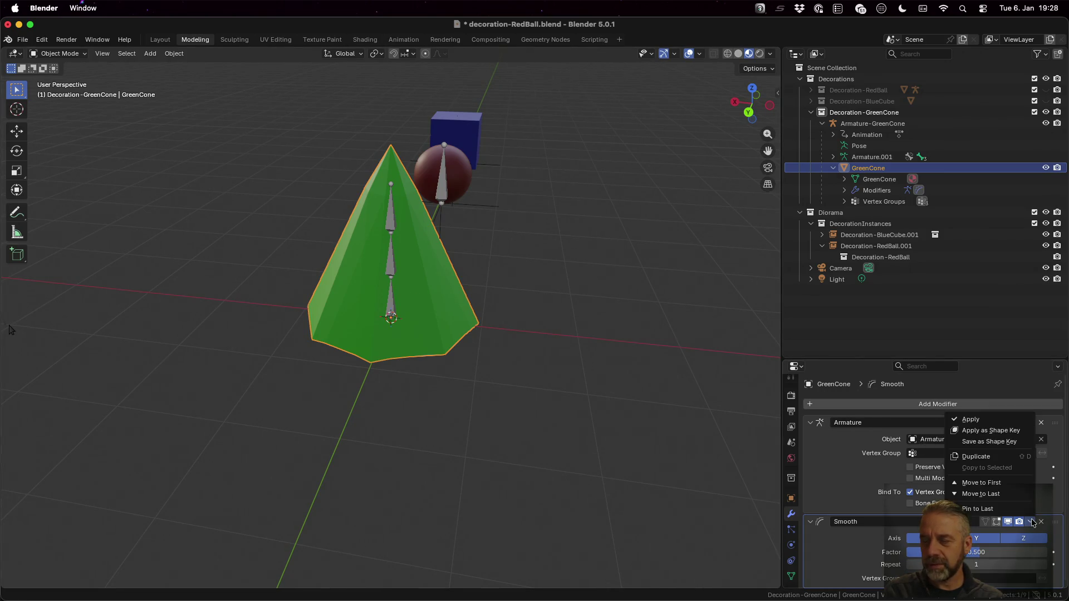
{"action": "left_click", "coordinate": [987, 421]}
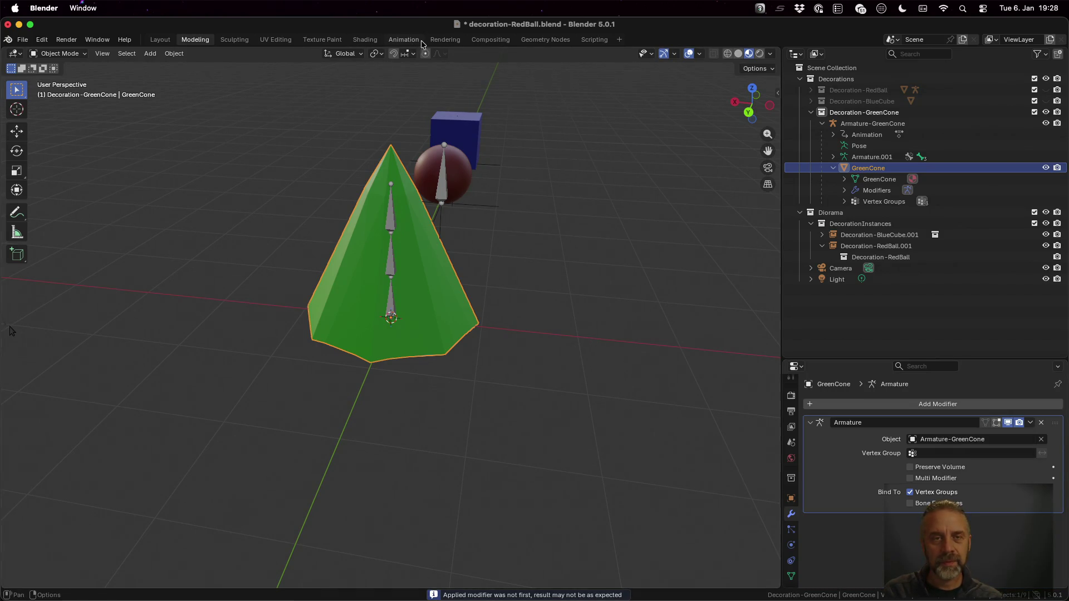
- Return to the Animation workspace and rerun ./rexport_v3.sh to re-export the decorations
{"action": "left_click", "coordinate": [403, 39]}
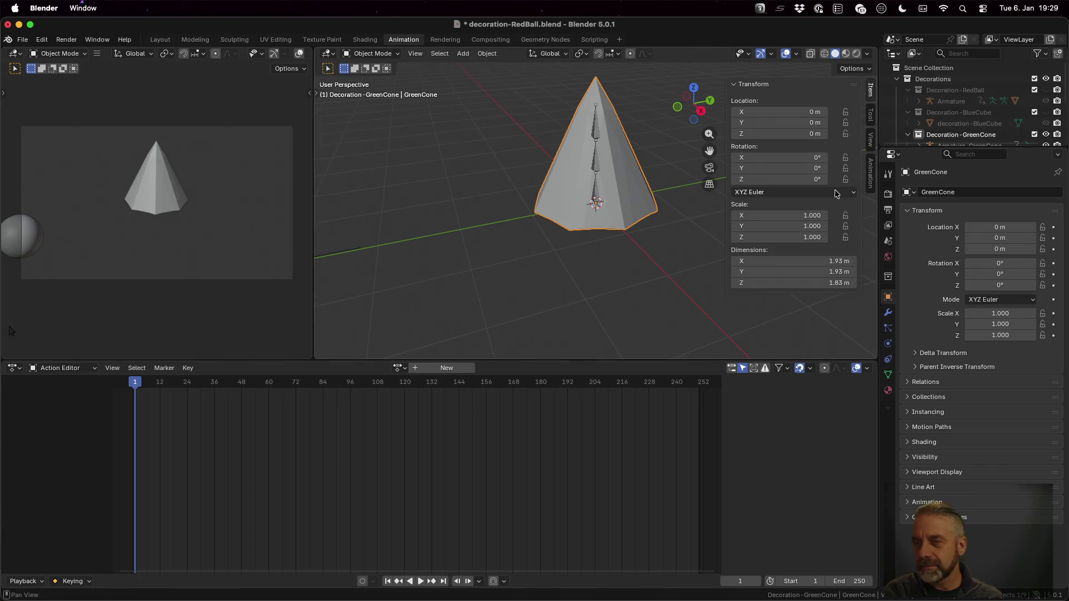
{"action": "scroll", "coordinate": [926, 106], "scroll_direction": "down", "scroll_amount": 2}
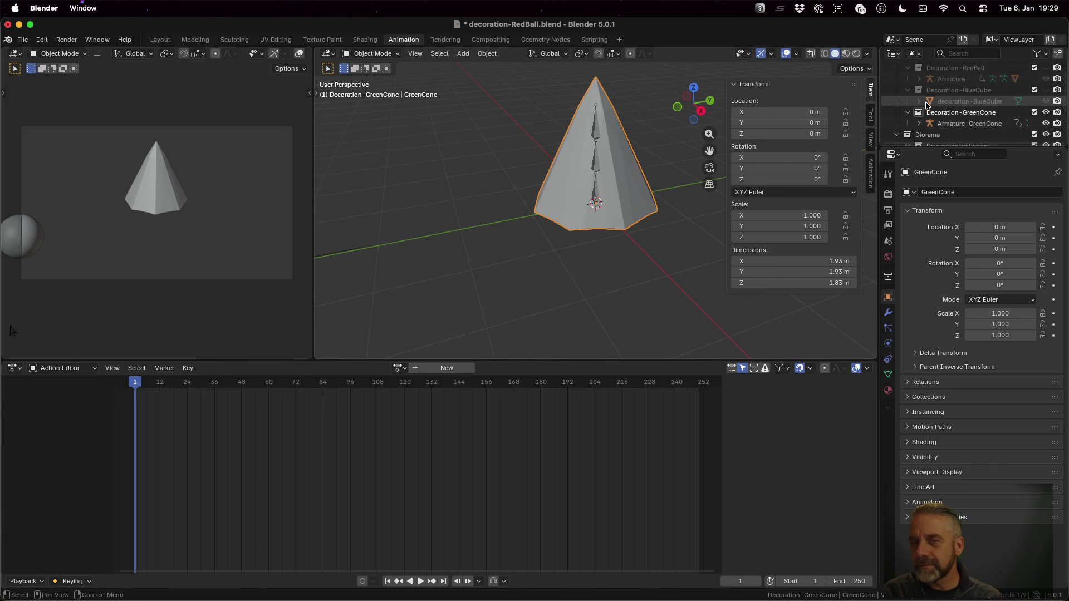
{"action": "key", "text": "super+Tab"}
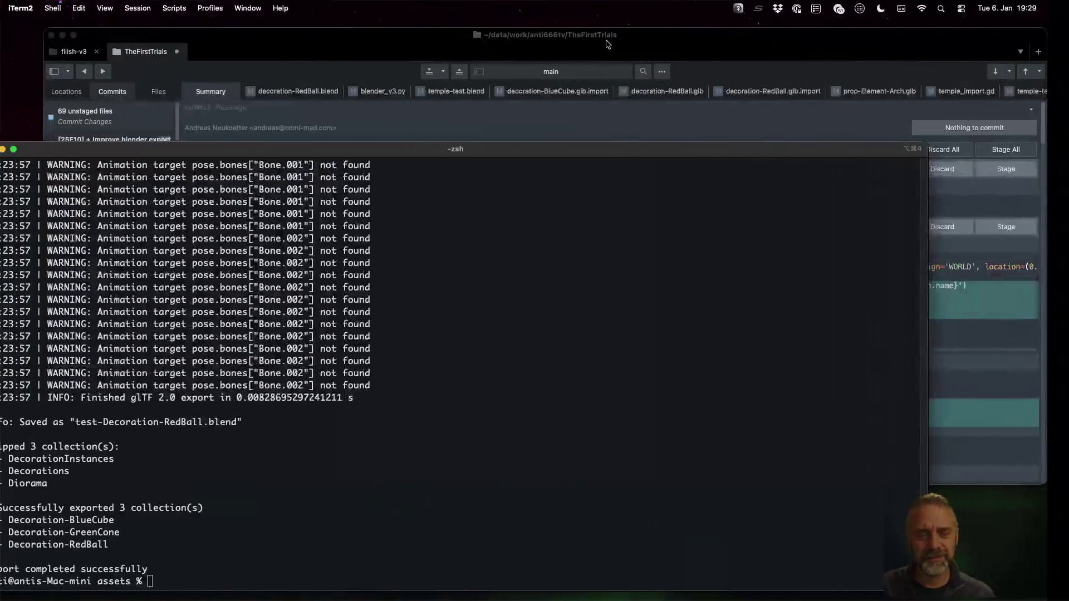
{"action": "key", "text": "Up"}
{"action": "key", "text": "Return"}
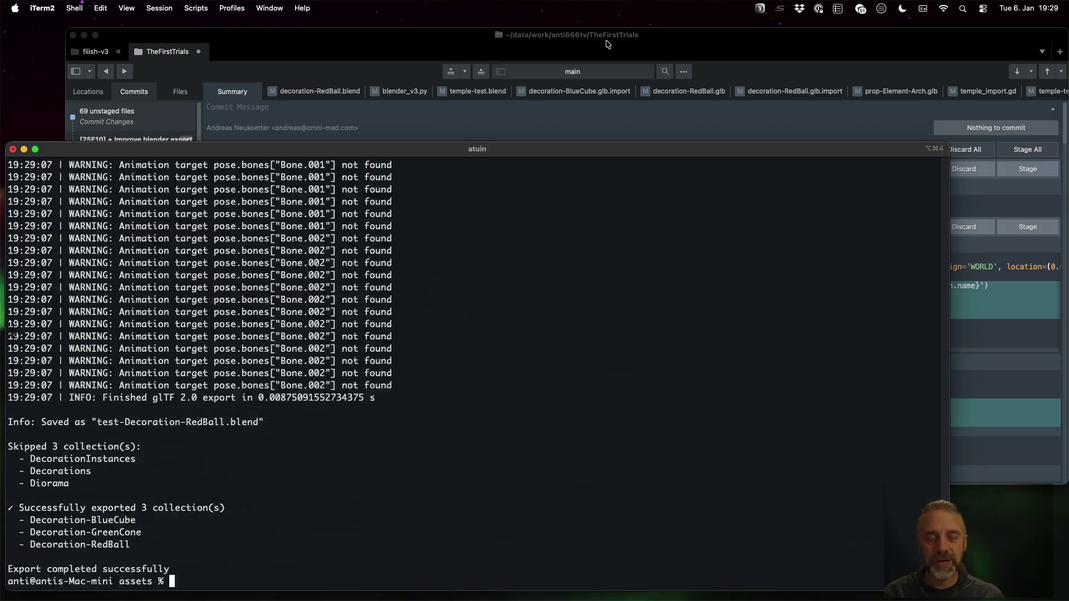
{"action": "key", "text": "super+Tab"}
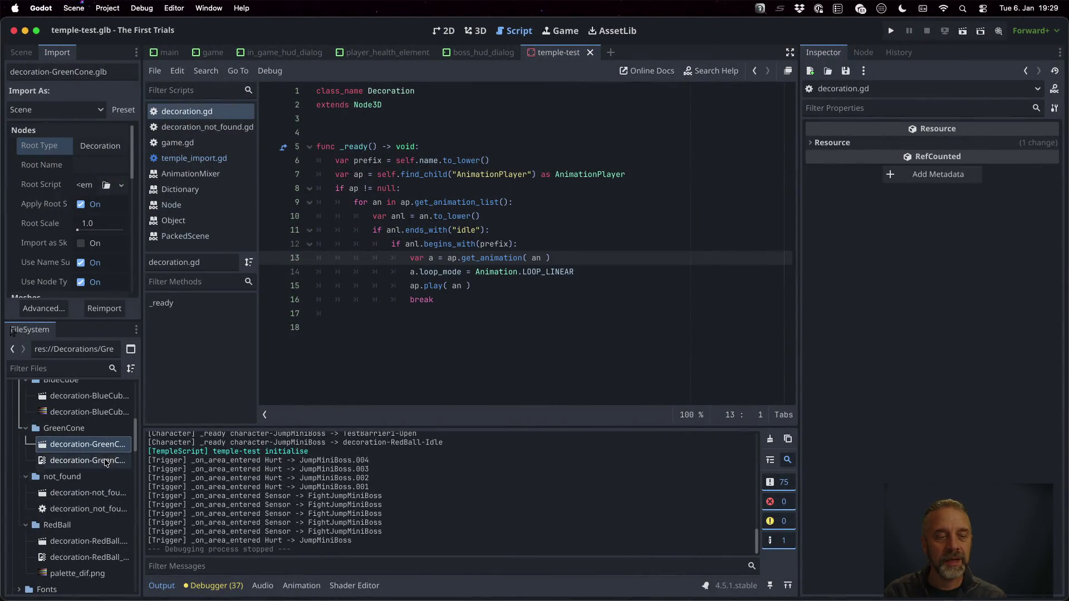
{"action": "double_click", "coordinate": [109, 445]}
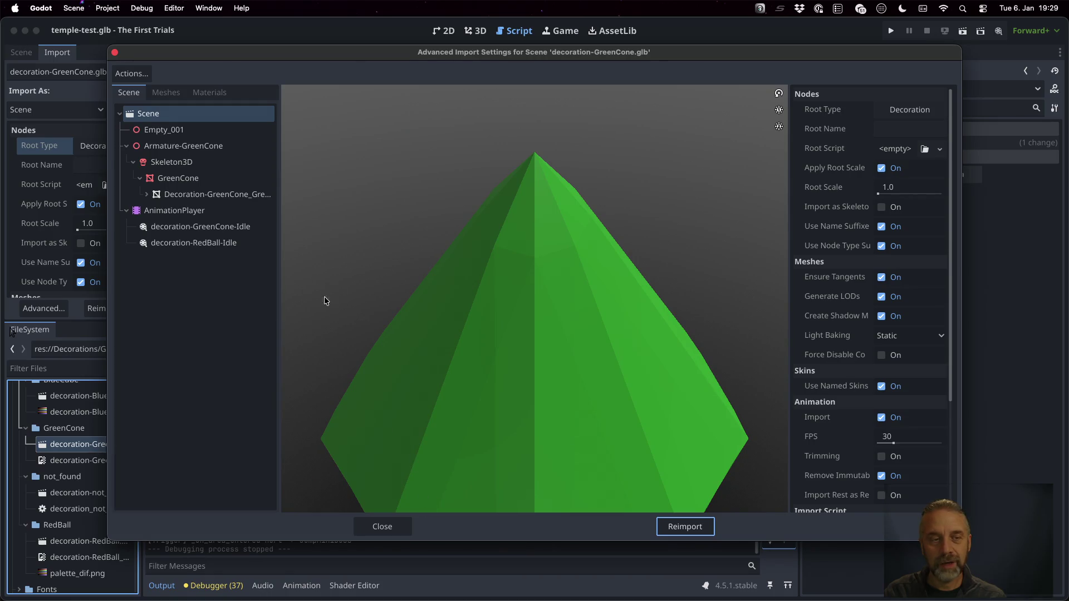
{"action": "left_click", "coordinate": [188, 227]}
{"action": "mouse_move", "coordinate": [325, 505]}
{"action": "left_mouse_down"}
{"action": "mouse_move", "coordinate": [729, 505]}
{"action": "mouse_move", "coordinate": [529, 503]}
{"action": "mouse_move", "coordinate": [481, 493]}
{"action": "mouse_move", "coordinate": [347, 503]}
{"action": "mouse_move", "coordinate": [620, 503]}
{"action": "mouse_move", "coordinate": [484, 503]}
{"action": "mouse_move", "coordinate": [534, 502]}
{"action": "left_mouse_up"}
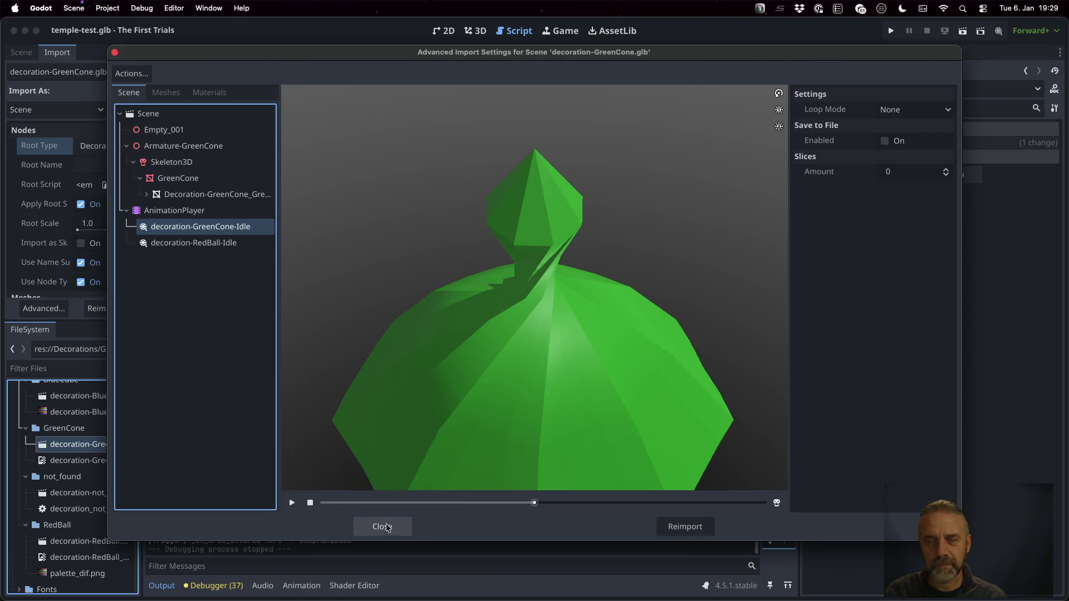
{"action": "left_click", "coordinate": [383, 527]}
{"action": "left_click", "coordinate": [891, 32]}
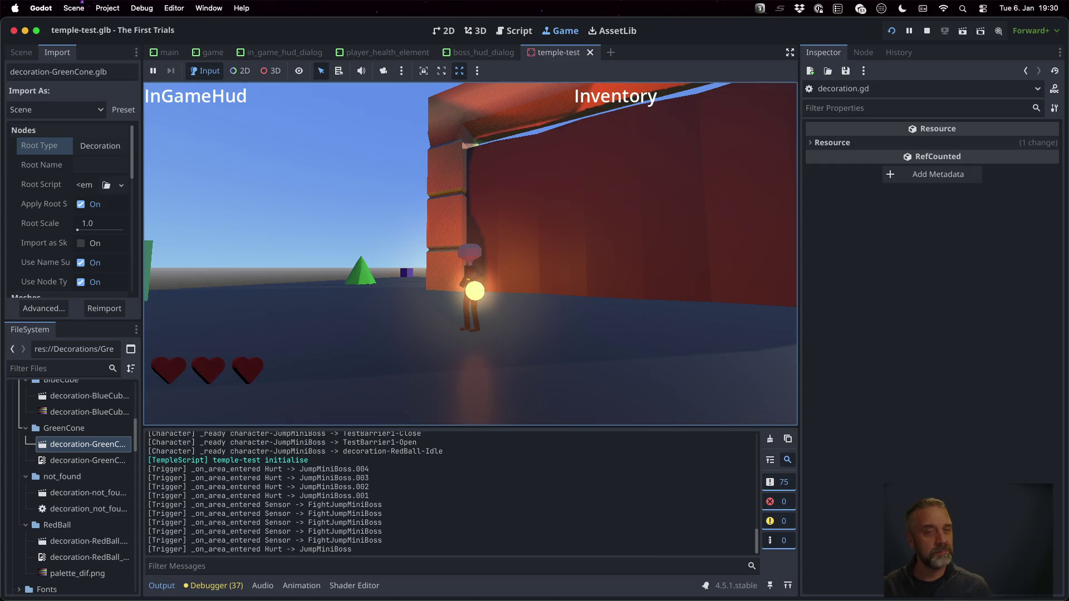
- Walk the character through the green zone and wooden arch, then stop the game
{"action": "key", "text": "Left"}
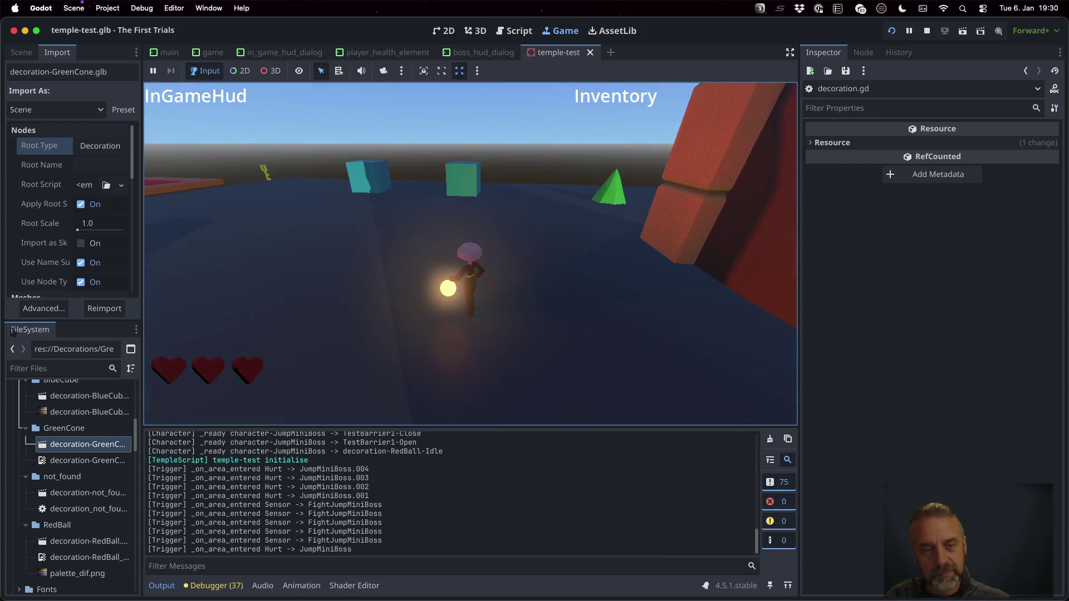
{"action": "key", "text": "Left"}
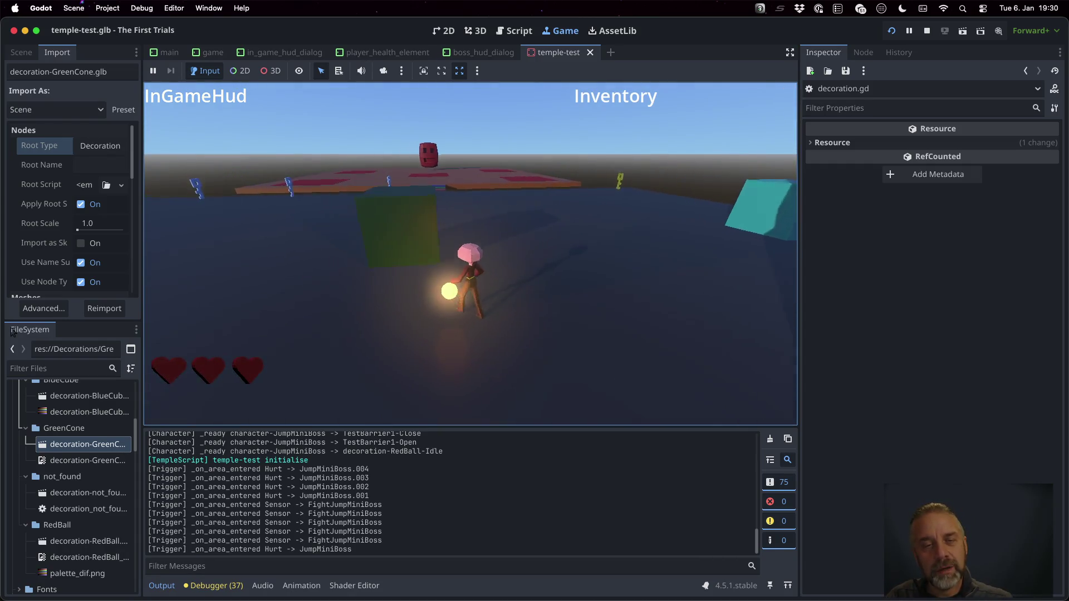
{"action": "key", "text": "Up"}
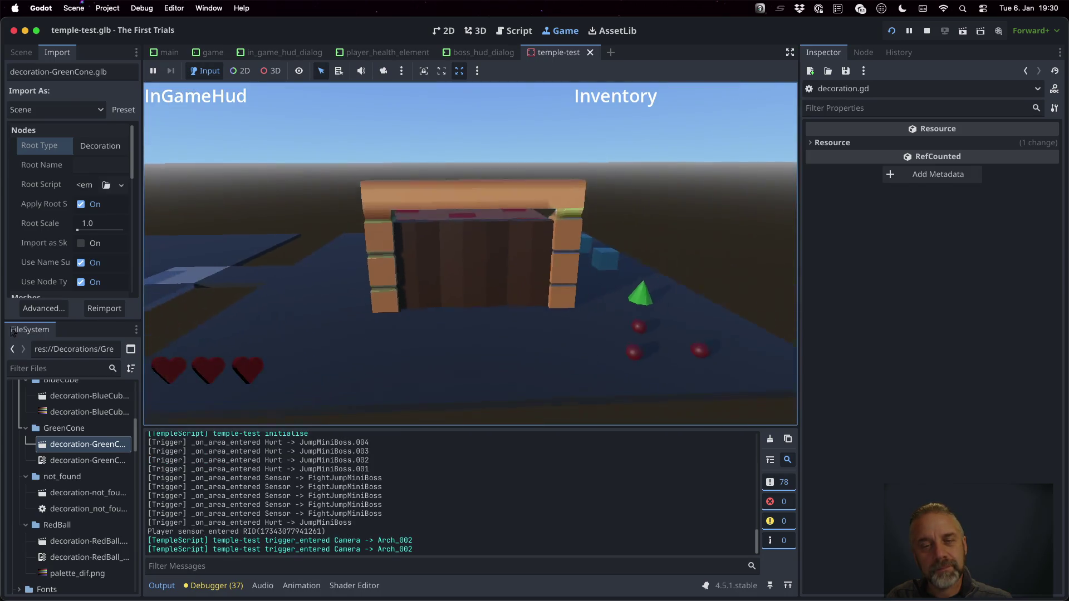
{"action": "key", "text": "Up"}
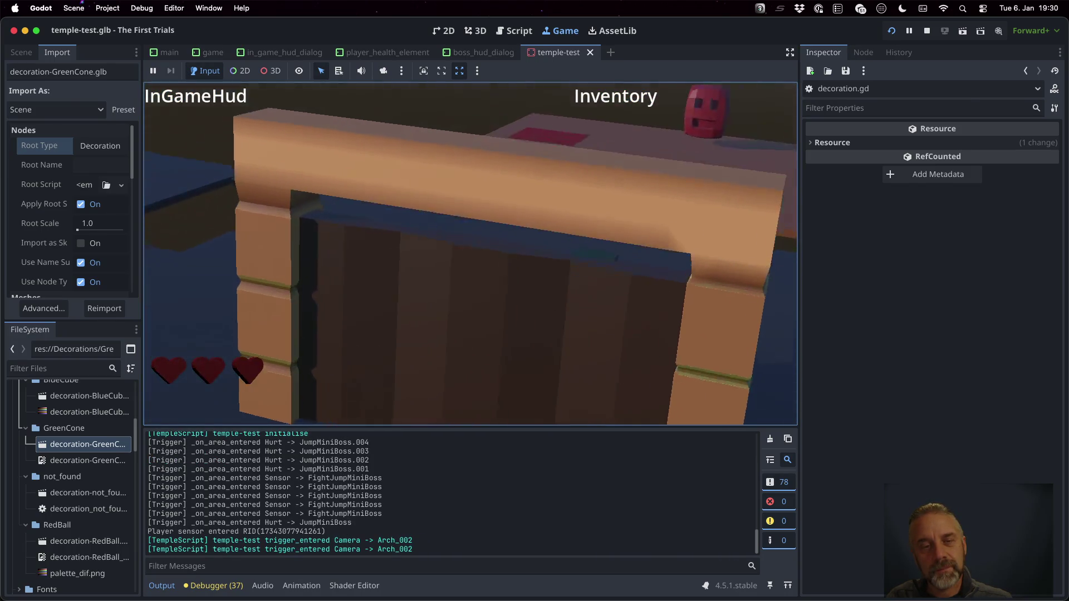
{"action": "key", "text": "Up"}
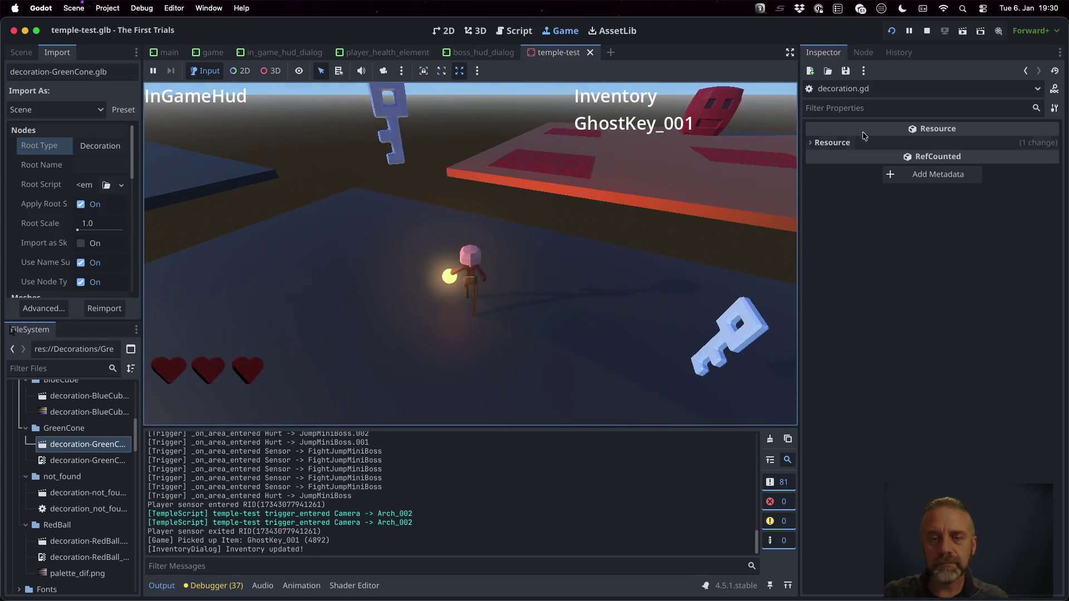
{"action": "left_click", "coordinate": [927, 31]}
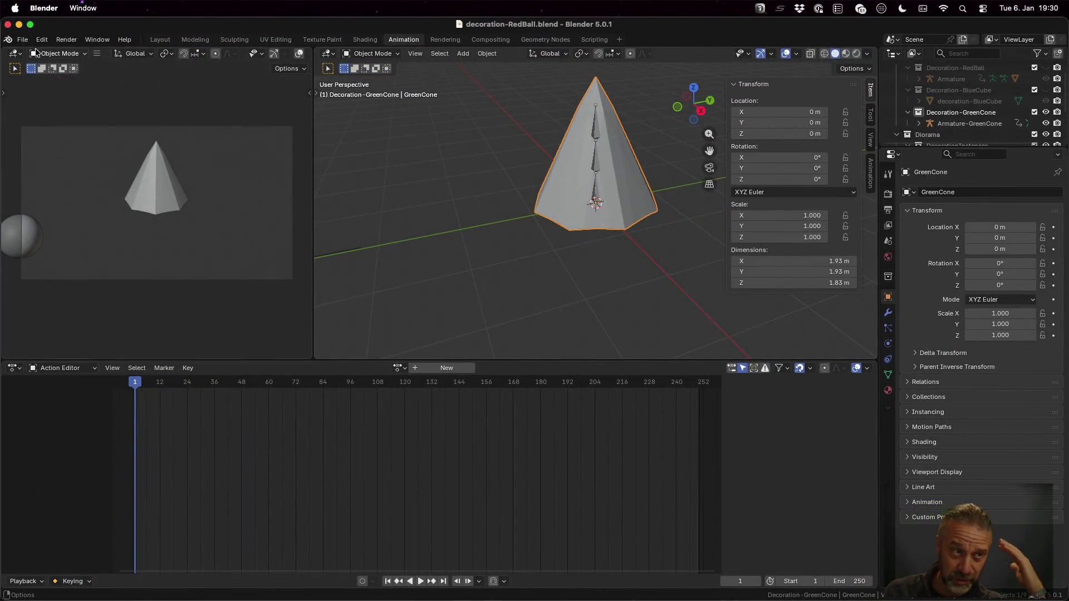
- Open temple-001-graybox.blend in Blender
{"action": "left_click", "coordinate": [23, 39]}
{"action": "mouse_move", "coordinate": [55, 75]}
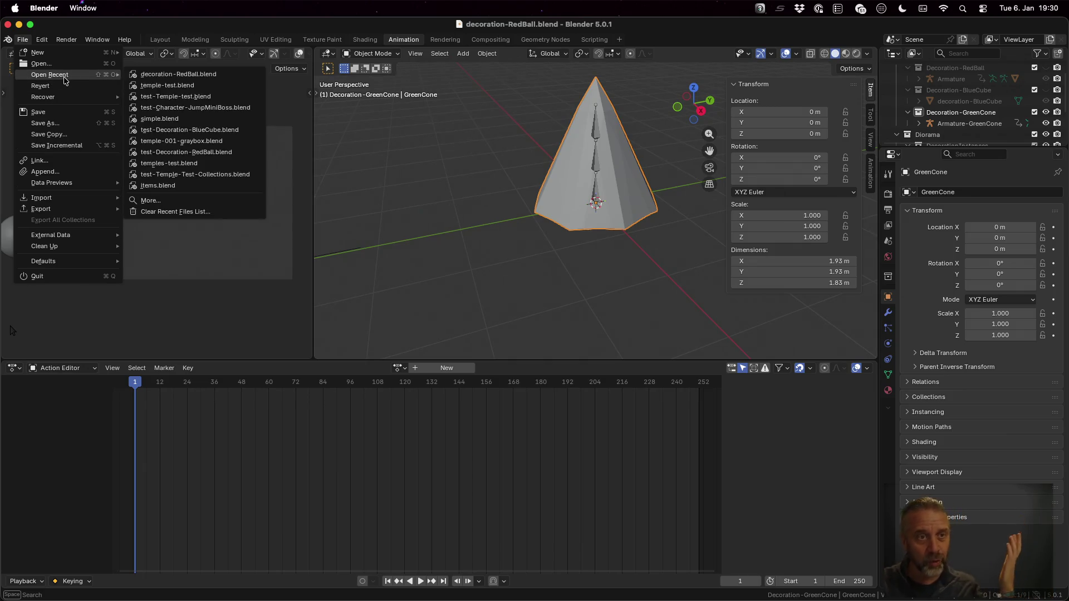
{"action": "left_click", "coordinate": [216, 143]}
{"action": "scroll", "coordinate": [741, 139], "scroll_direction": "up", "scroll_amount": 15}
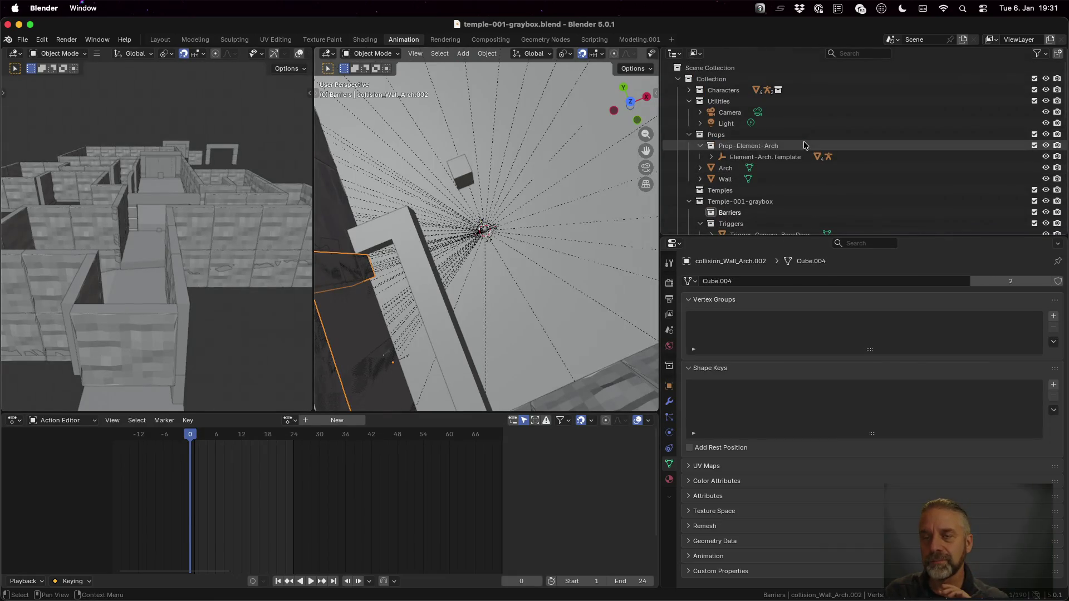
{"action": "scroll", "coordinate": [735, 128], "scroll_direction": "down", "scroll_amount": 15}
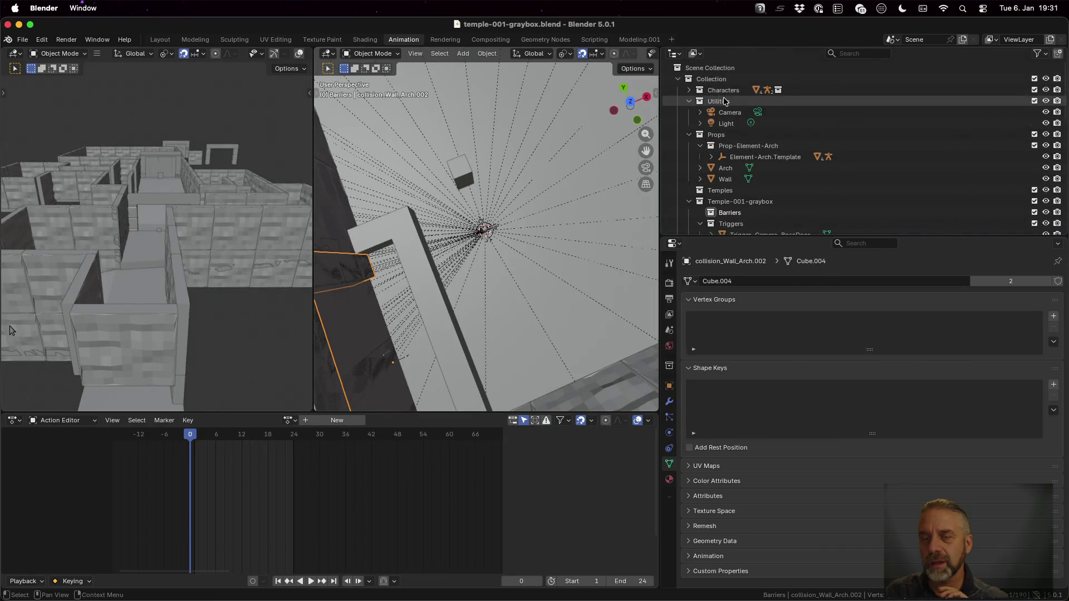
{"action": "scroll", "coordinate": [724, 102], "scroll_direction": "up", "scroll_amount": 12}
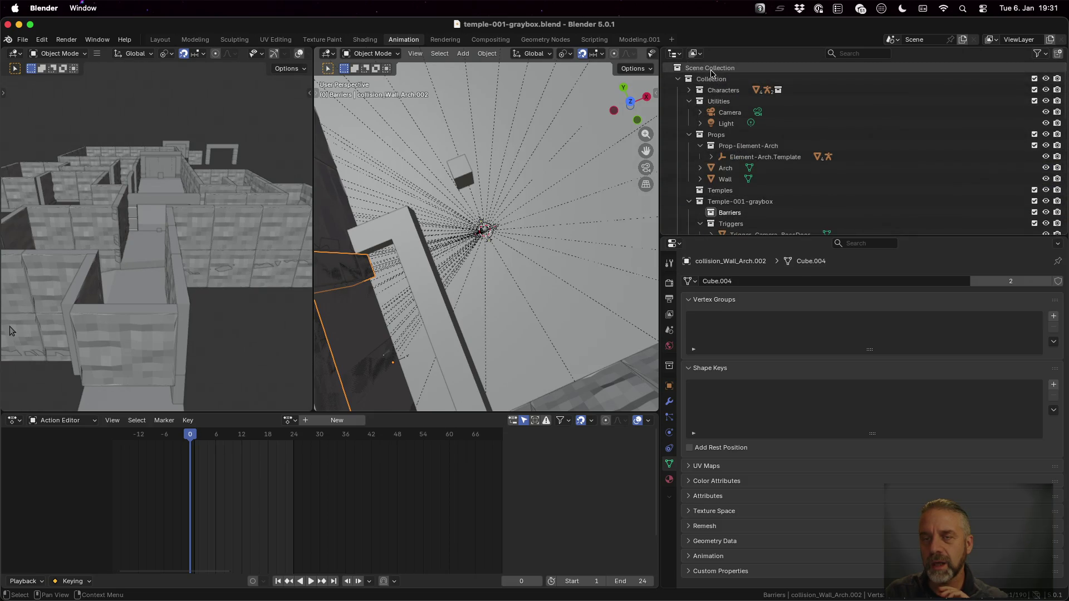
- Create a new collection named Linked Collections under Scene Collection
{"action": "left_click", "coordinate": [710, 69]}
{"action": "left_click", "coordinate": [678, 79]}
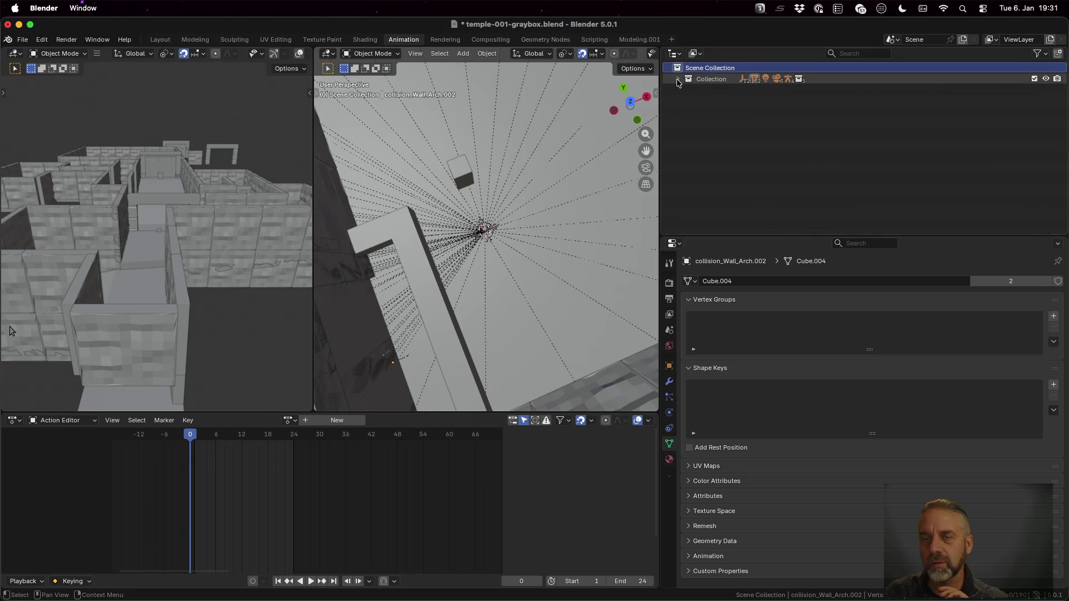
{"action": "right_click", "coordinate": [710, 69]}
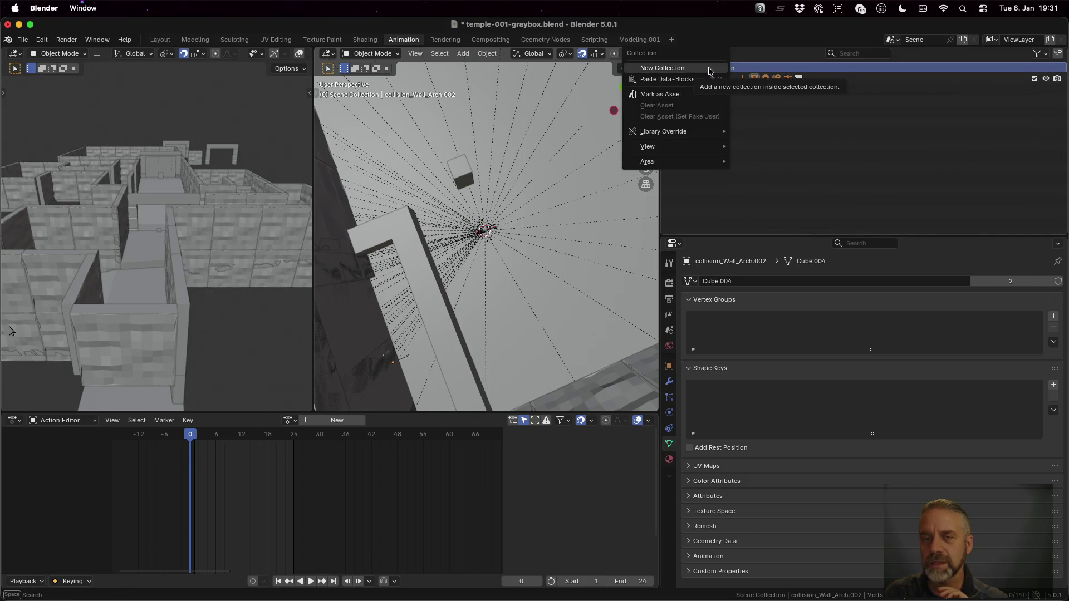
{"action": "left_click", "coordinate": [710, 68]}
{"action": "double_click", "coordinate": [718, 90]}
{"action": "type", "text": "Linked Collections"}
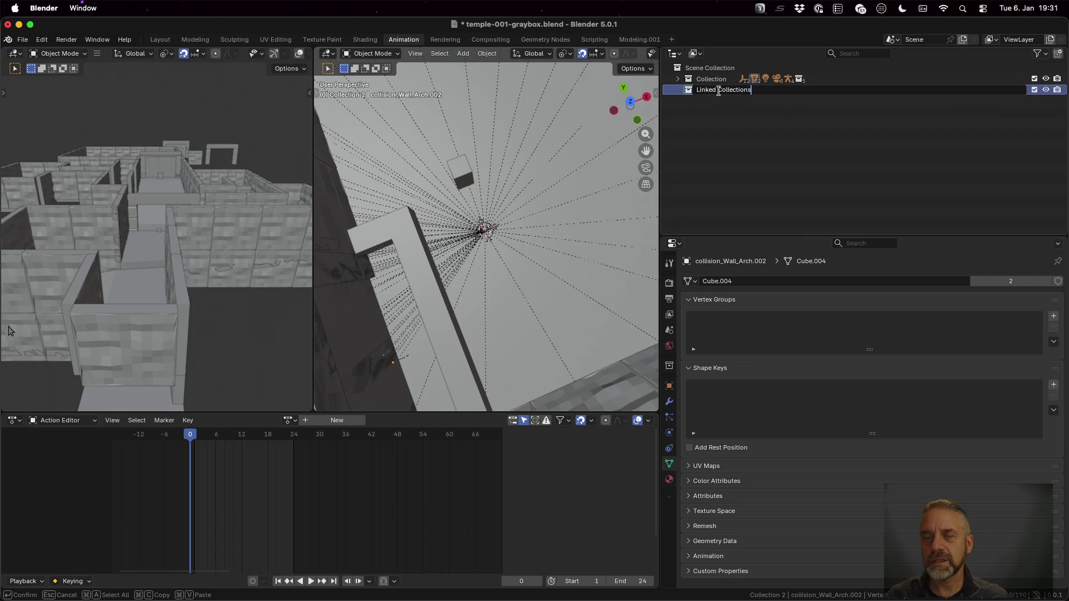
{"action": "key", "text": "Return"}
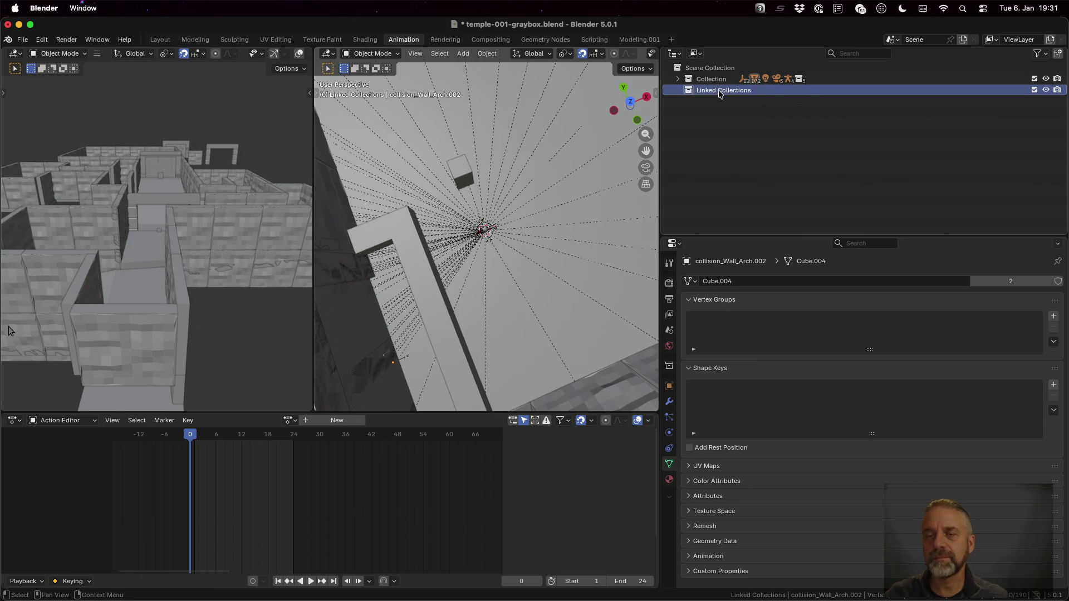
- Add a child collection named Linked Decorations inside Linked Collections
{"action": "right_click", "coordinate": [719, 94]}
{"action": "left_click", "coordinate": [718, 94]}
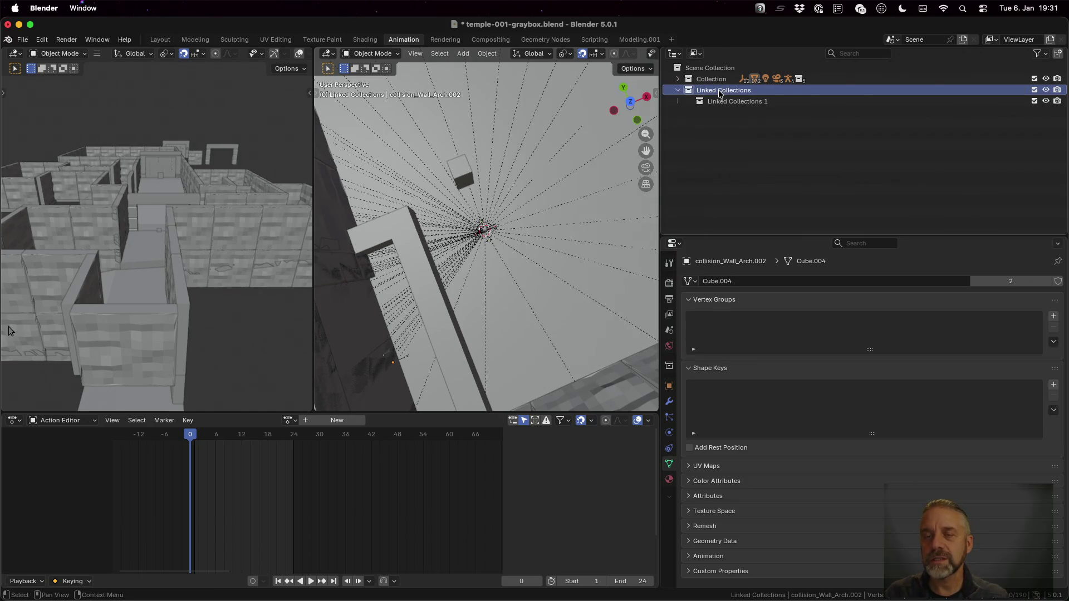
{"action": "double_click", "coordinate": [736, 102]}
{"action": "type", "text": "Lin"}
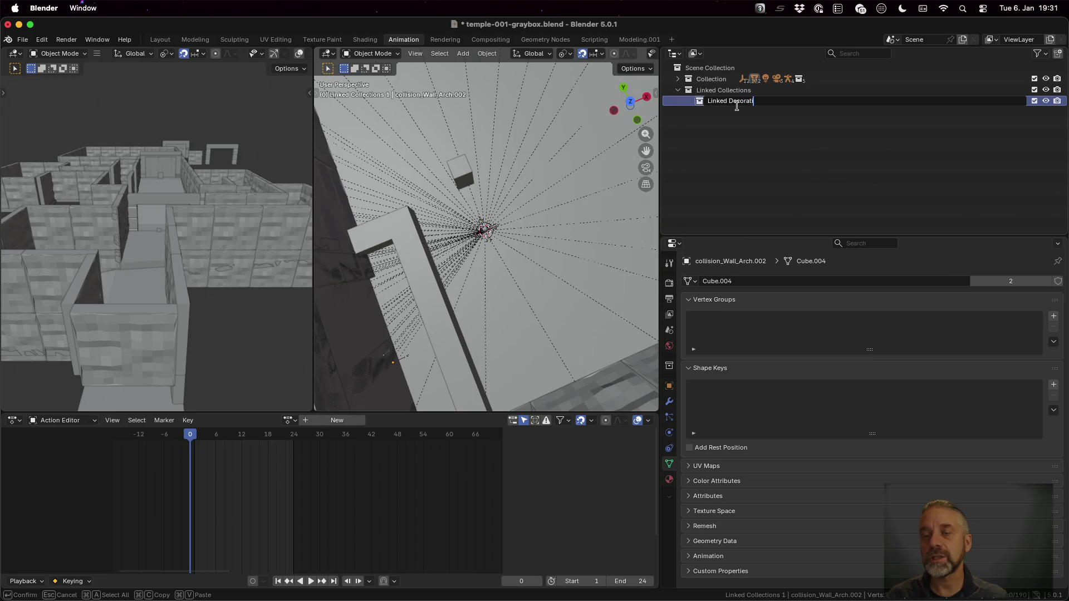
{"action": "key", "text": "Return"}
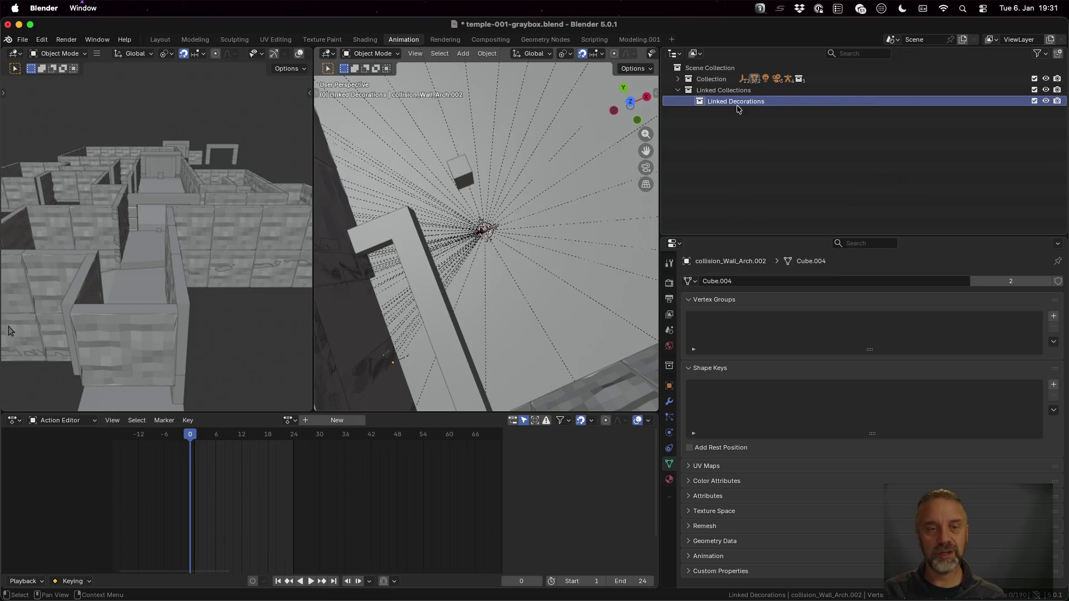
{"action": "left_click", "coordinate": [22, 39]}
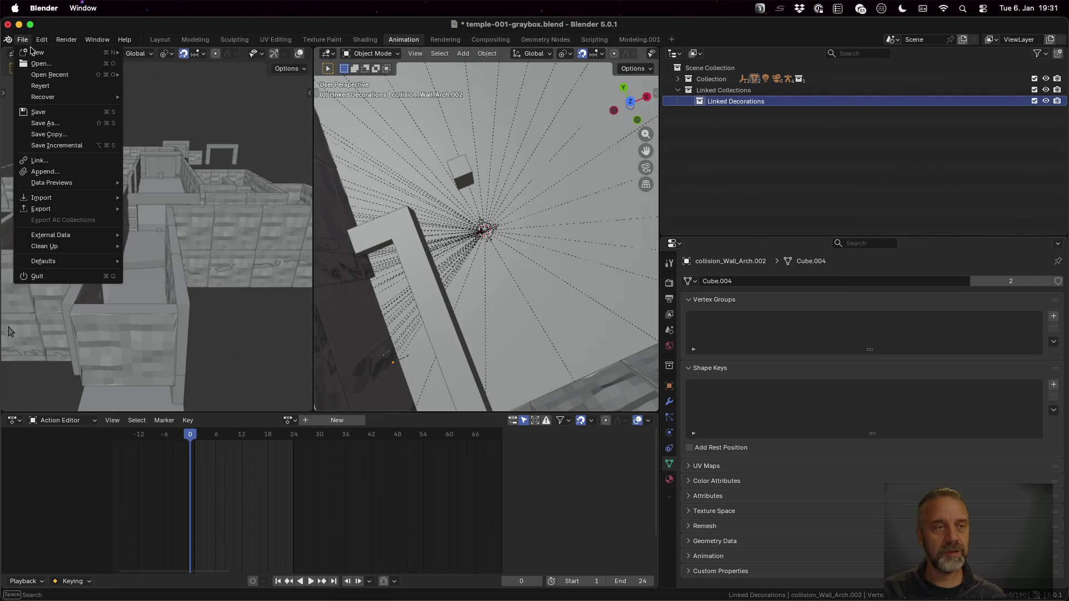
- Link the Decoration-RedBall collection from the decoration blend file and begin placing it on the ground plane
{"action": "left_click", "coordinate": [78, 161]}
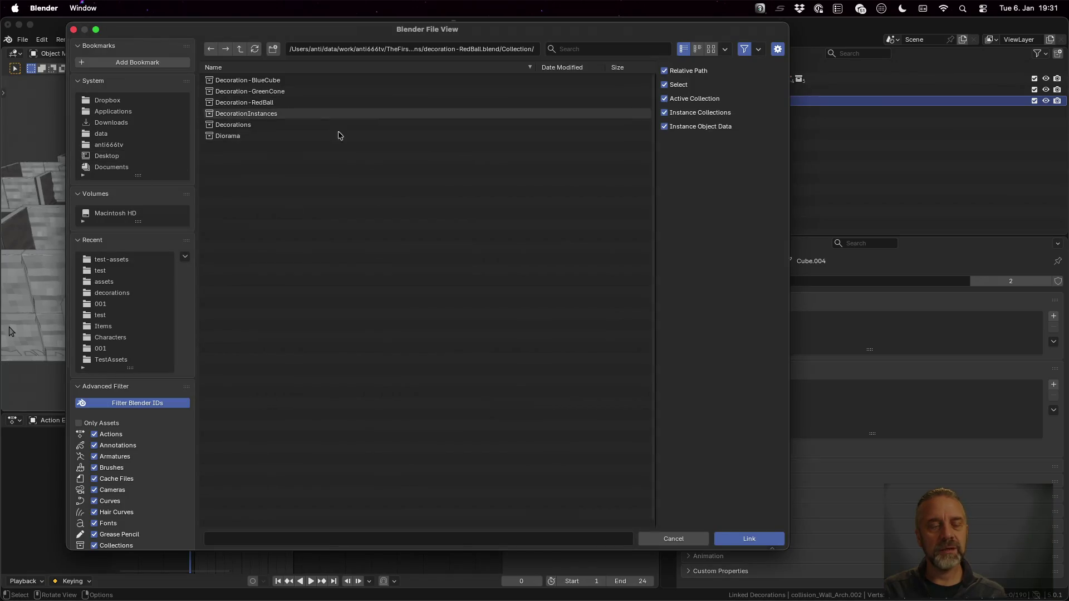
{"action": "left_click", "coordinate": [284, 105]}
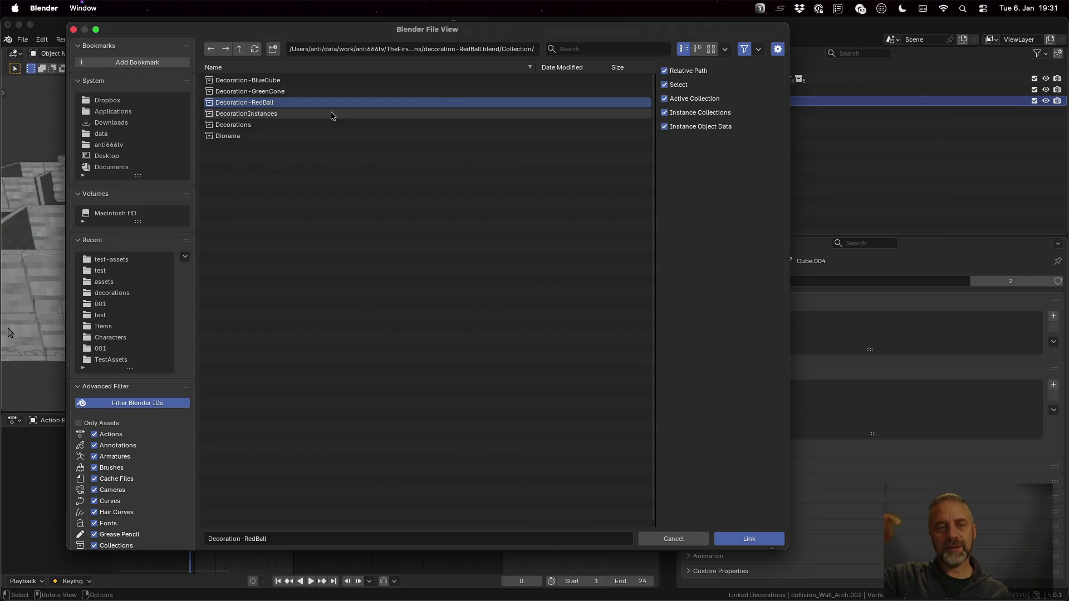
{"action": "left_click", "coordinate": [291, 133]}
{"action": "left_click", "coordinate": [286, 124]}
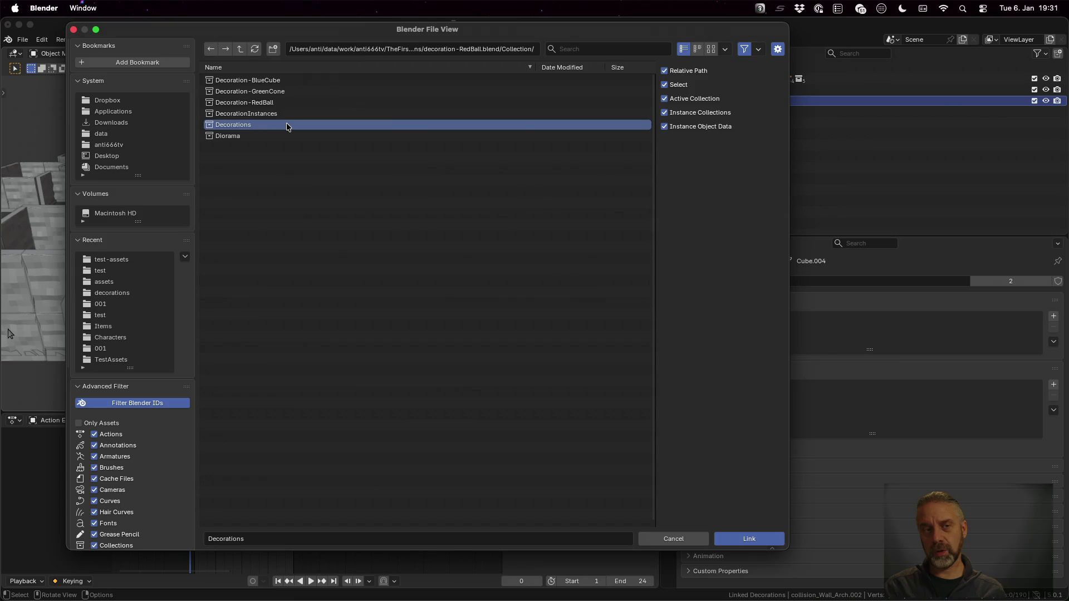
{"action": "key", "text": "Return"}
{"action": "key", "text": "g"}
{"action": "key", "text": "shift+z"}
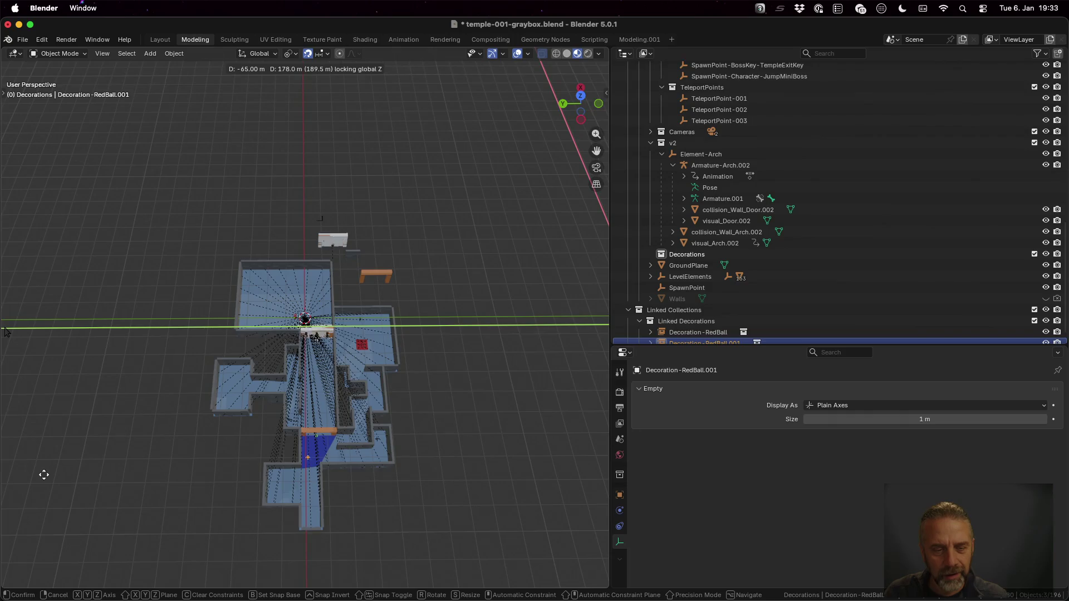
- Place the linked Decoration-RedBall.001 and move it into the Decorations collection
{"action": "left_click", "coordinate": [4, 333]}
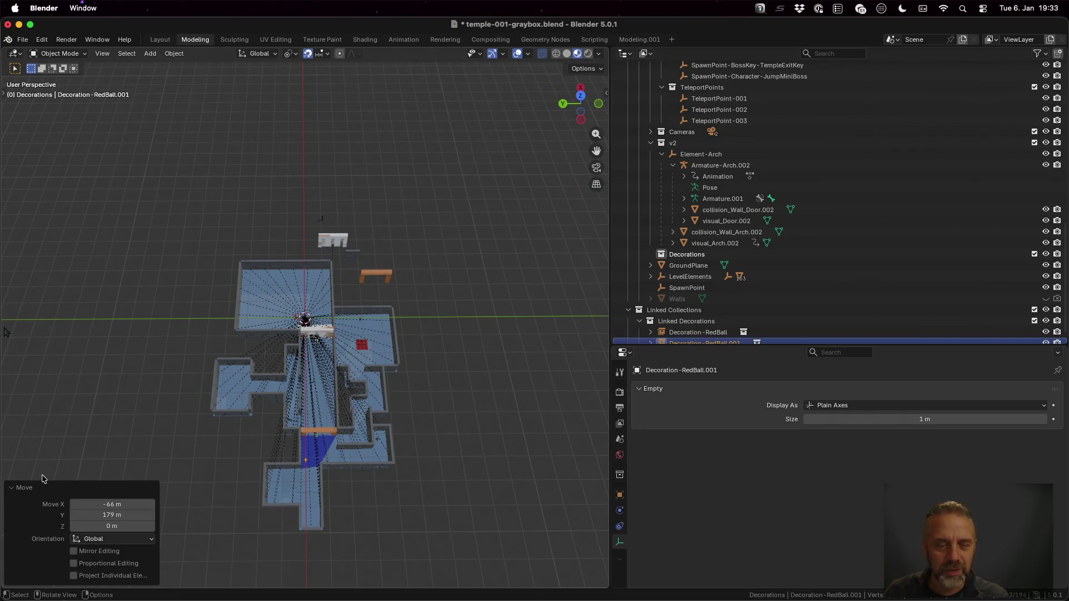
{"action": "scroll", "coordinate": [291, 387], "scroll_direction": "down", "scroll_amount": 5}
{"action": "scroll", "coordinate": [291, 388], "scroll_direction": "down", "scroll_amount": 3}
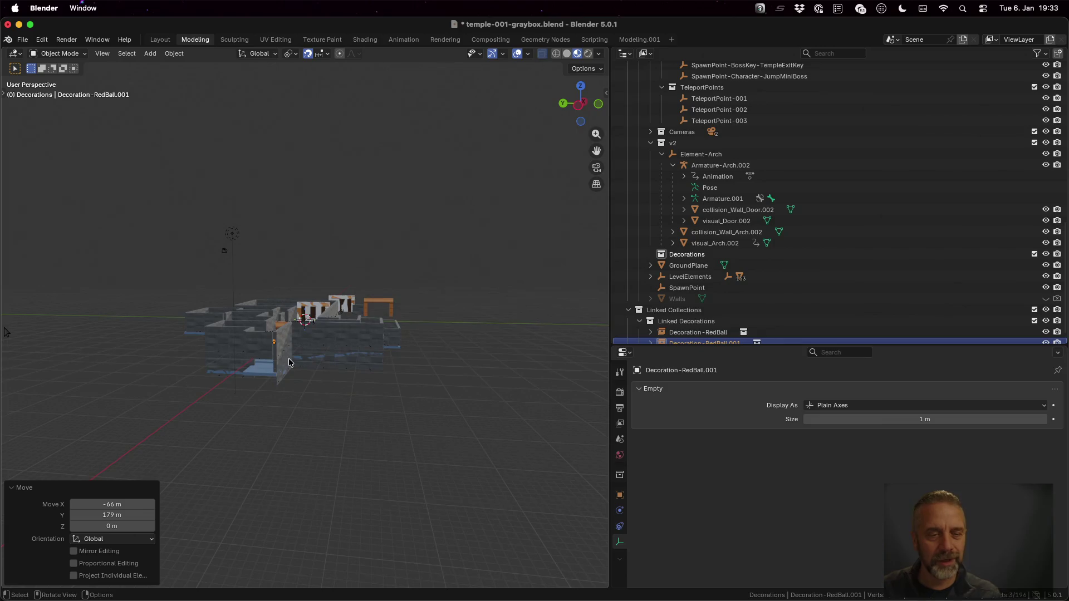
{"action": "scroll", "coordinate": [267, 302], "scroll_direction": "up", "scroll_amount": 5}
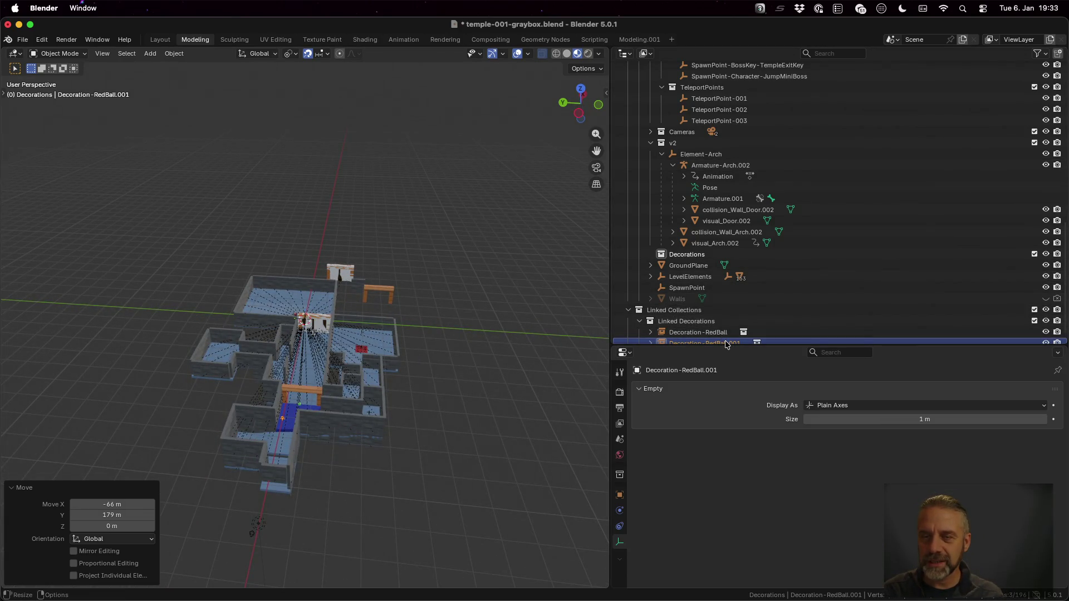
{"action": "mouse_move", "coordinate": [733, 316]}
{"action": "left_mouse_down"}
{"action": "mouse_move", "coordinate": [729, 208]}
{"action": "mouse_move", "coordinate": [734, 254]}
{"action": "left_mouse_up"}
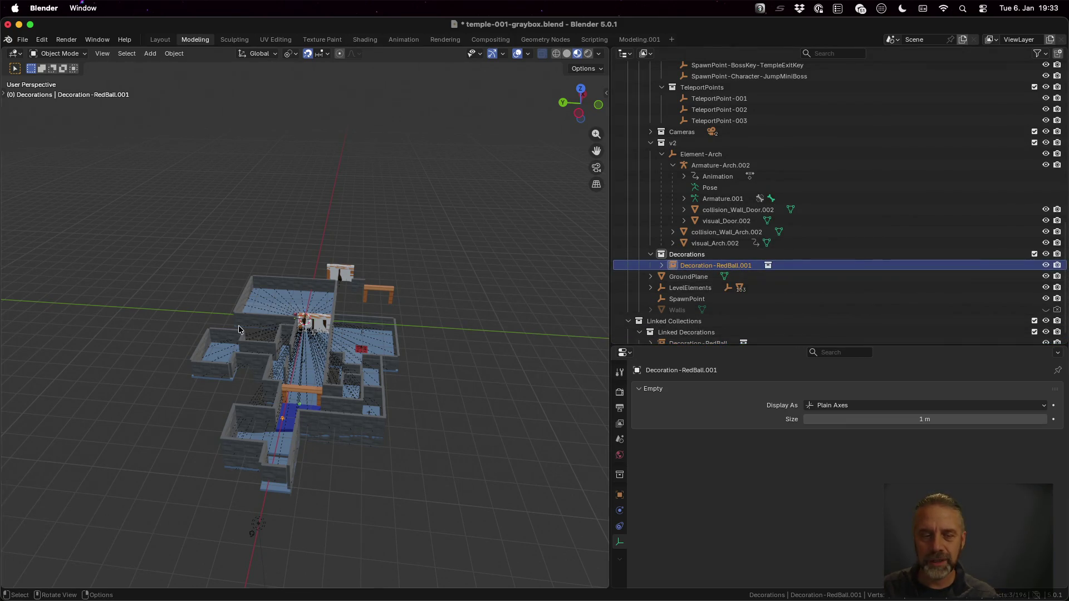
- Inspect the level in solid, wireframe and material-preview shading
{"action": "scroll", "coordinate": [265, 432], "scroll_direction": "up", "scroll_amount": 5}
{"action": "mouse_move", "coordinate": [256, 423]}
{"action": "left_mouse_down"}
{"action": "mouse_move", "coordinate": [265, 432]}
{"action": "mouse_move", "coordinate": [256, 418]}
{"action": "mouse_move", "coordinate": [317, 401]}
{"action": "mouse_move", "coordinate": [342, 452]}
{"action": "mouse_move", "coordinate": [336, 402]}
{"action": "mouse_move", "coordinate": [336, 417]}
{"action": "mouse_move", "coordinate": [311, 376]}
{"action": "mouse_move", "coordinate": [315, 432]}
{"action": "left_mouse_up"}
{"action": "scroll", "coordinate": [336, 442], "scroll_direction": "up", "scroll_amount": 1}
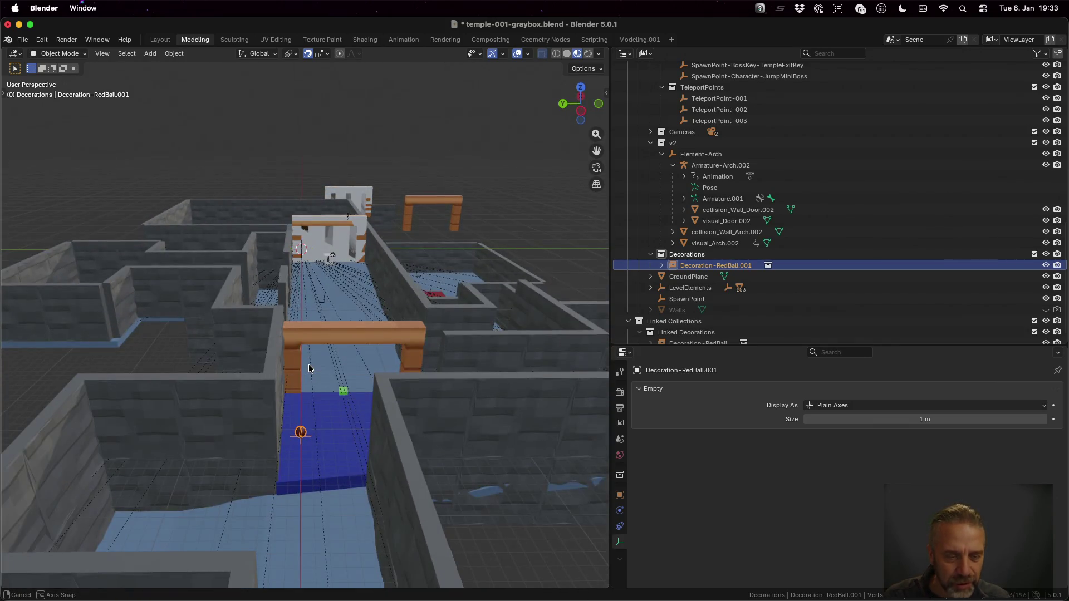
{"action": "left_click", "coordinate": [570, 54]}
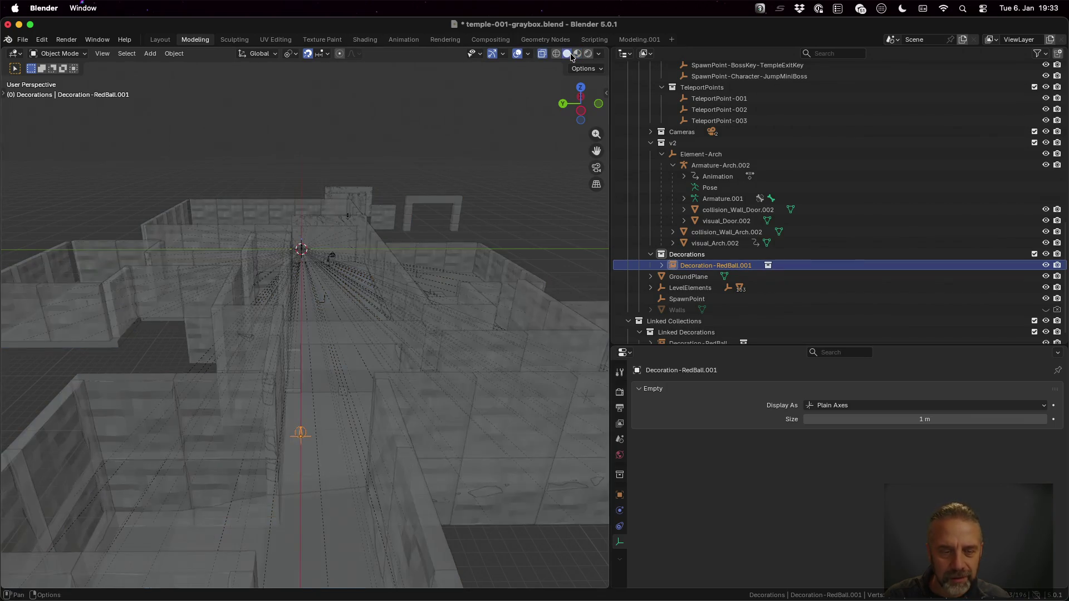
{"action": "left_click", "coordinate": [555, 54]}
{"action": "left_click_drag", "start_coordinate": [343, 438], "coordinate": [346, 428]}
{"action": "left_click", "coordinate": [567, 54]}
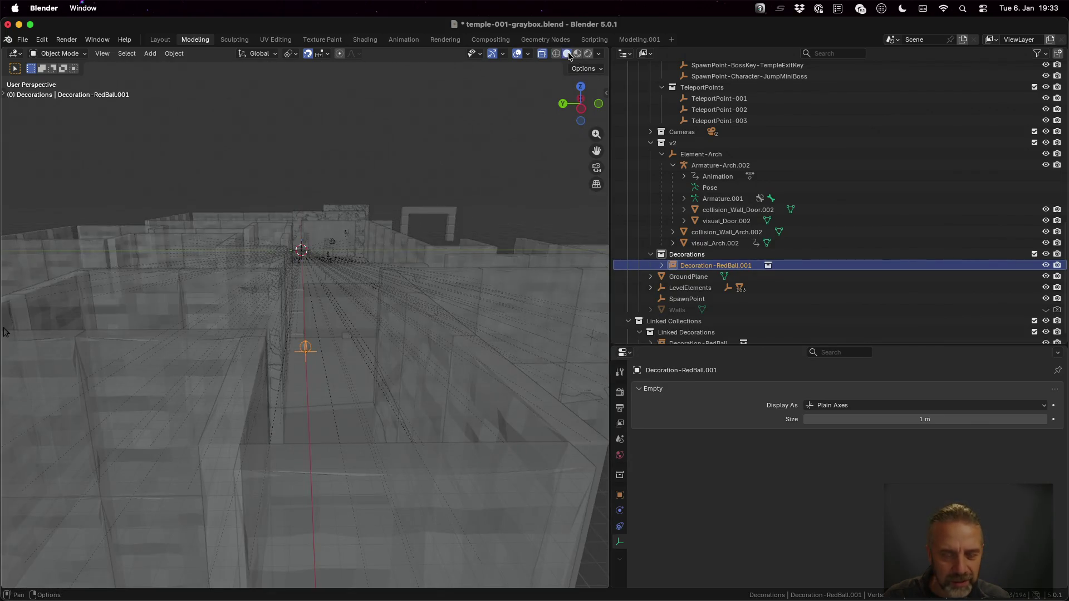
{"action": "left_click", "coordinate": [577, 54]}
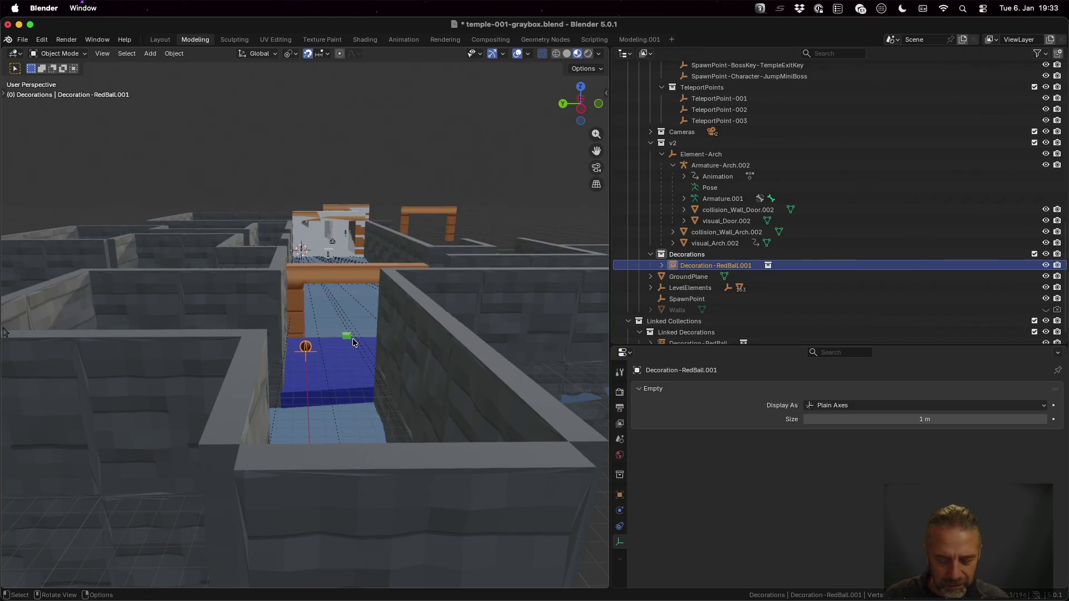
- Lower the red ball decoration 4 m on Z and save temple-001-graybox.blend
{"action": "key", "text": "g"}
{"action": "key", "text": "z"}
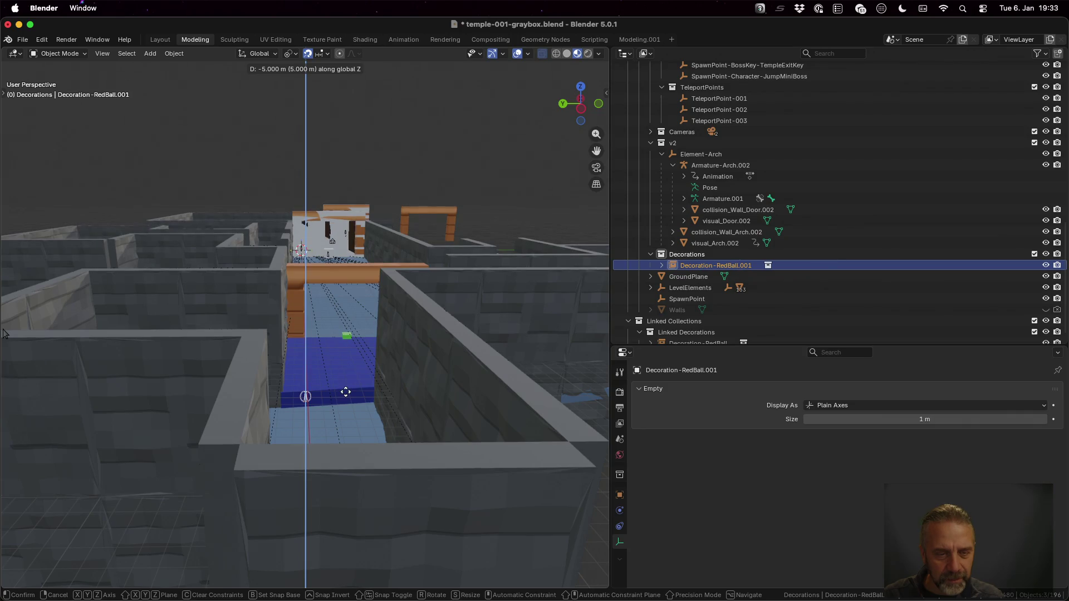
{"action": "left_click", "coordinate": [343, 378]}
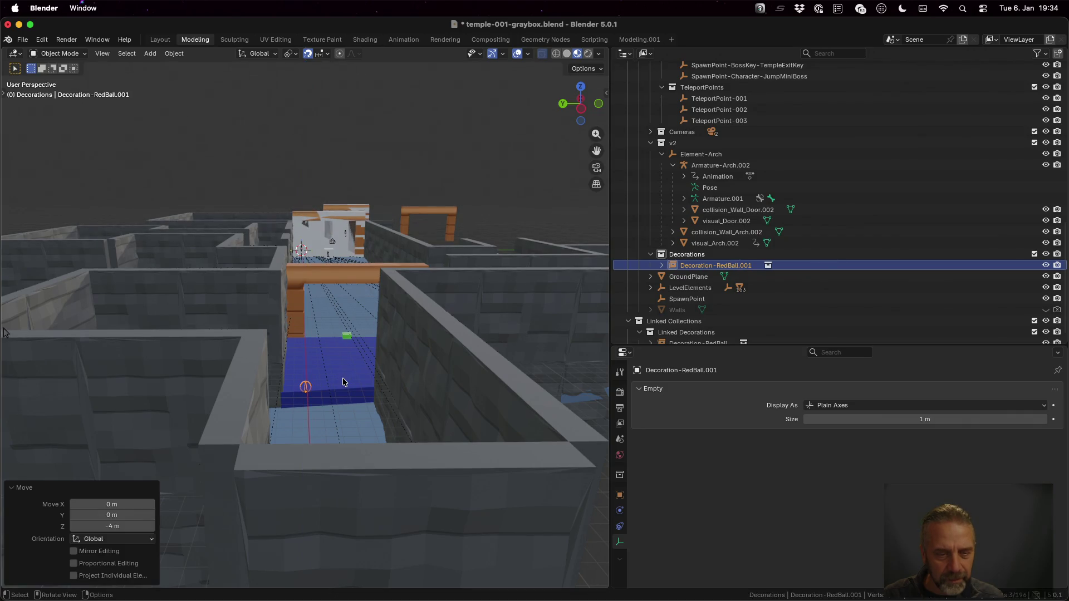
{"action": "scroll", "coordinate": [367, 366], "scroll_direction": "up", "scroll_amount": 5}
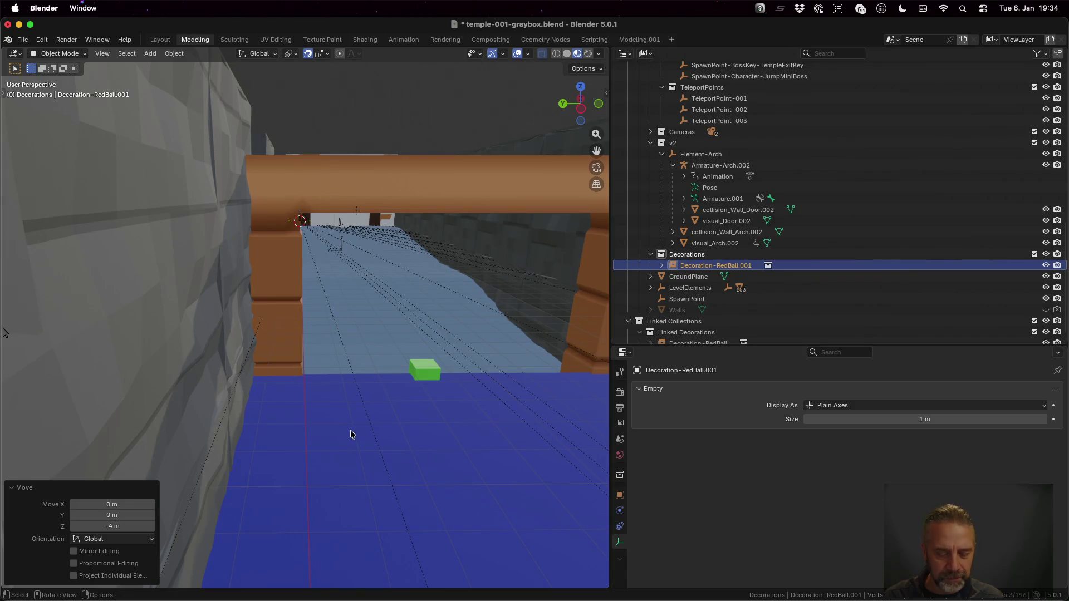
{"action": "scroll", "coordinate": [351, 435], "scroll_direction": "down", "scroll_amount": 5}
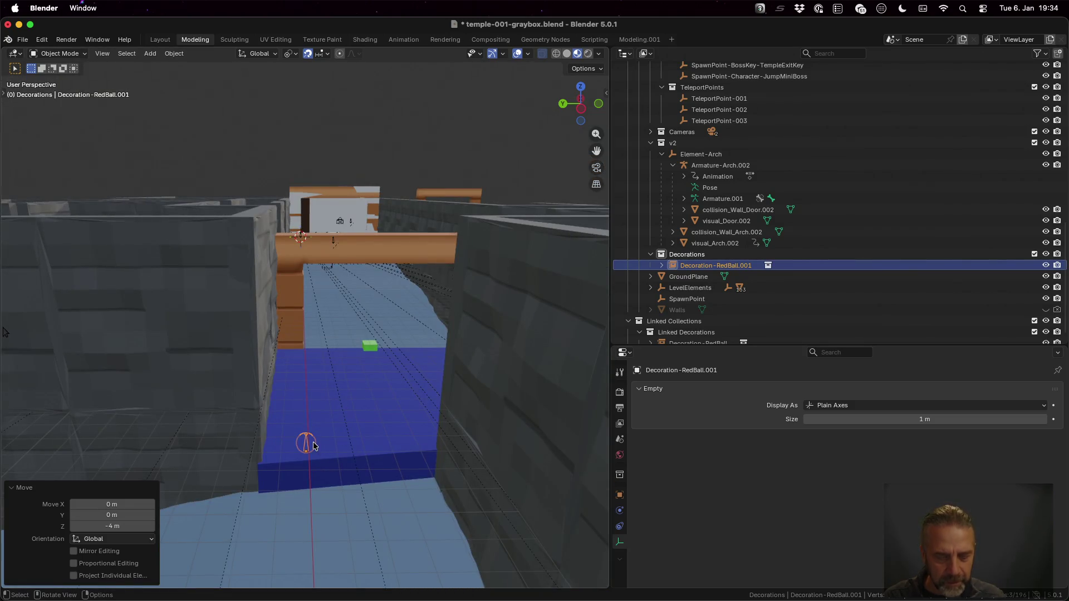
{"action": "scroll", "coordinate": [313, 442], "scroll_direction": "down", "scroll_amount": 5}
{"action": "scroll", "coordinate": [319, 351], "scroll_direction": "up", "scroll_amount": 8}
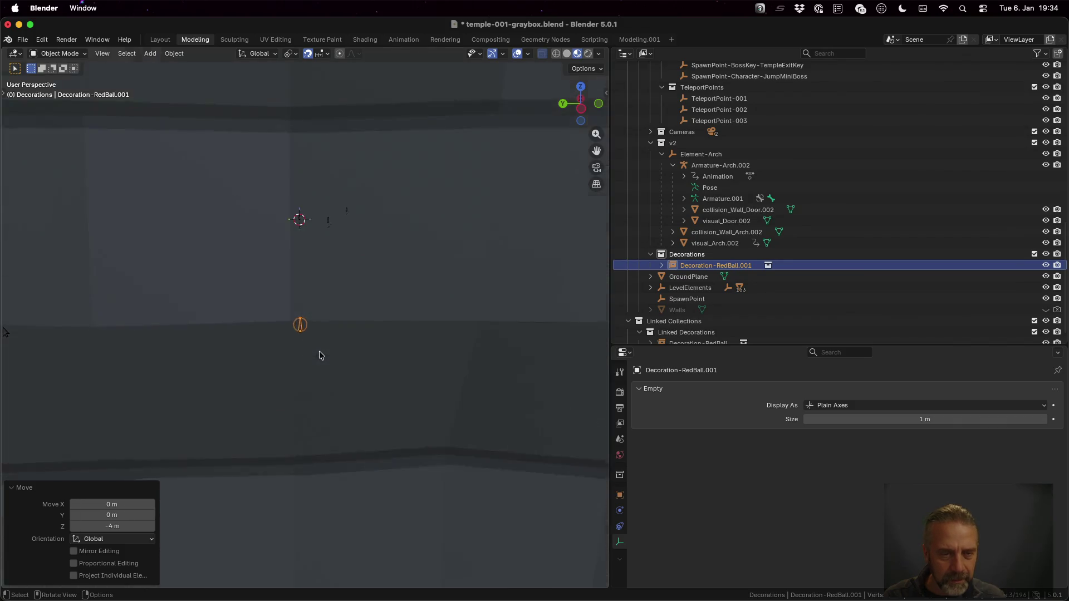
{"action": "scroll", "coordinate": [319, 356], "scroll_direction": "up", "scroll_amount": 6}
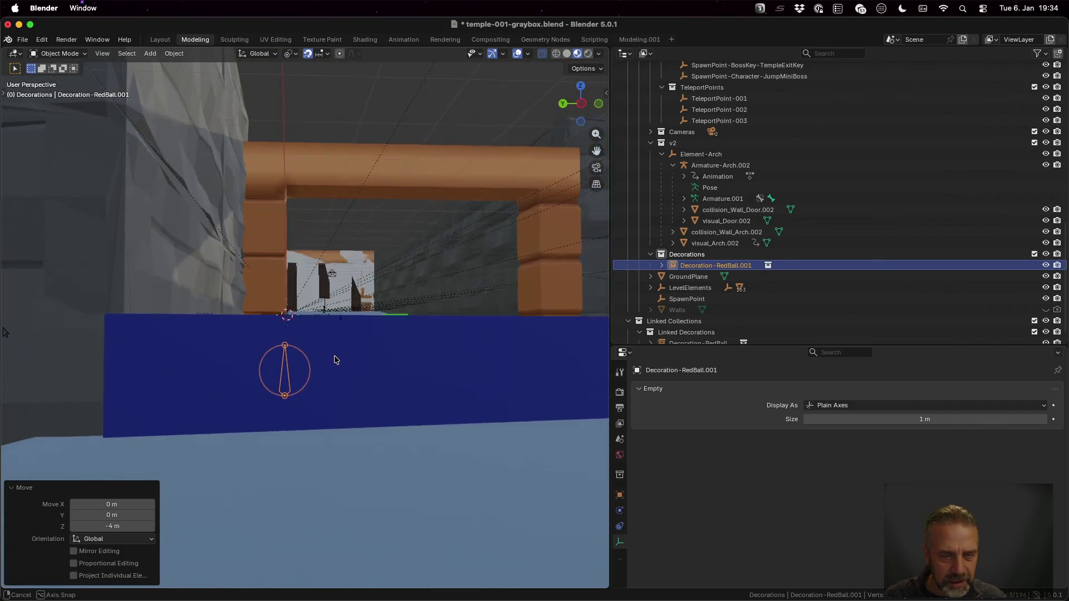
{"action": "scroll", "coordinate": [341, 354], "scroll_direction": "up", "scroll_amount": 5}
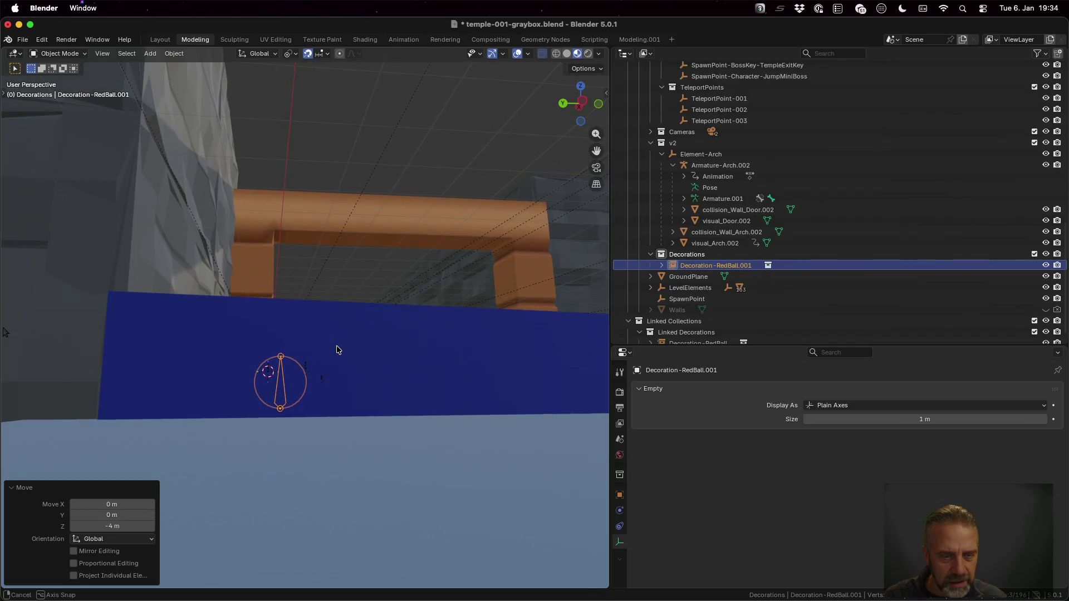
{"action": "scroll", "coordinate": [337, 346], "scroll_direction": "up", "scroll_amount": 5}
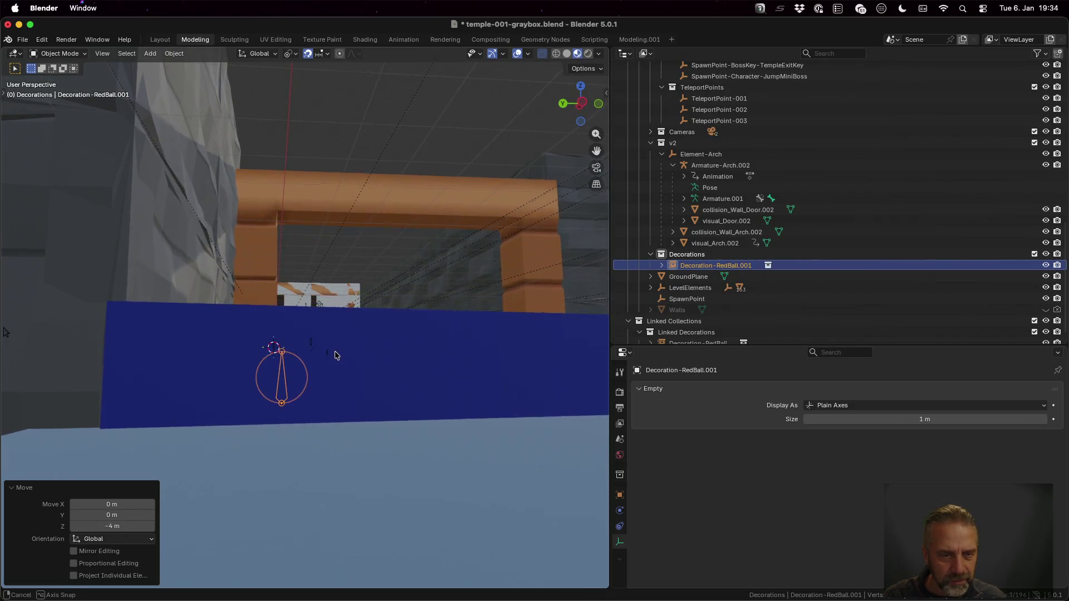
{"action": "left_click_drag", "start_coordinate": [336, 364], "coordinate": [334, 374]}
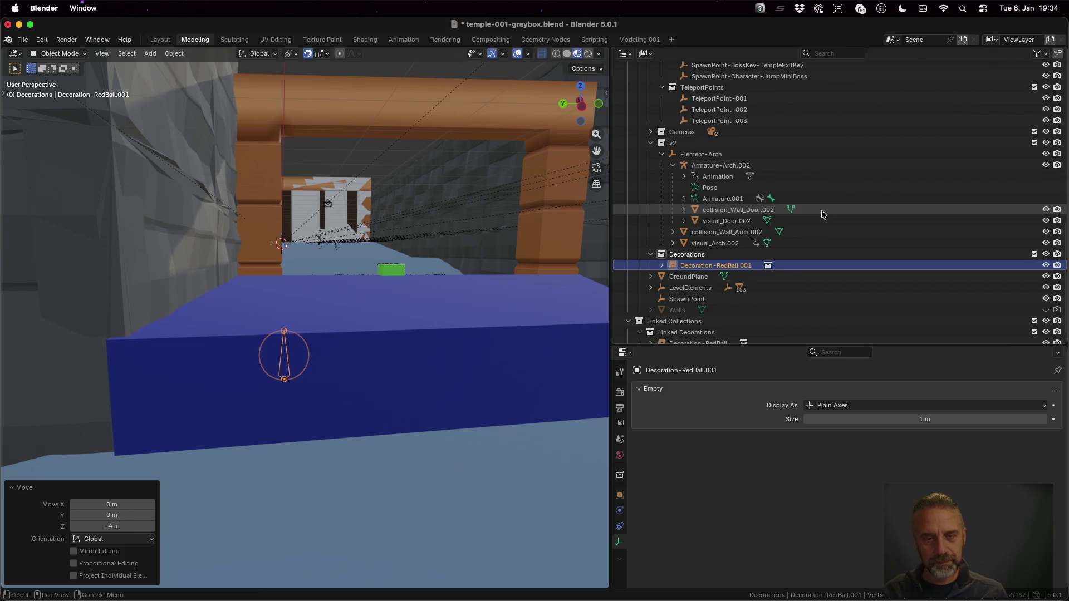
{"action": "key", "text": "super+s"}
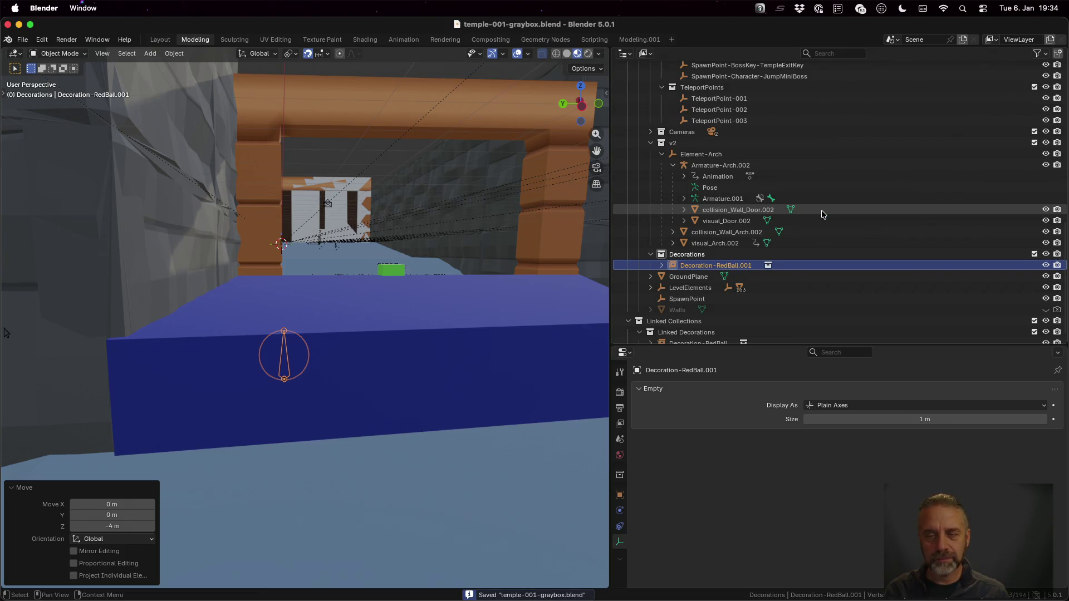
- Hide the blue Trigger-Camera-BossDoor box and browse the viewport's View menu
{"action": "left_click", "coordinate": [405, 334]}
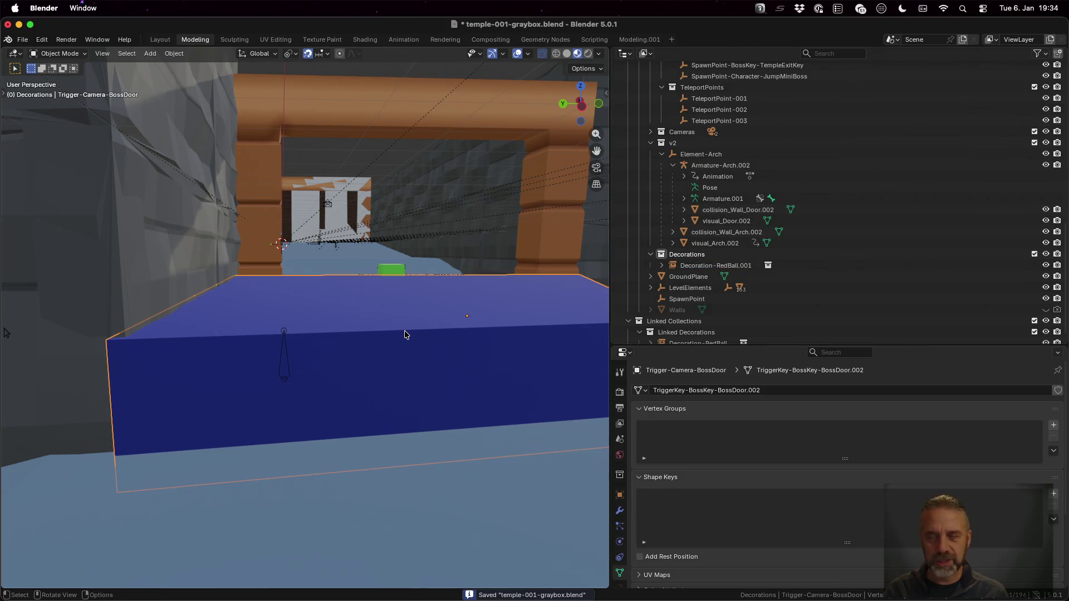
{"action": "key", "text": "h"}
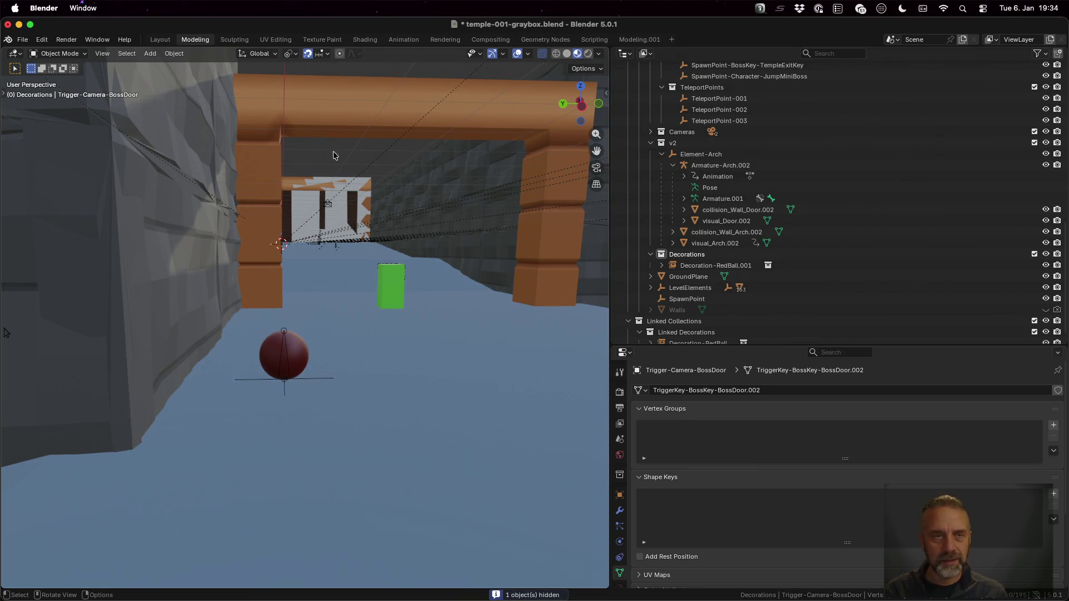
{"action": "left_click", "coordinate": [94, 55]}
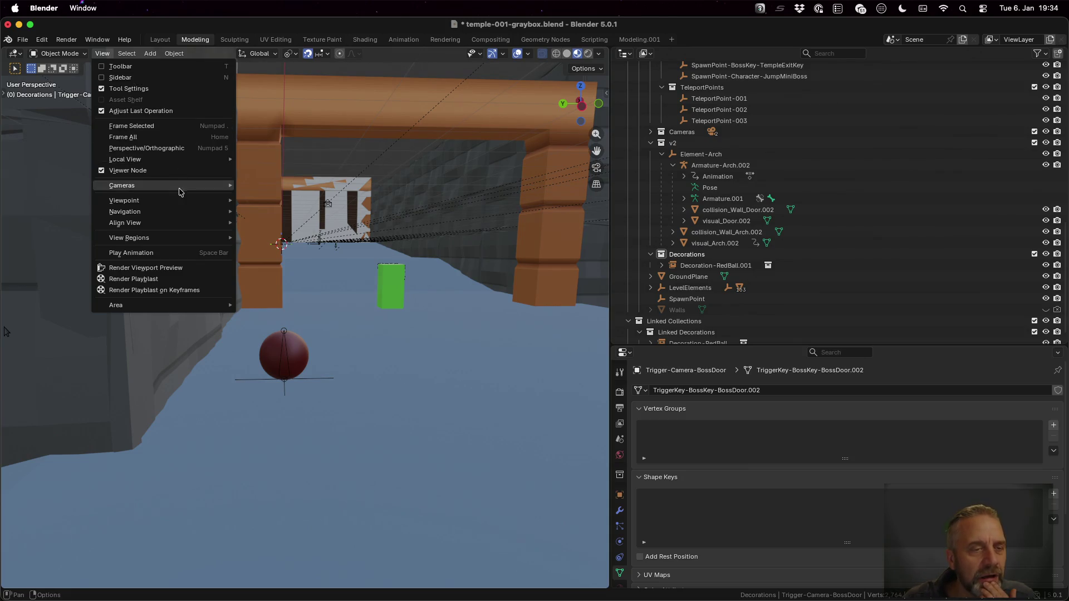
{"action": "mouse_move", "coordinate": [191, 241]}
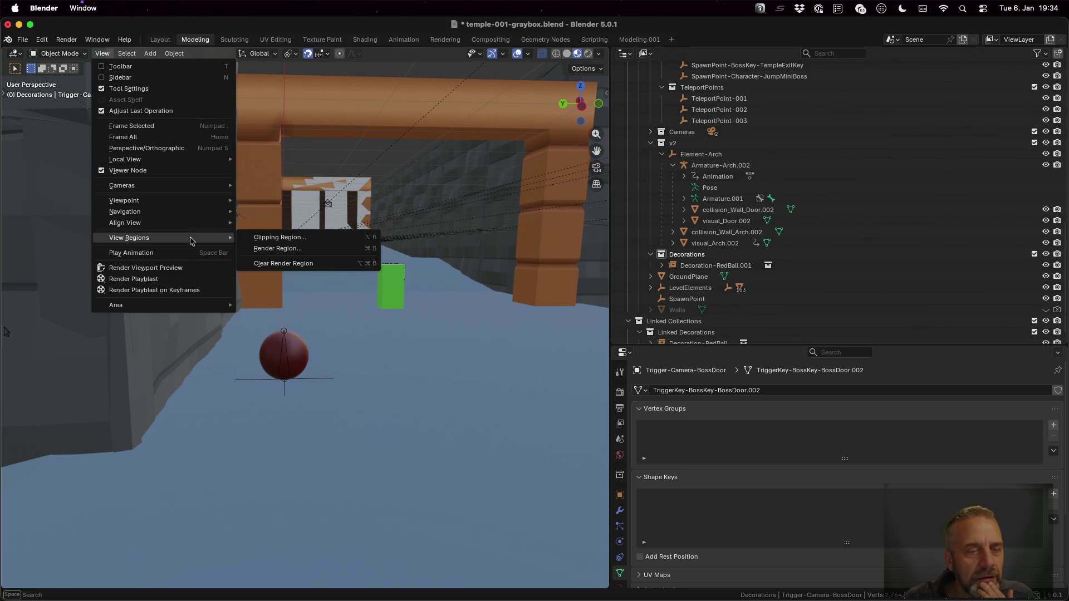
{"action": "mouse_move", "coordinate": [191, 308]}
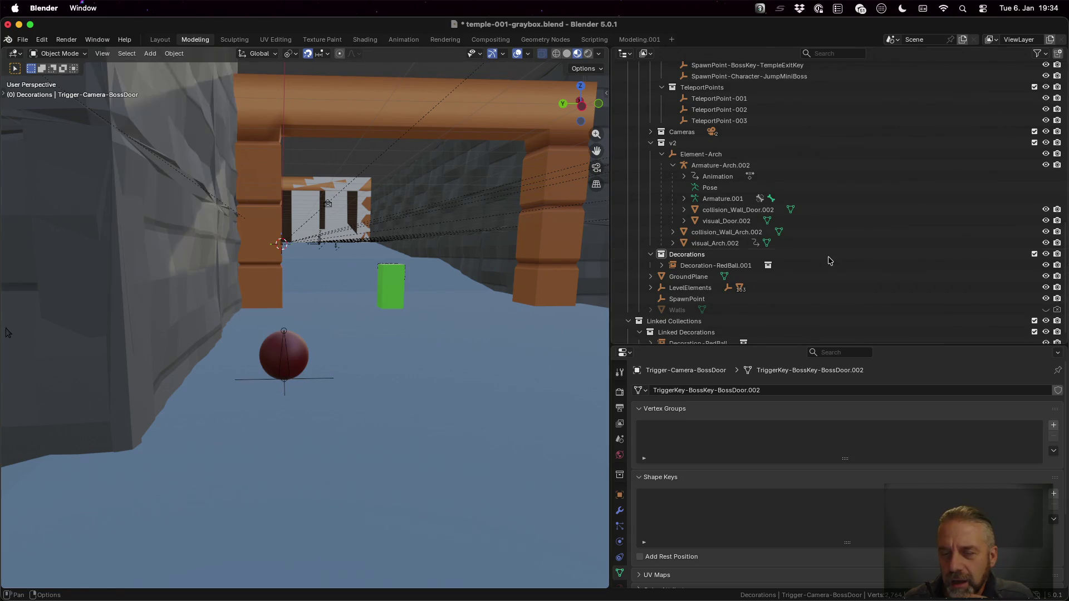
{"action": "scroll", "coordinate": [829, 260], "scroll_direction": "up", "scroll_amount": 10}
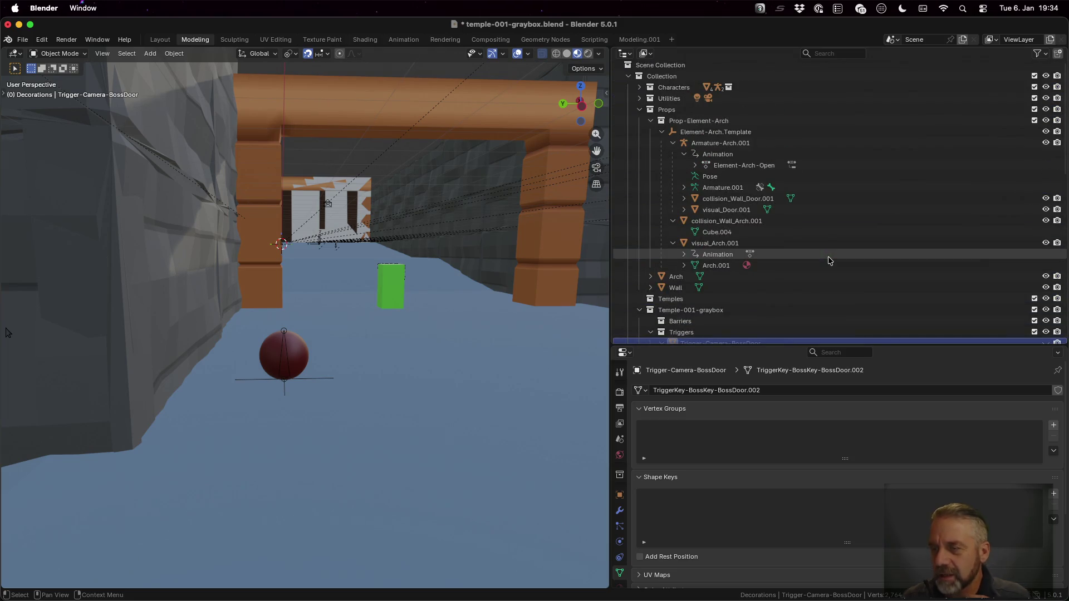
{"action": "scroll", "coordinate": [794, 266], "scroll_direction": "down", "scroll_amount": 5}
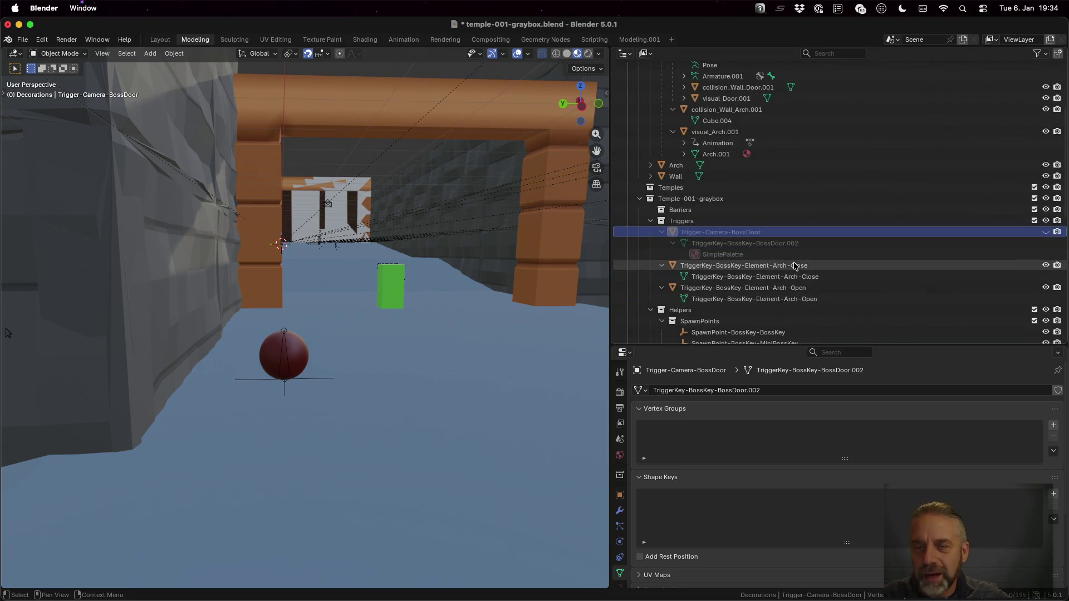
- Unhide Trigger-Camera-BossDoor, save the file, and recall the last export command in the terminal
{"action": "left_click", "coordinate": [1045, 231]}
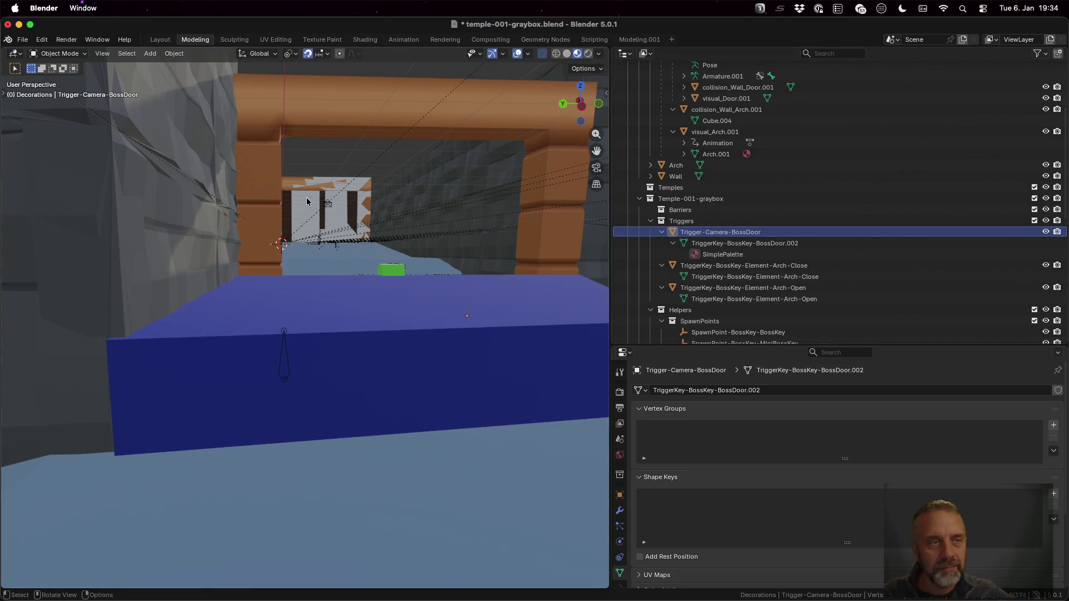
{"action": "key", "text": "super+s"}
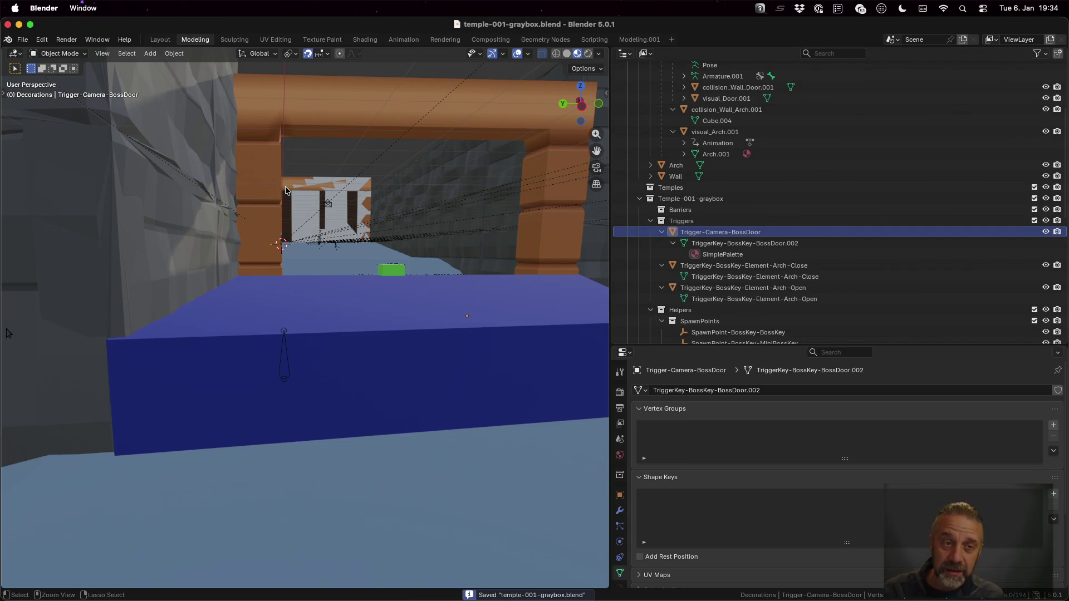
{"action": "key", "text": "super+Tab"}
{"action": "key", "text": "Up"}
{"action": "key", "text": "Up"}
- Run rexport_v3.sh on temples/001/temple-001-graybox.blend, then switch to Godot
{"action": "key", "text": "BackSpace"}
{"action": "key", "text": "BackSpace"}
{"action": "key", "text": "BackSpace"}
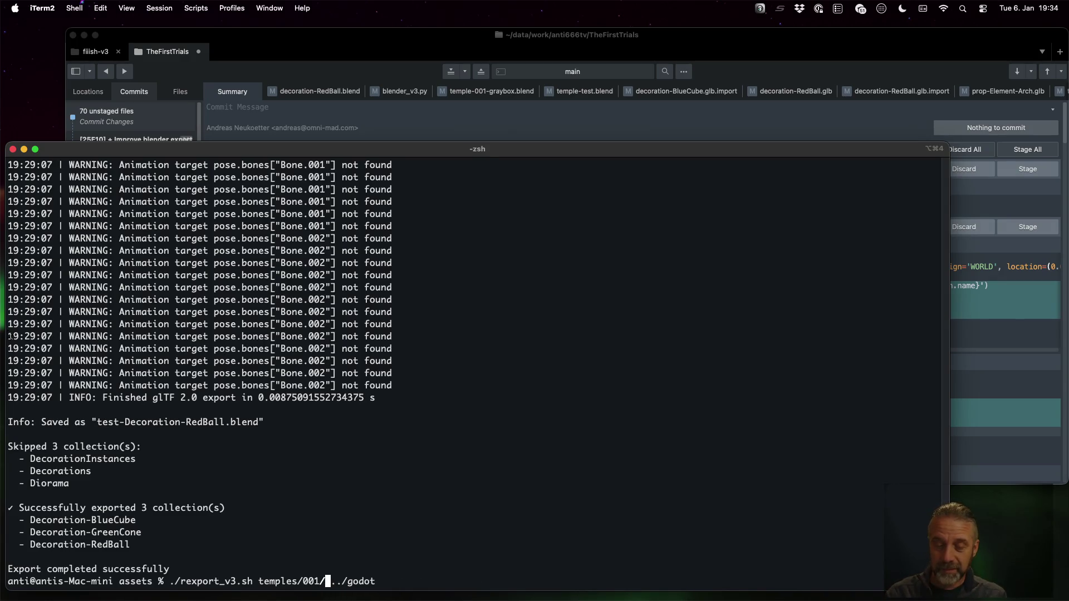
{"action": "key", "text": "Tab"}
{"action": "type", "text": "t"}
{"action": "key", "text": "Tab"}
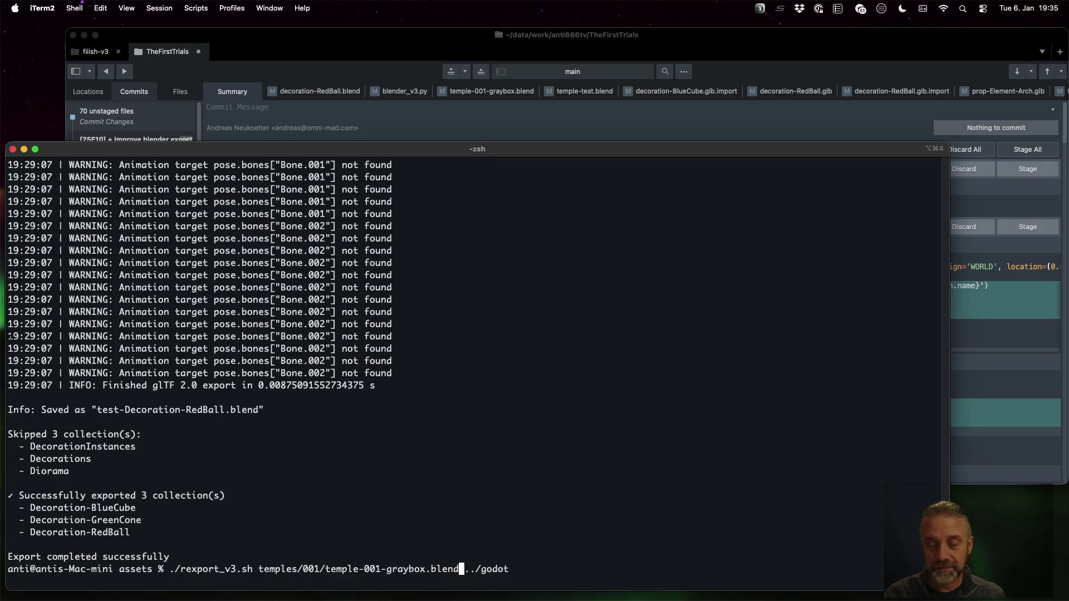
{"action": "key", "text": "Return"}
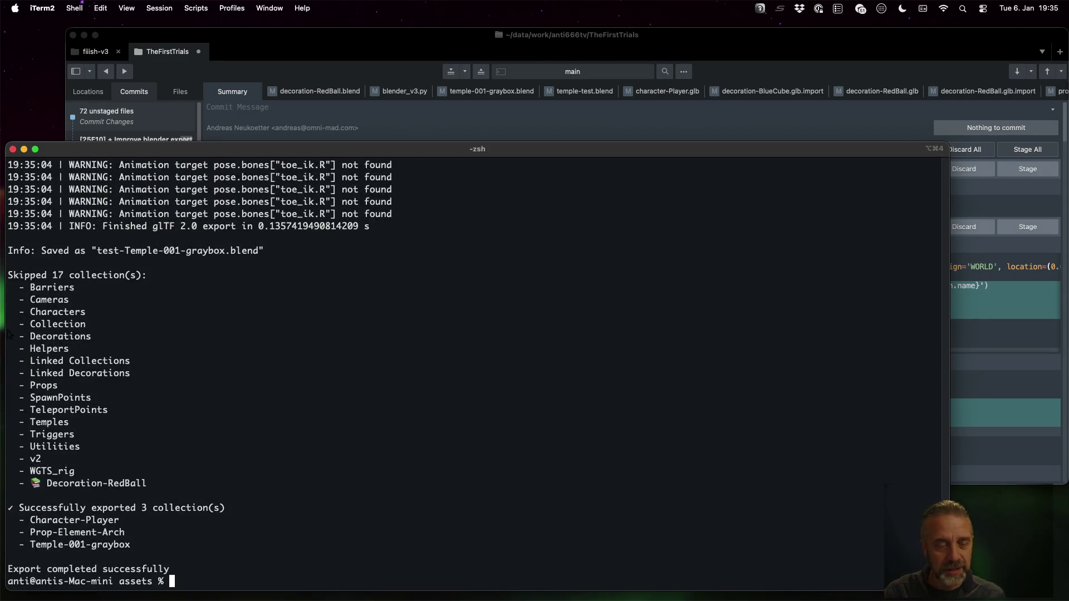
{"action": "left_click_drag", "start_coordinate": [31, 482], "coordinate": [133, 483]}
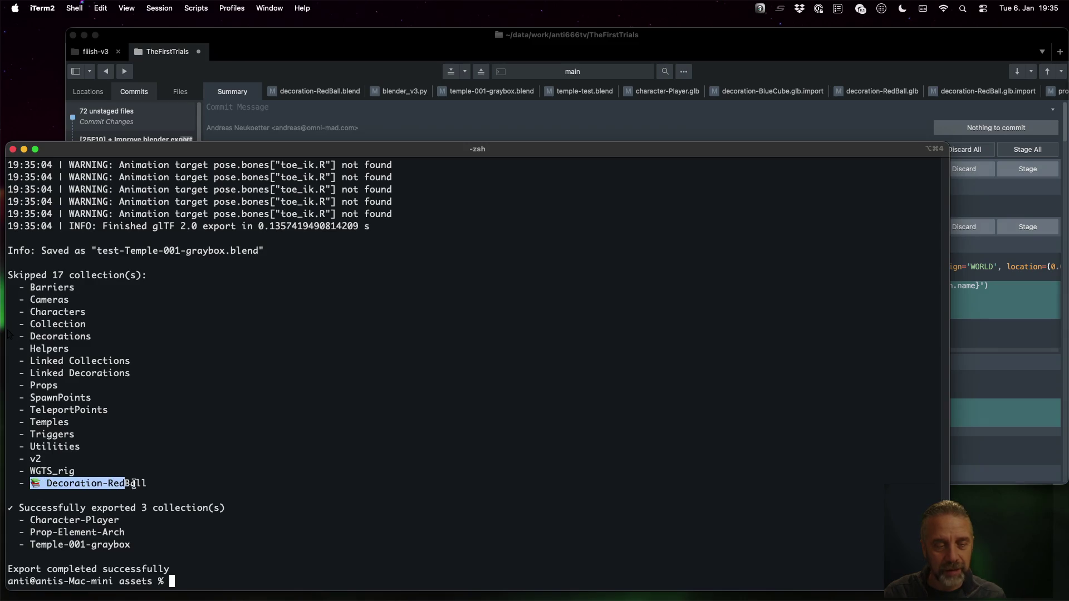
{"action": "key", "text": "ctrl+Left"}
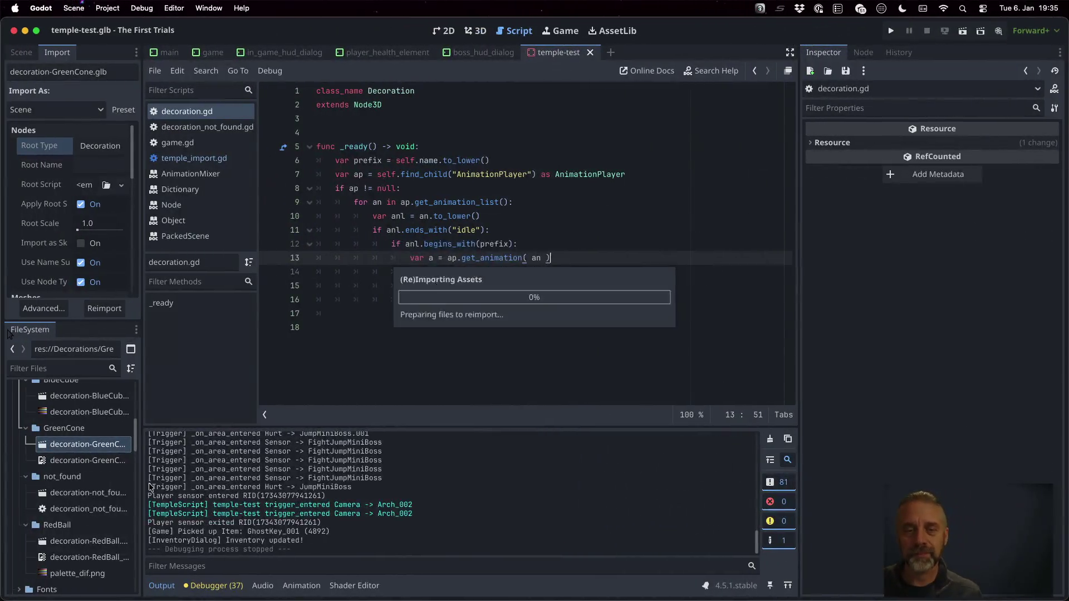
- Run the game, walk the character toward the blue trigger ledge, then stop it
{"action": "key", "text": "super+b"}
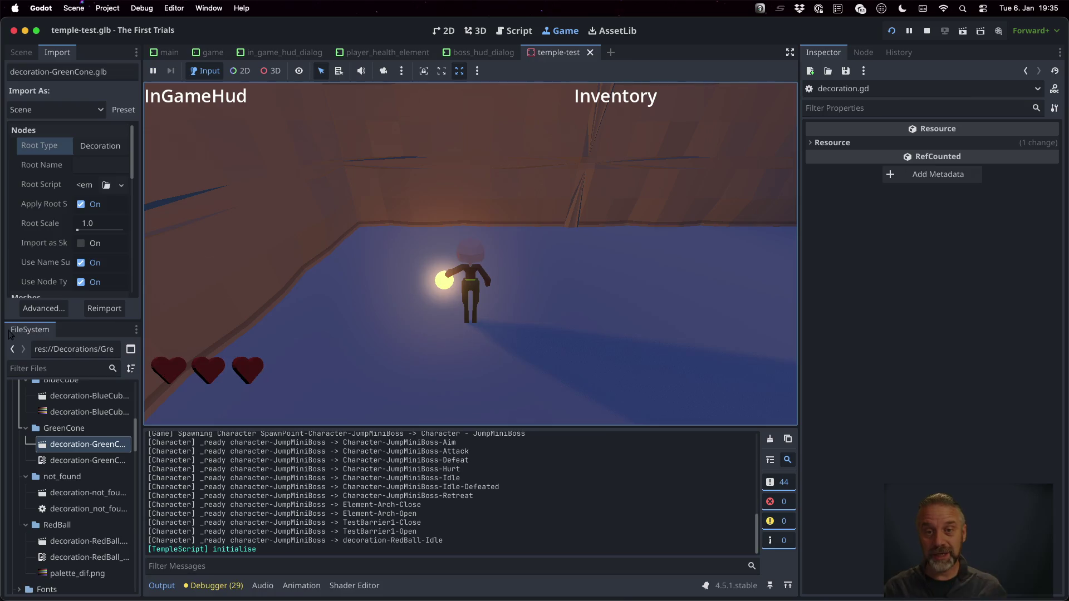
{"action": "key", "text": "w"}
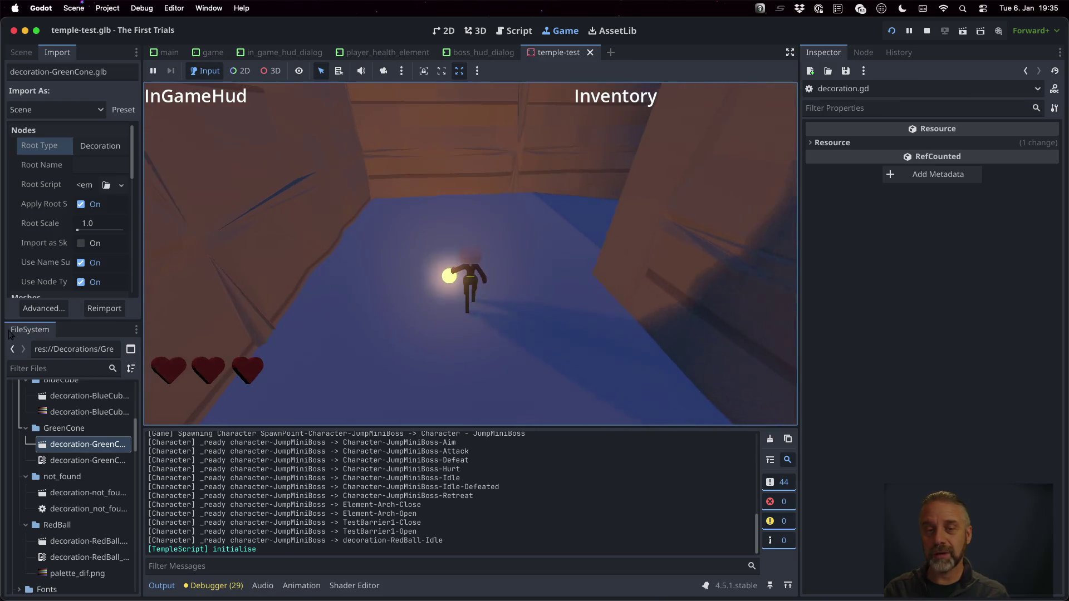
{"action": "key", "text": "w"}
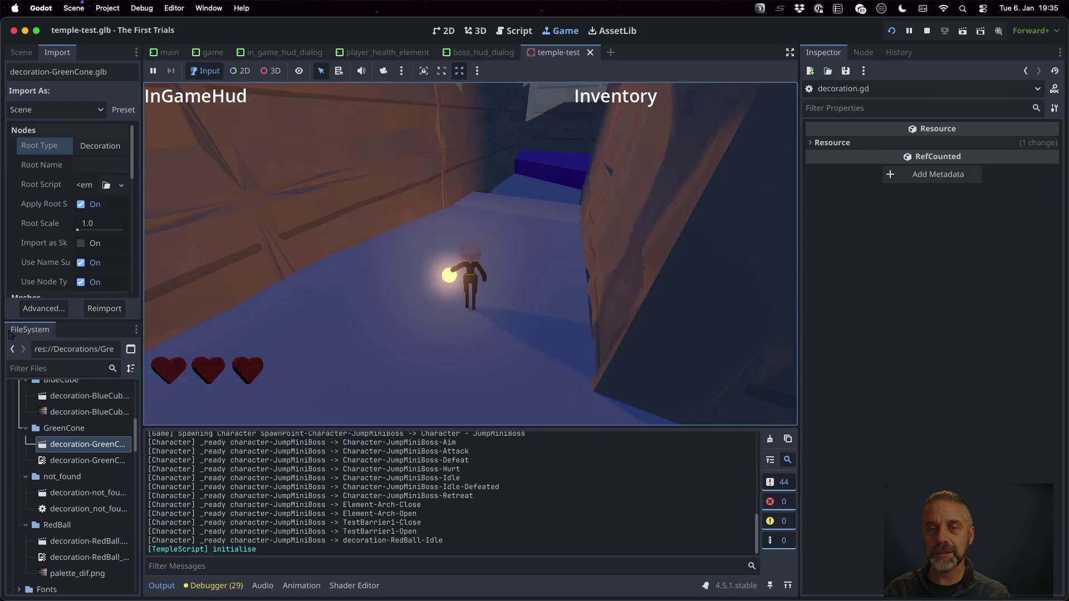
{"action": "key", "text": "w"}
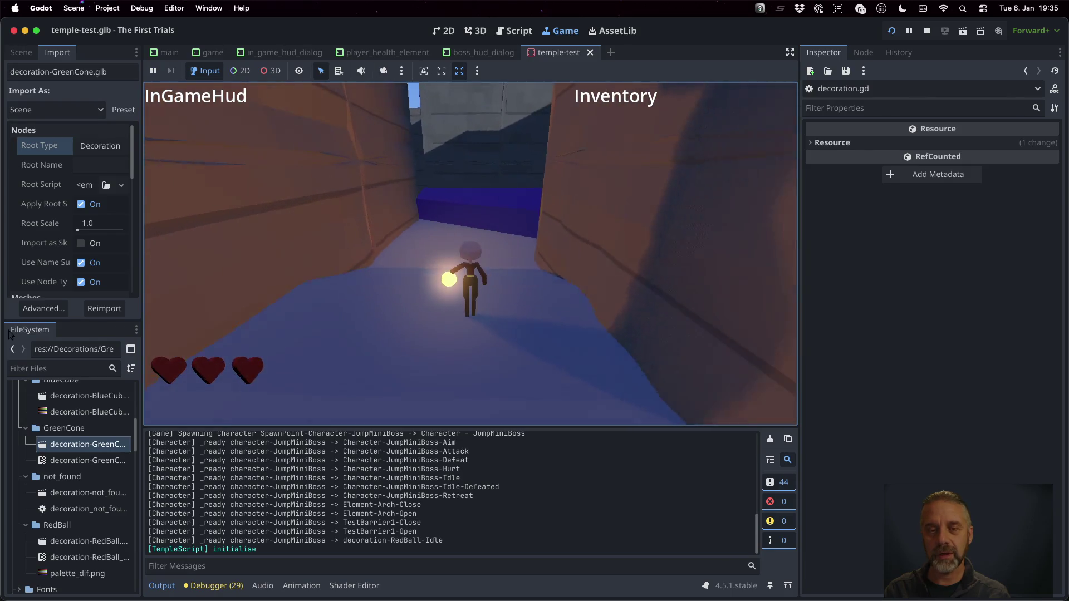
{"action": "key", "text": "w"}
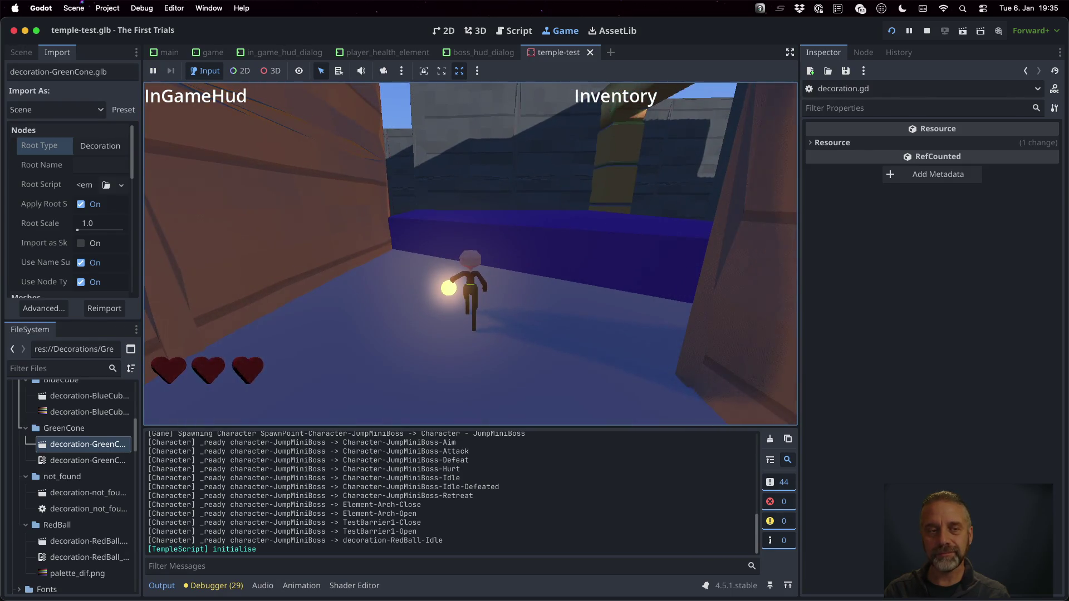
{"action": "key", "text": "w"}
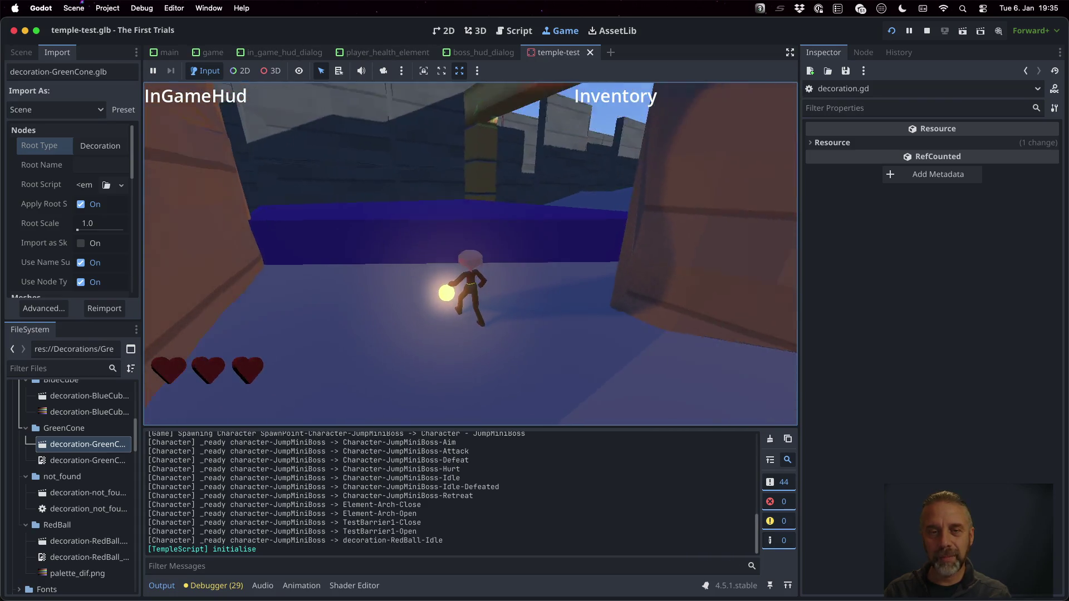
{"action": "key", "text": "w"}
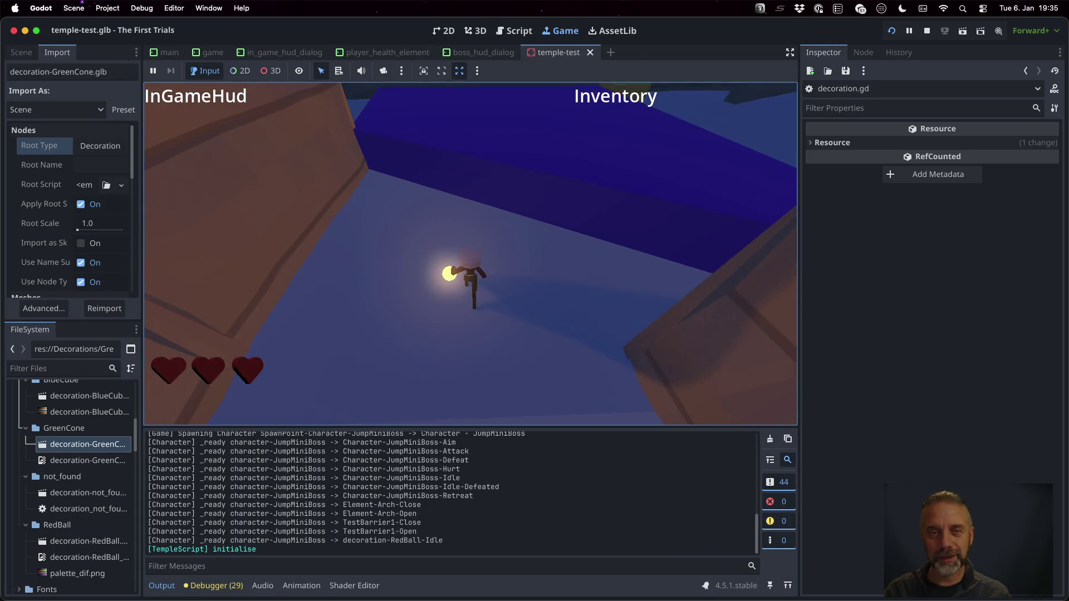
{"action": "key", "text": "w"}
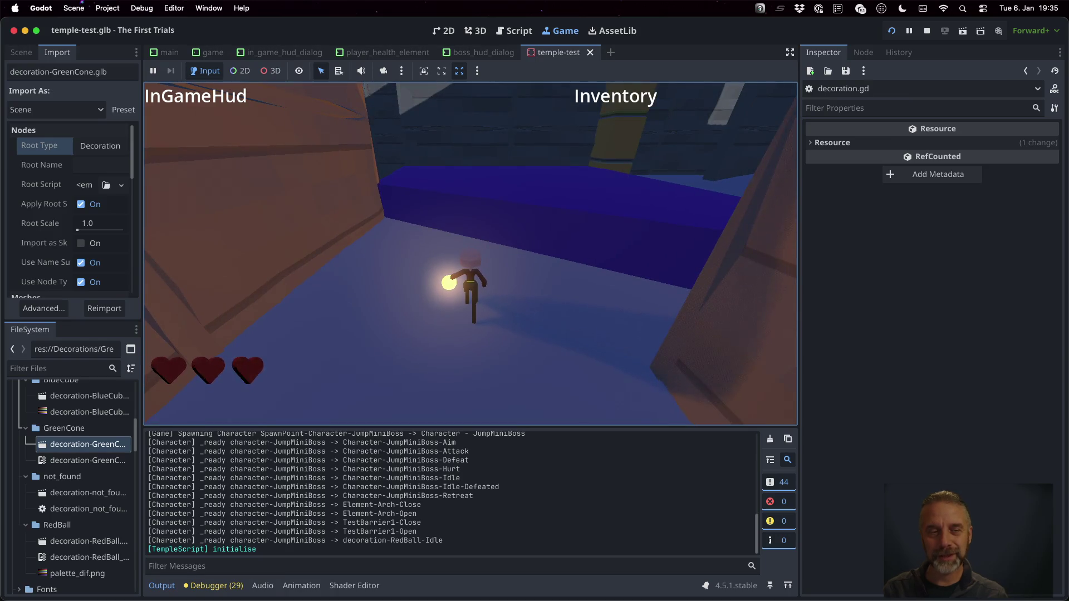
{"action": "left_click", "coordinate": [926, 31]}
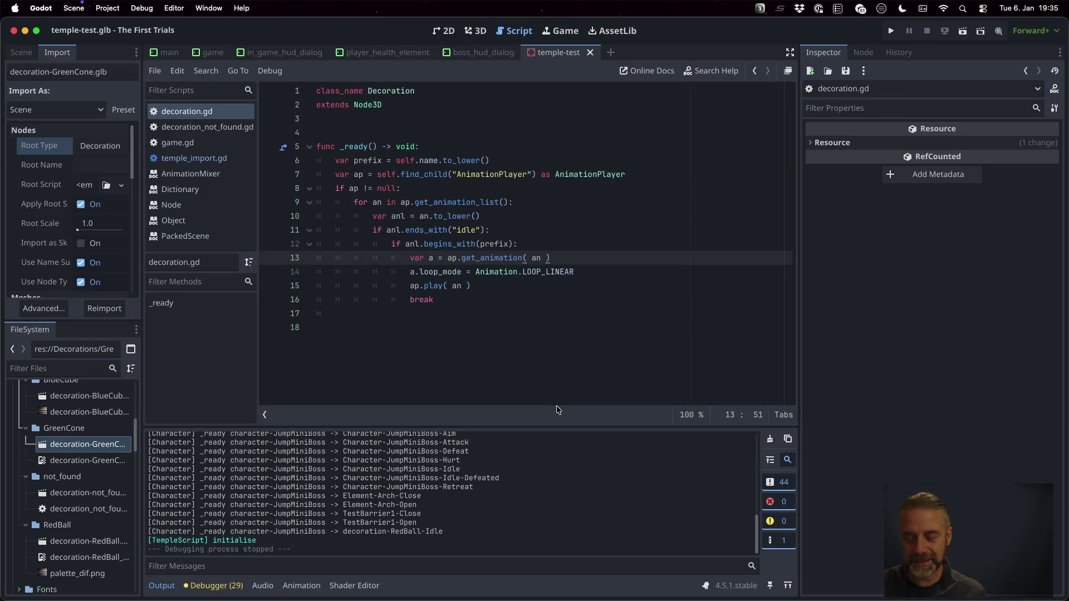
{"action": "key", "text": "ctrl+Right"}
{"action": "key", "text": "ctrl+Right"}
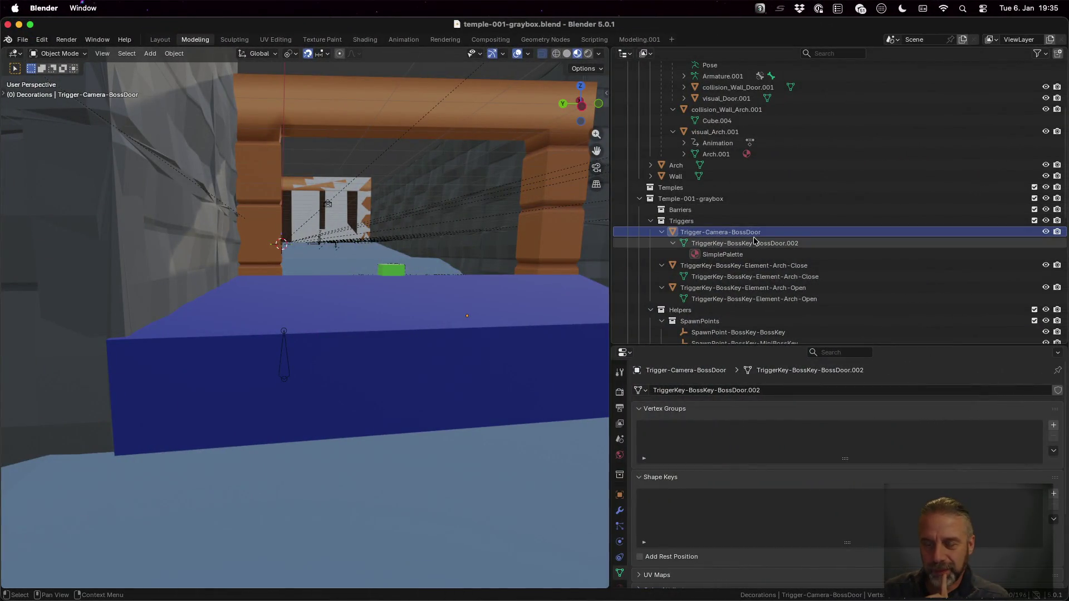
- Make the trigger's SimplePalette material single-user and rename it Debug-SimplePalette
{"action": "left_click", "coordinate": [739, 255]}
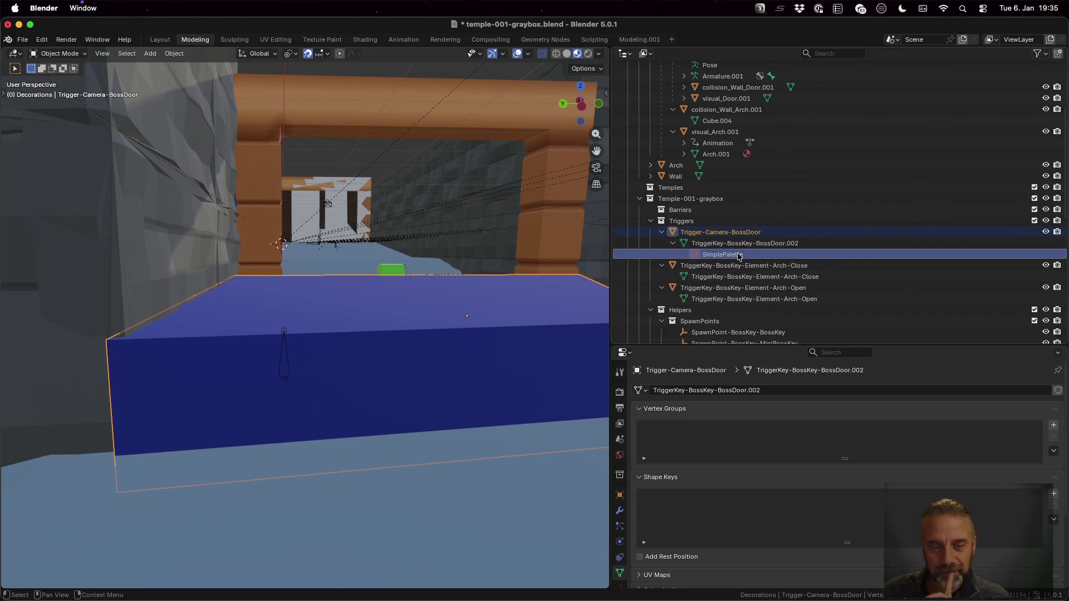
{"action": "left_click_drag", "start_coordinate": [712, 345], "coordinate": [712, 310]}
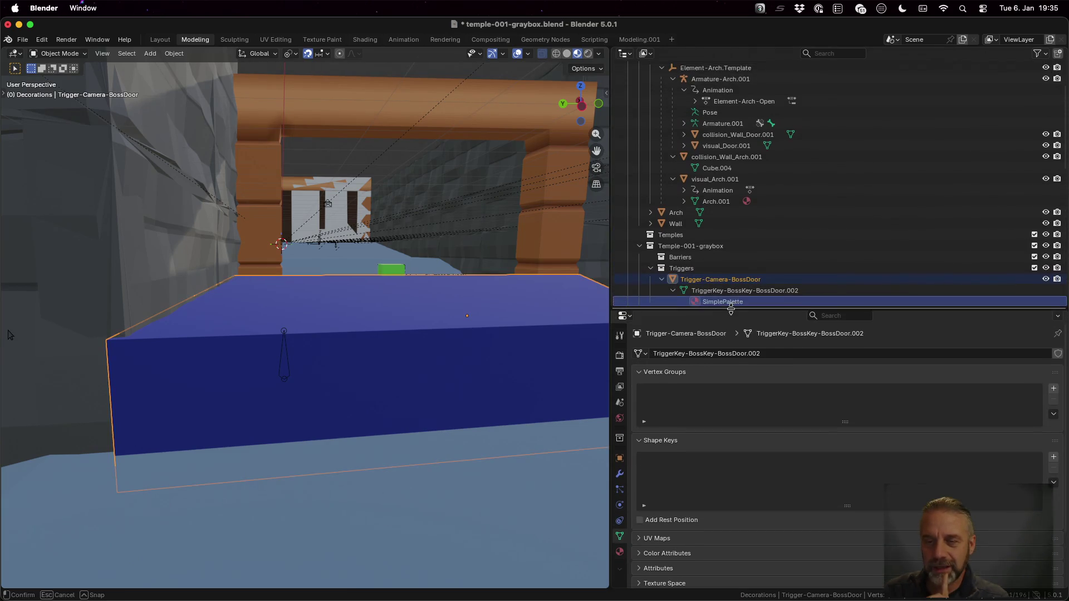
{"action": "scroll", "coordinate": [743, 266], "scroll_direction": "down", "scroll_amount": 5}
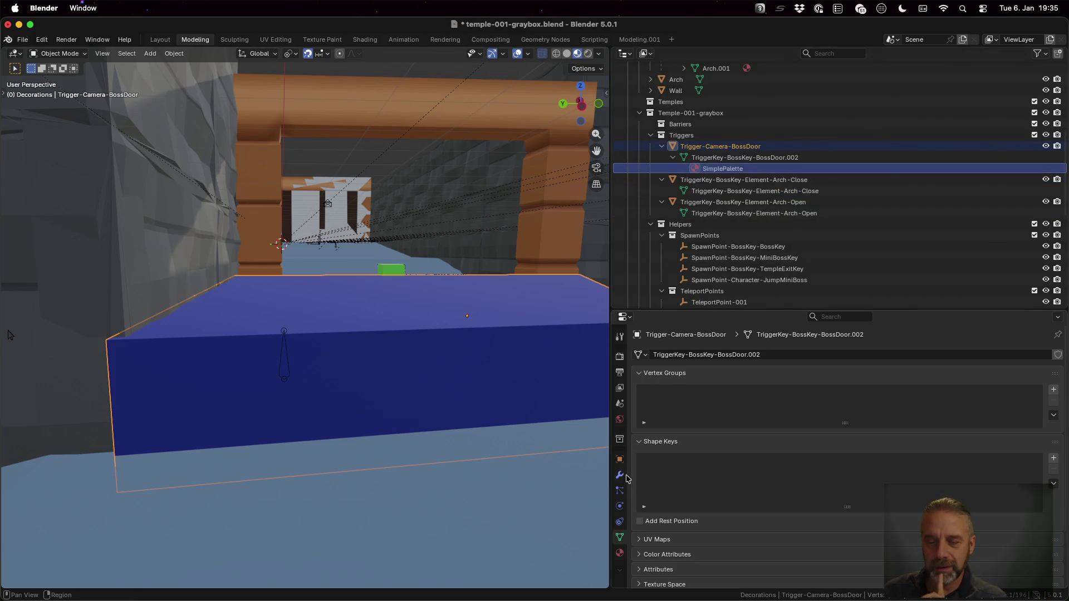
{"action": "left_click", "coordinate": [618, 553]}
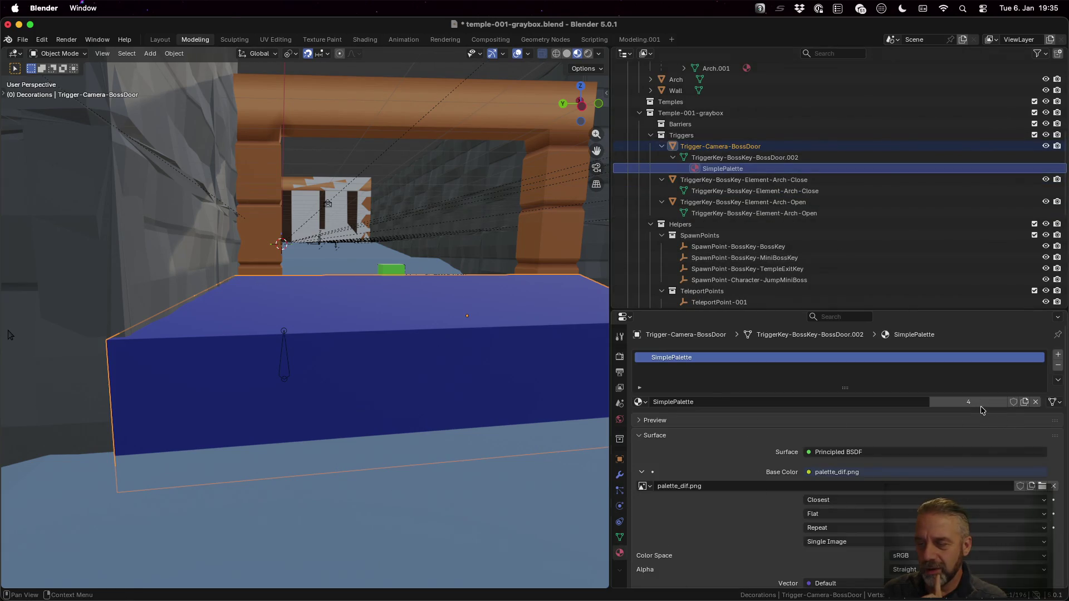
{"action": "left_click", "coordinate": [1024, 402]}
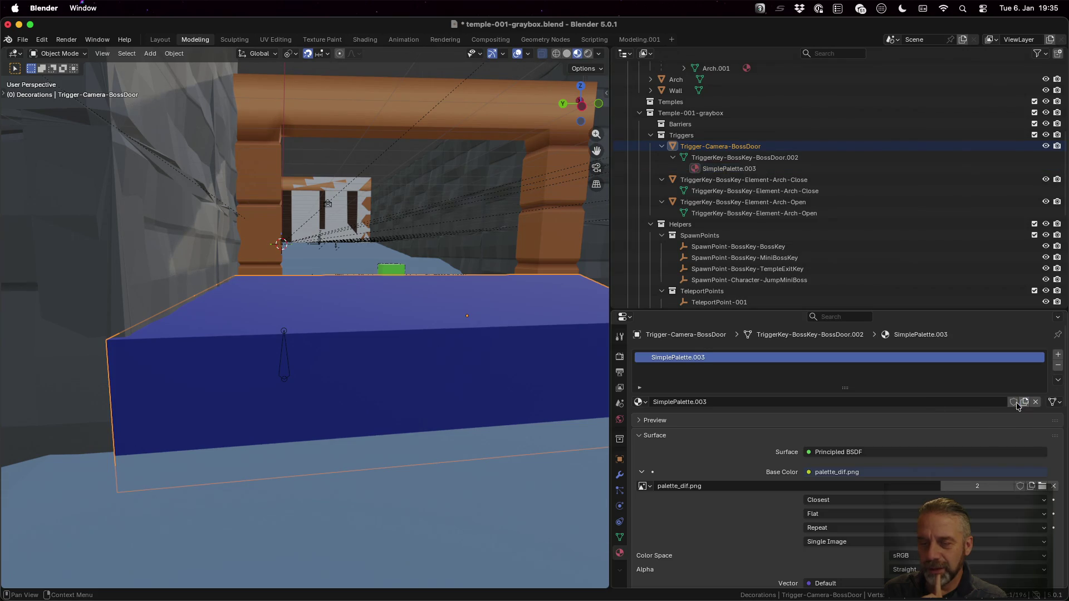
{"action": "left_click", "coordinate": [747, 403]}
{"action": "left_click", "coordinate": [760, 410]}
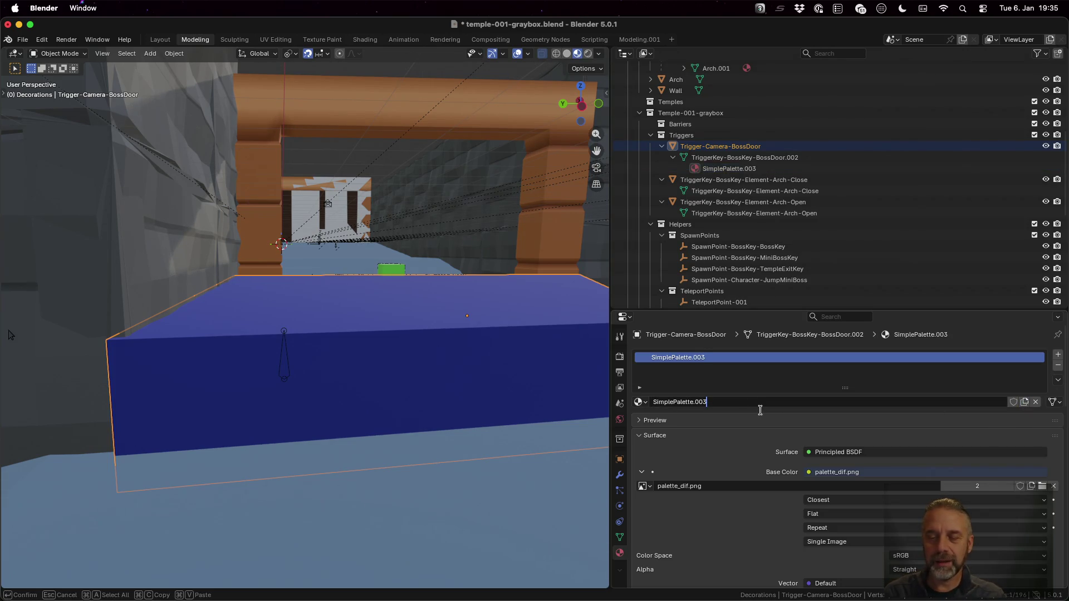
{"action": "type", "text": "Debug-"}
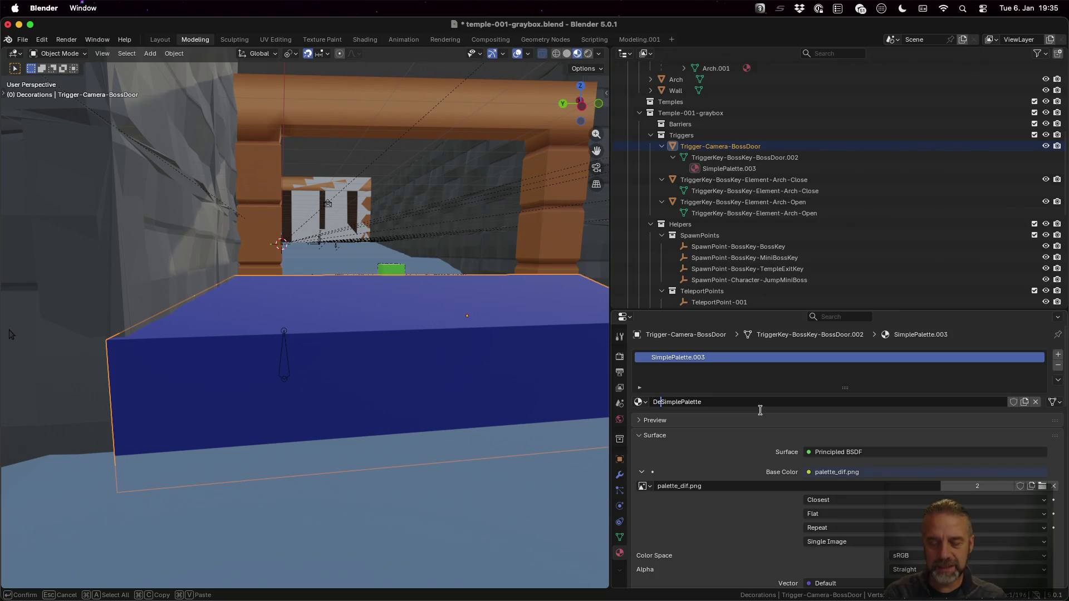
{"action": "key", "text": "Return"}
{"action": "scroll", "coordinate": [762, 418], "scroll_direction": "down", "scroll_amount": 8}
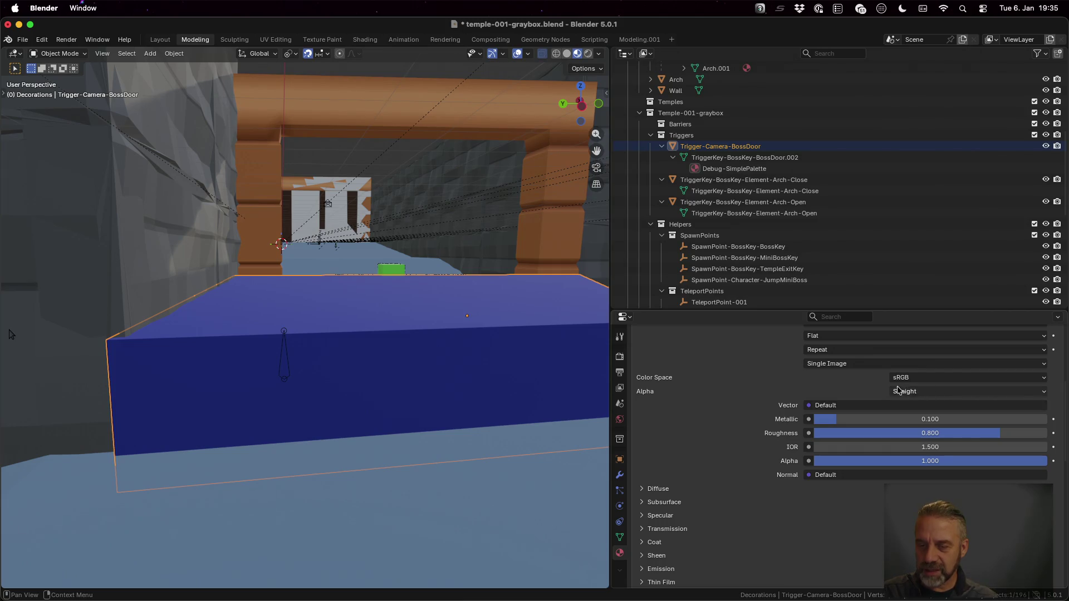
- Set the Debug-SimplePalette alpha to 0.4 and save temple-001-graybox.blend
{"action": "left_click_drag", "start_coordinate": [9, 334], "coordinate": [9, 334]}
{"action": "left_click", "coordinate": [906, 460]}
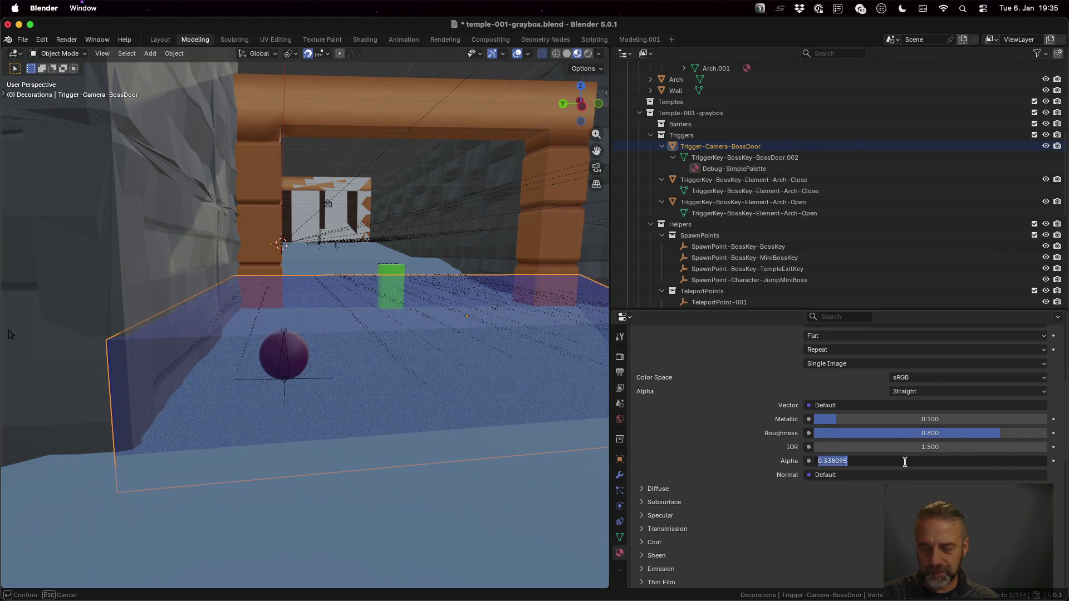
{"action": "type", "text": "0.200"}
{"action": "key", "text": "Return"}
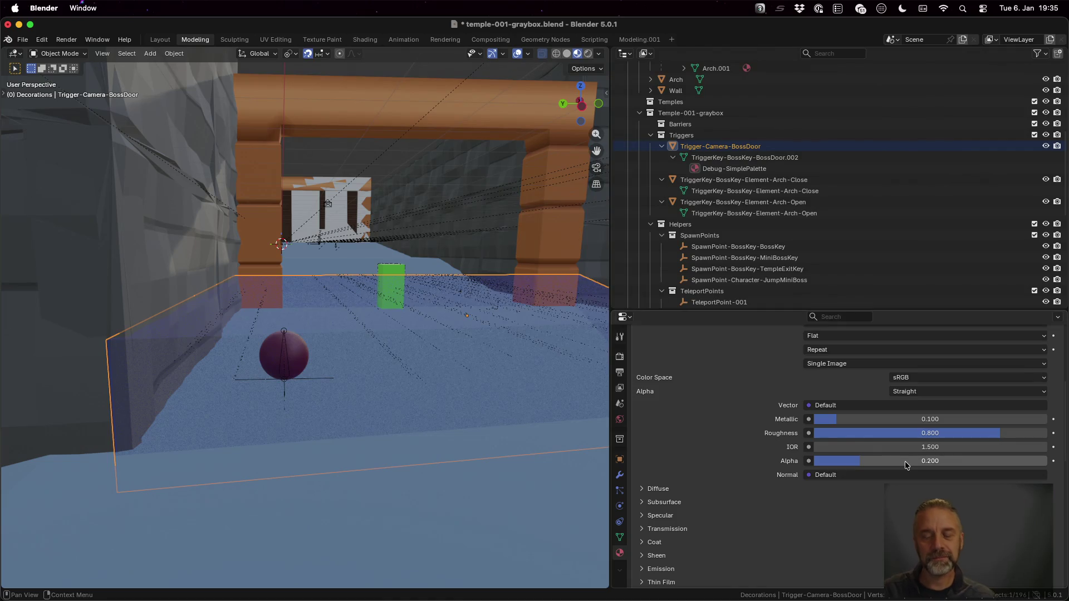
{"action": "left_click", "coordinate": [905, 461]}
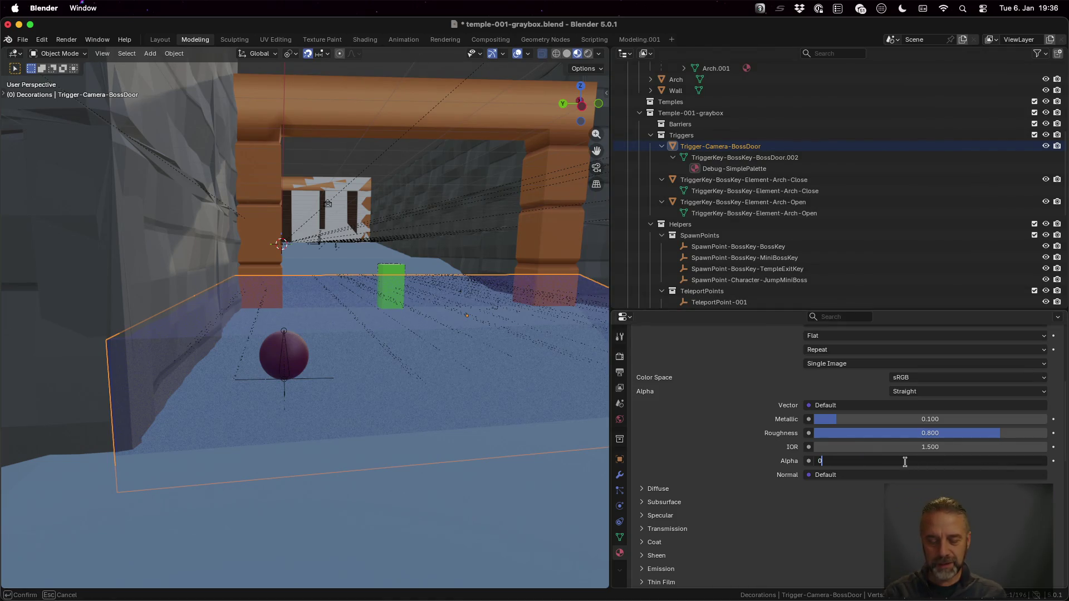
{"action": "type", "text": ".40"}
{"action": "key", "text": "Return"}
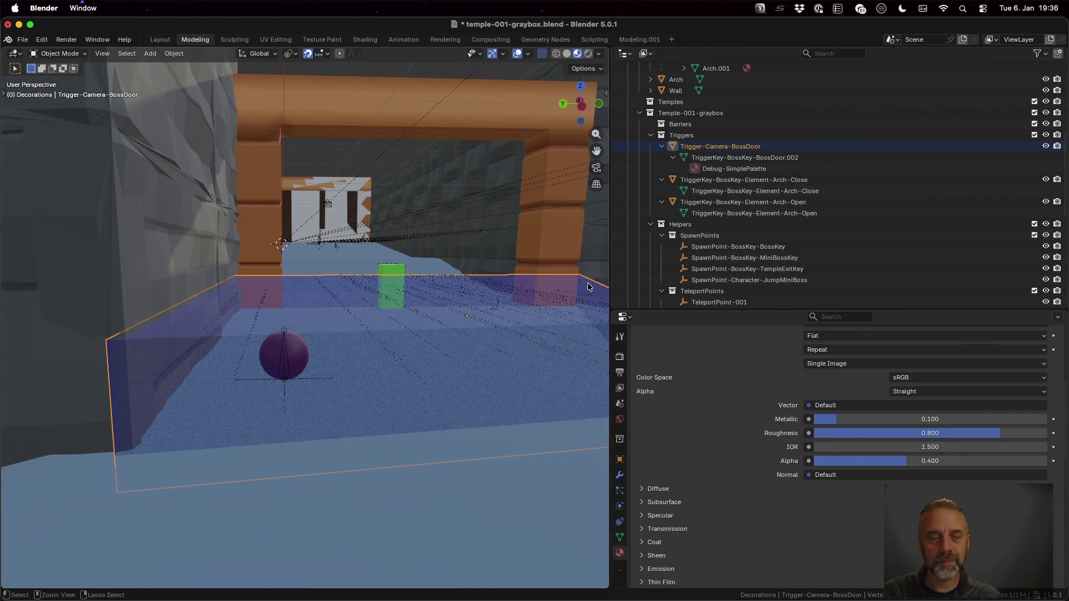
{"action": "key", "text": "super+s"}
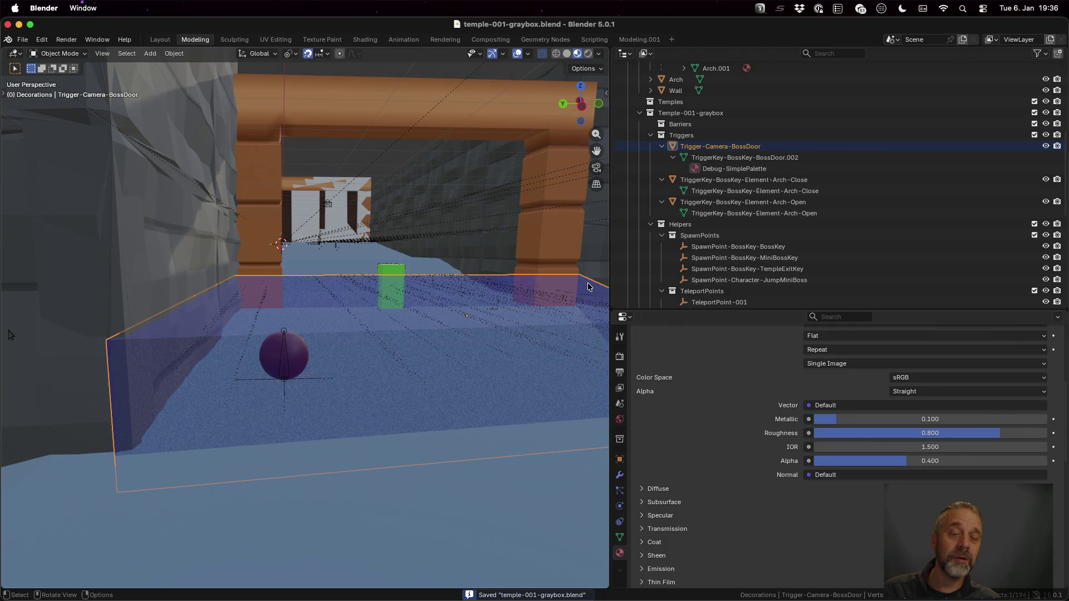
{"action": "key", "text": "super+Tab"}
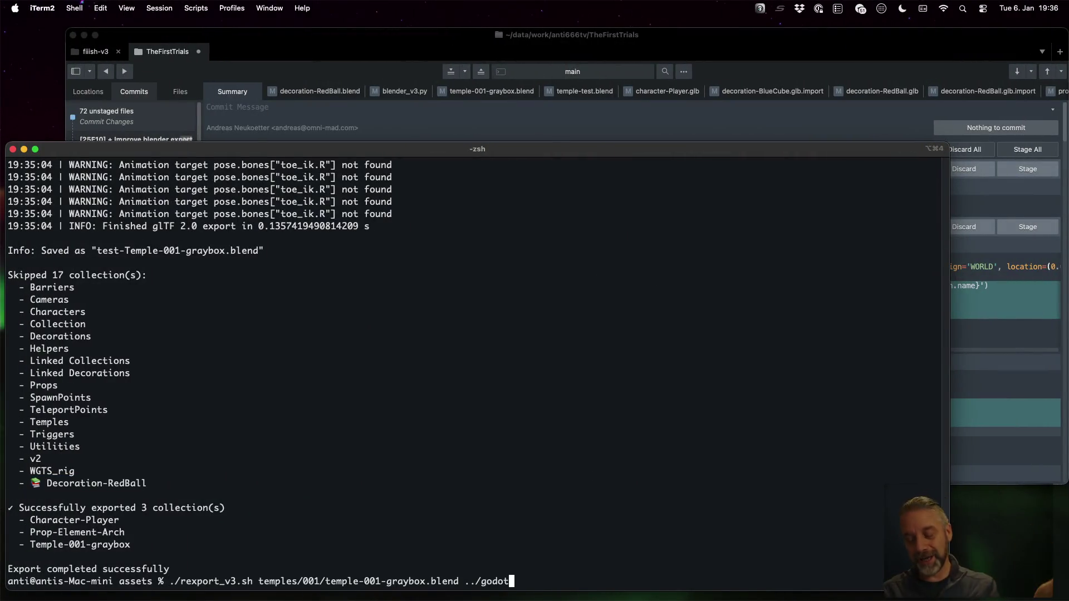
- Rerun the rexport_v3.sh export of temple-001-graybox.blend and switch to Godot
{"action": "key", "text": "Return"}
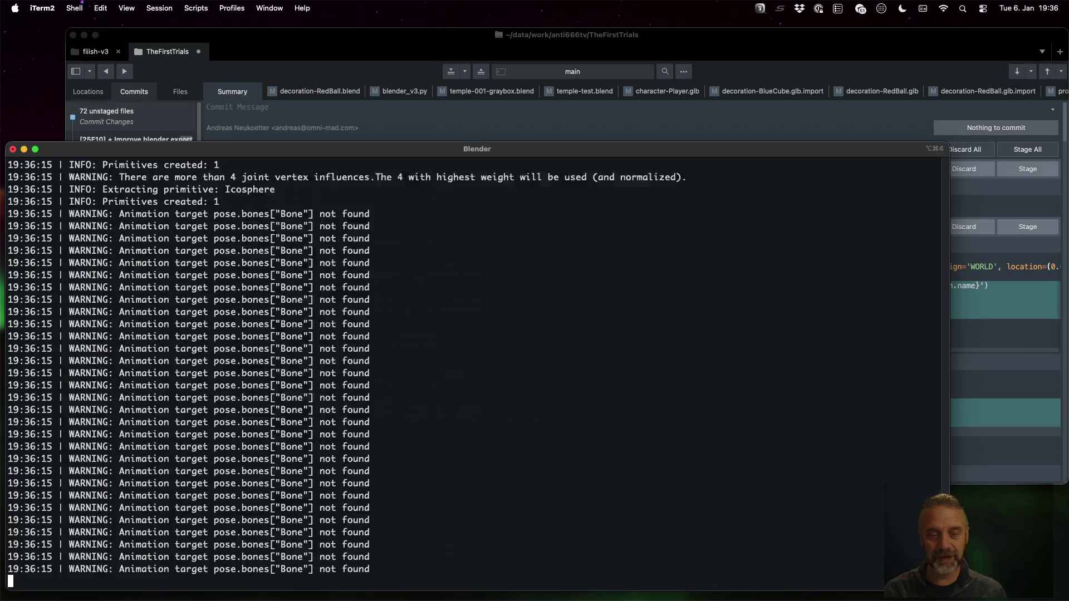
{"action": "key", "text": "ctrl+Left"}
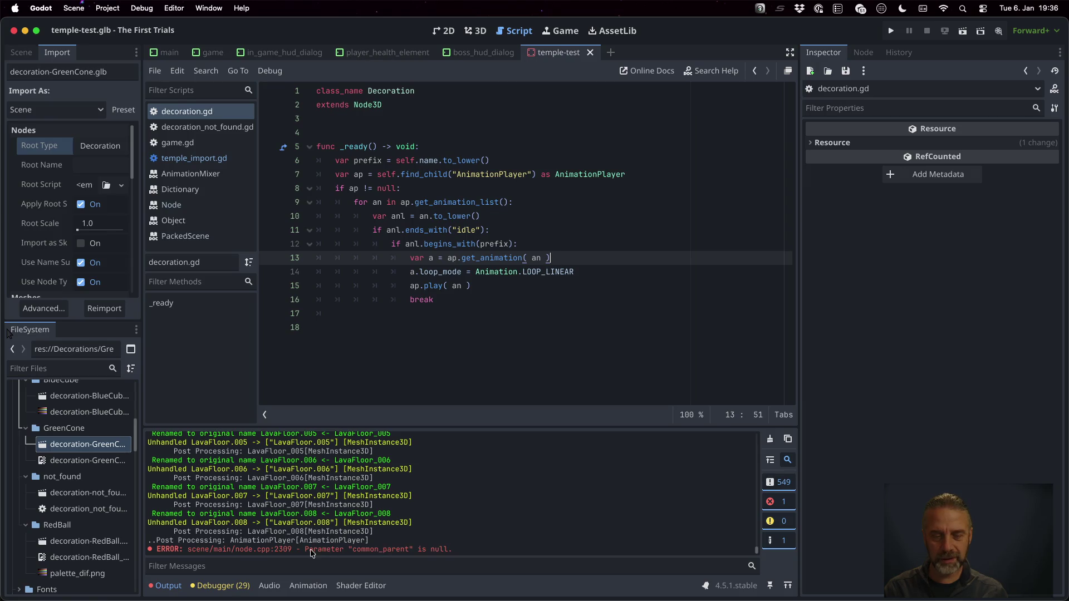
- Run the game, jump the character into the boss-door trigger, then stop the game
{"action": "left_click_drag", "start_coordinate": [300, 548], "coordinate": [457, 553]}
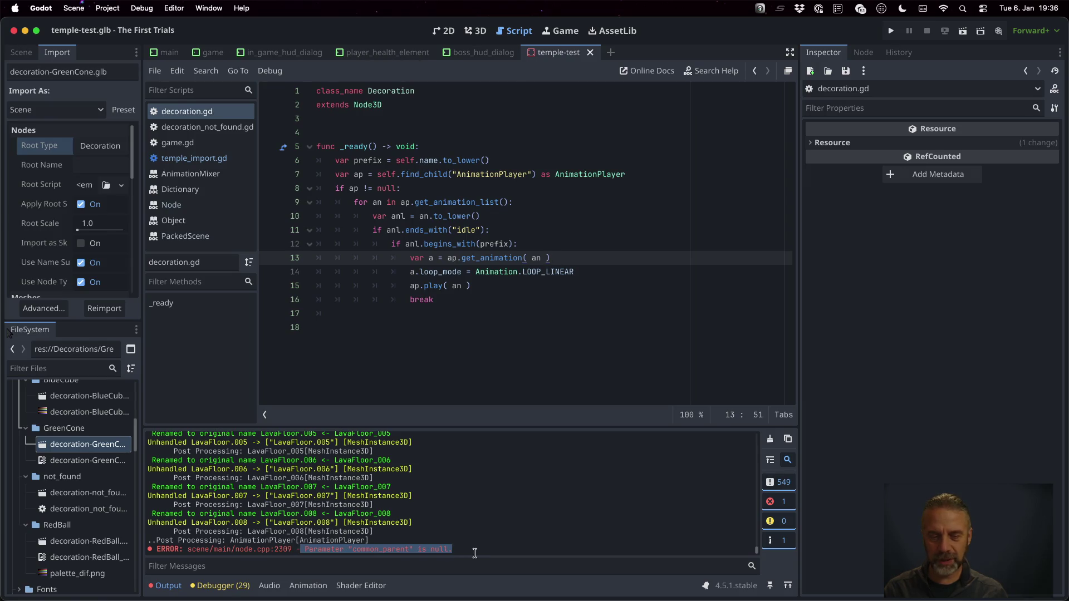
{"action": "left_click", "coordinate": [891, 30]}
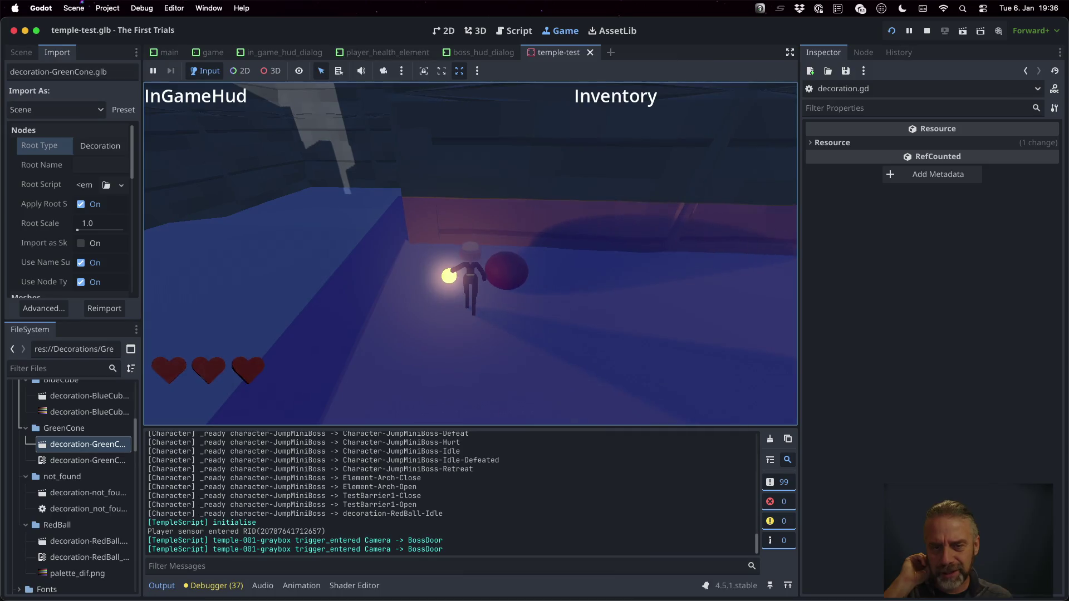
{"action": "key", "text": "space"}
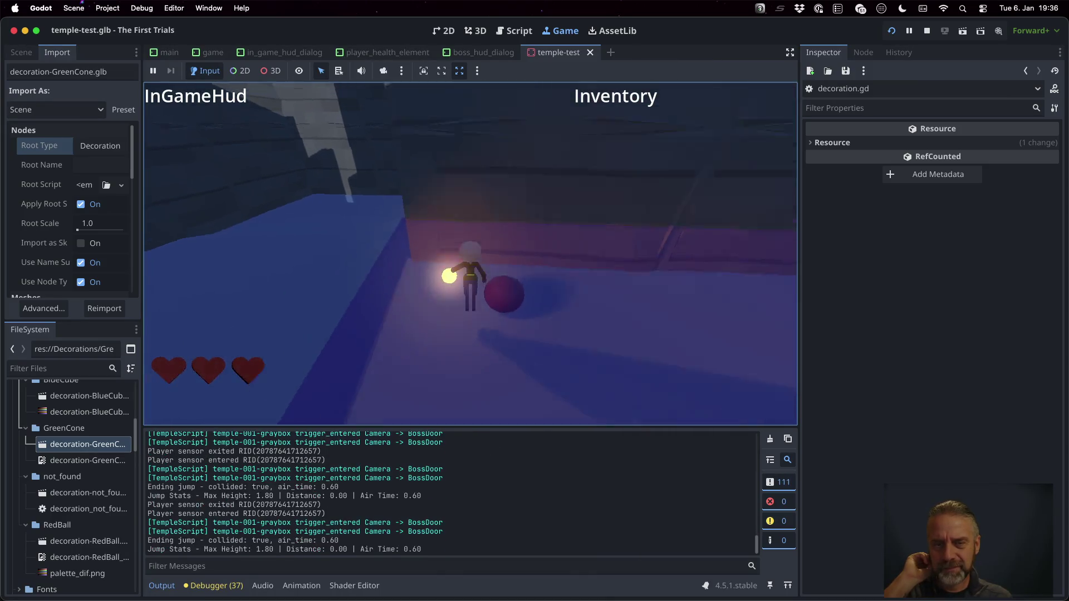
{"action": "key", "text": "space"}
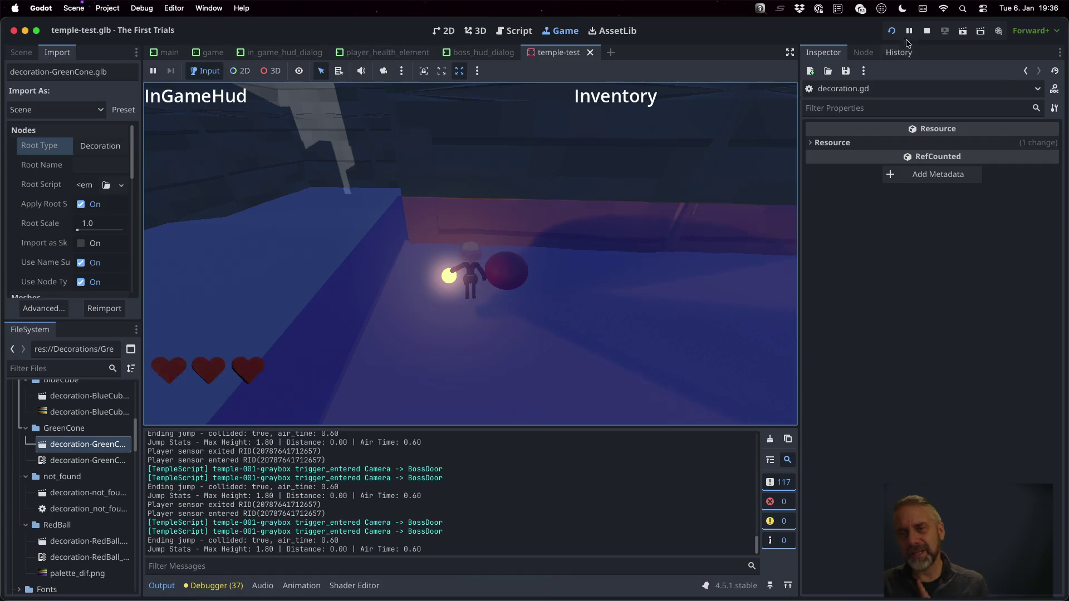
{"action": "key", "text": "super+period"}
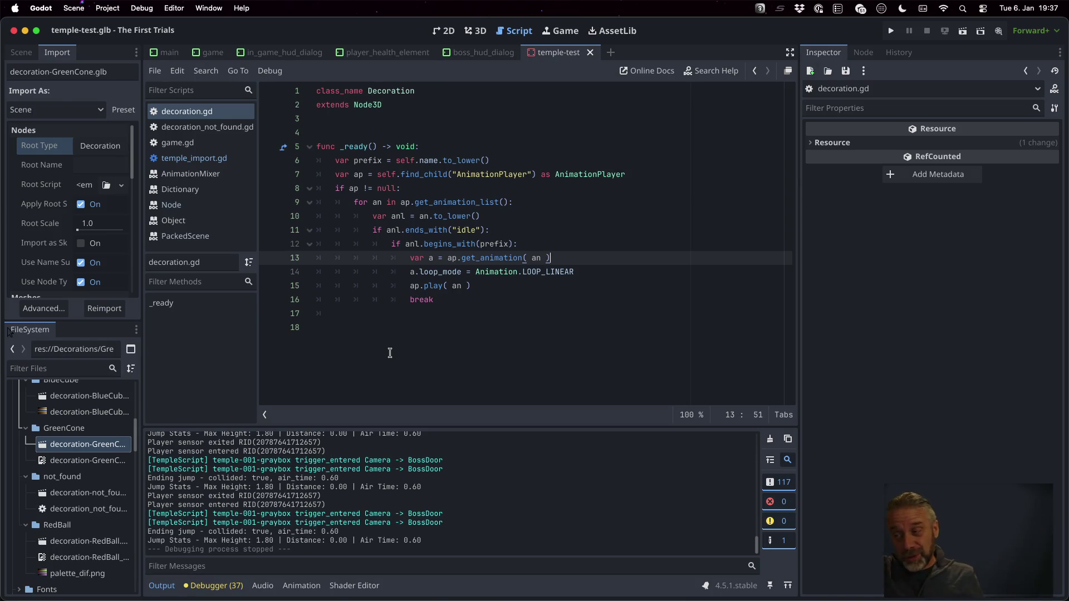
{"action": "key", "text": "ctrl+alt+t"}
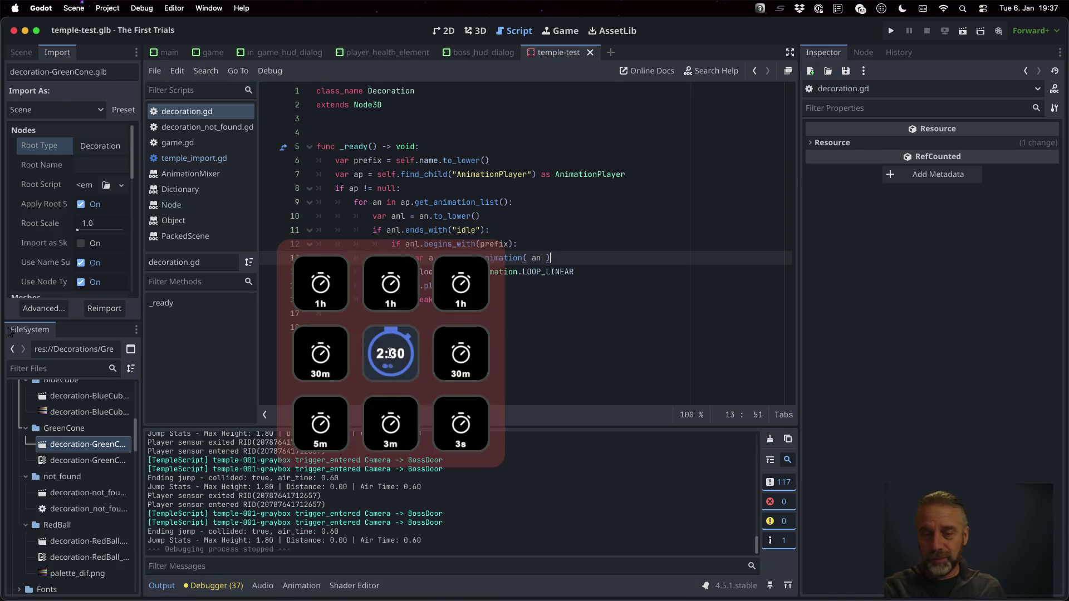
{"action": "left_click", "coordinate": [390, 352]}
- Bring up TODO.md in Sublime Text and open a blank line under the Done heading
{"action": "key", "text": "ctrl+Up"}
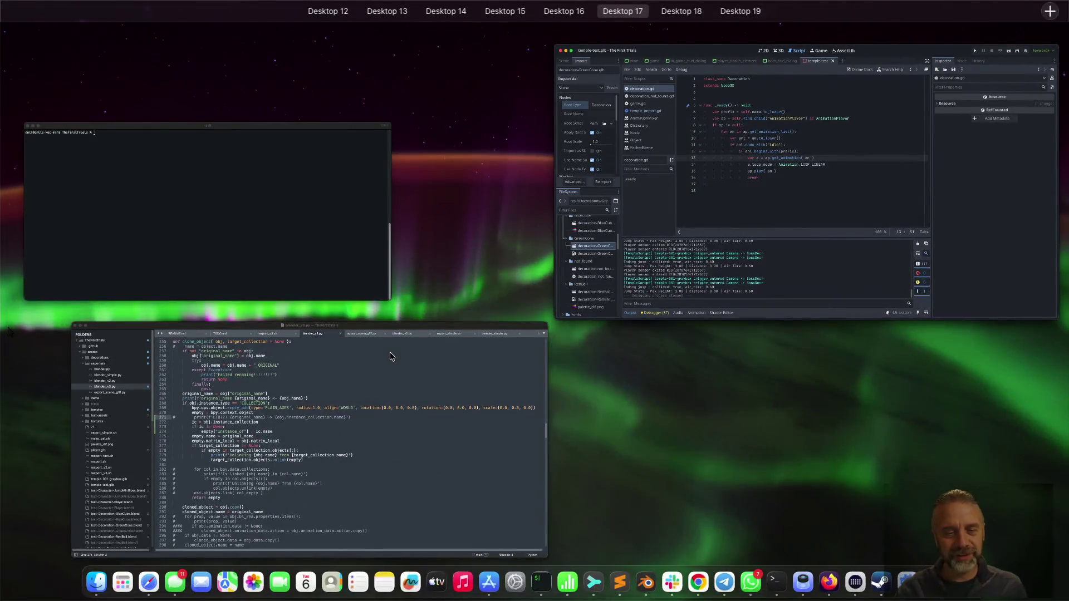
{"action": "left_click", "coordinate": [388, 356]}
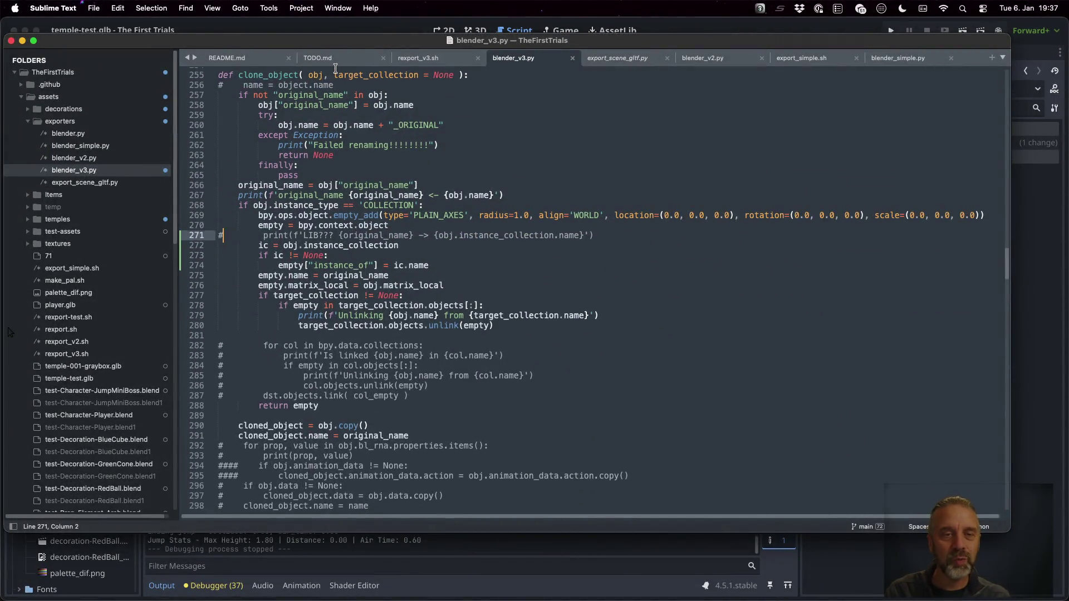
{"action": "left_click", "coordinate": [334, 67]}
{"action": "left_click", "coordinate": [332, 57]}
{"action": "scroll", "coordinate": [413, 283], "scroll_direction": "up", "scroll_amount": 1}
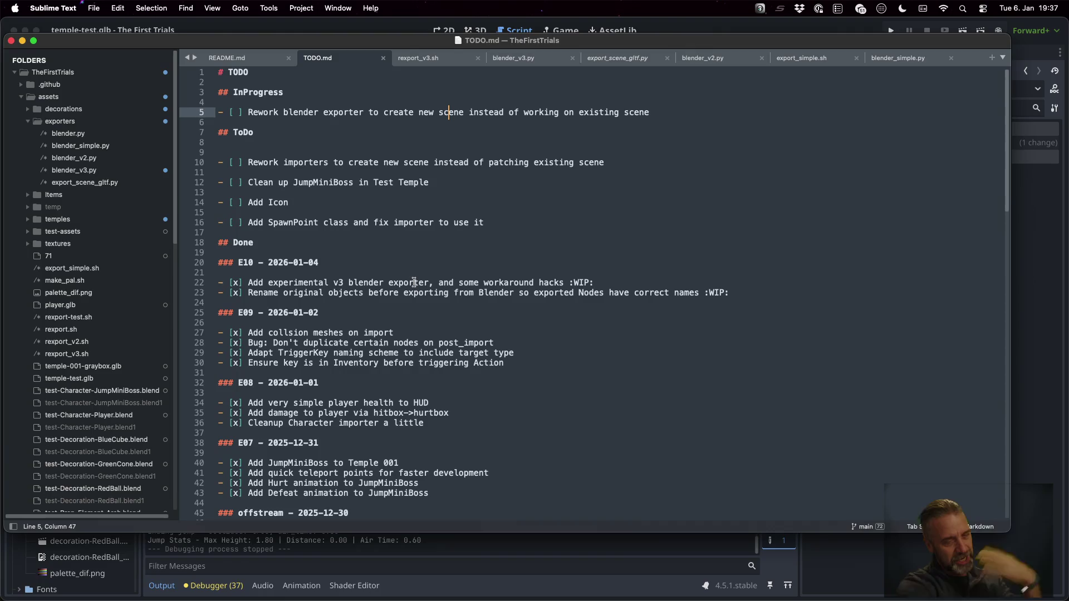
{"action": "key", "text": "Down"}
{"action": "key", "text": "Down"}
{"action": "key", "text": "Down"}
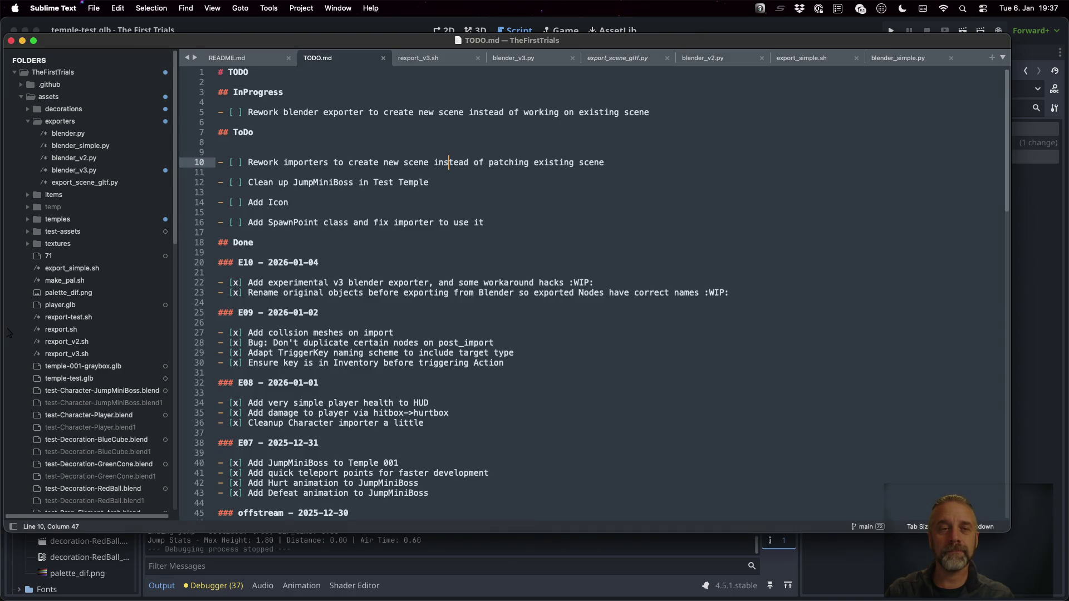
{"action": "key", "text": "Up"}
{"action": "key", "text": "Up"}
{"action": "key", "text": "Up"}
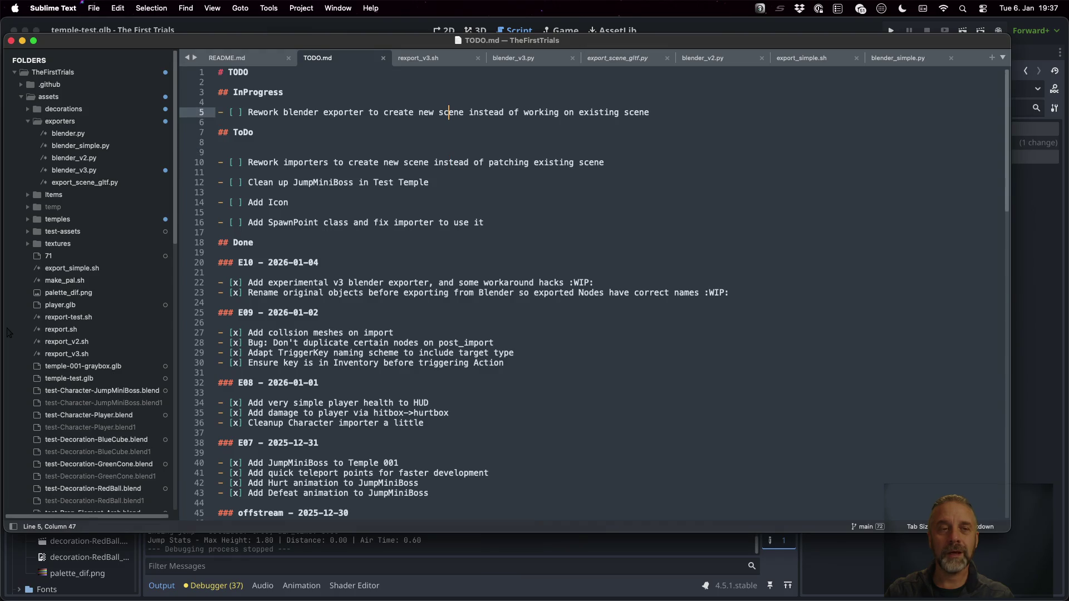
{"action": "key", "text": "shift+Down"}
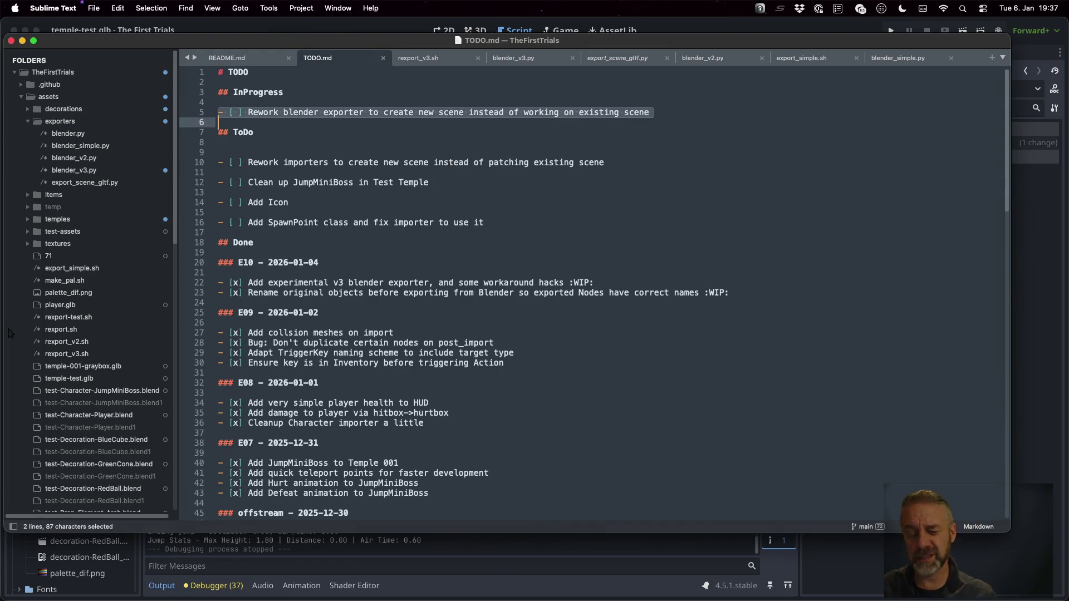
{"action": "key", "text": "Down"}
{"action": "key", "text": "Down"}
{"action": "key", "text": "Down"}
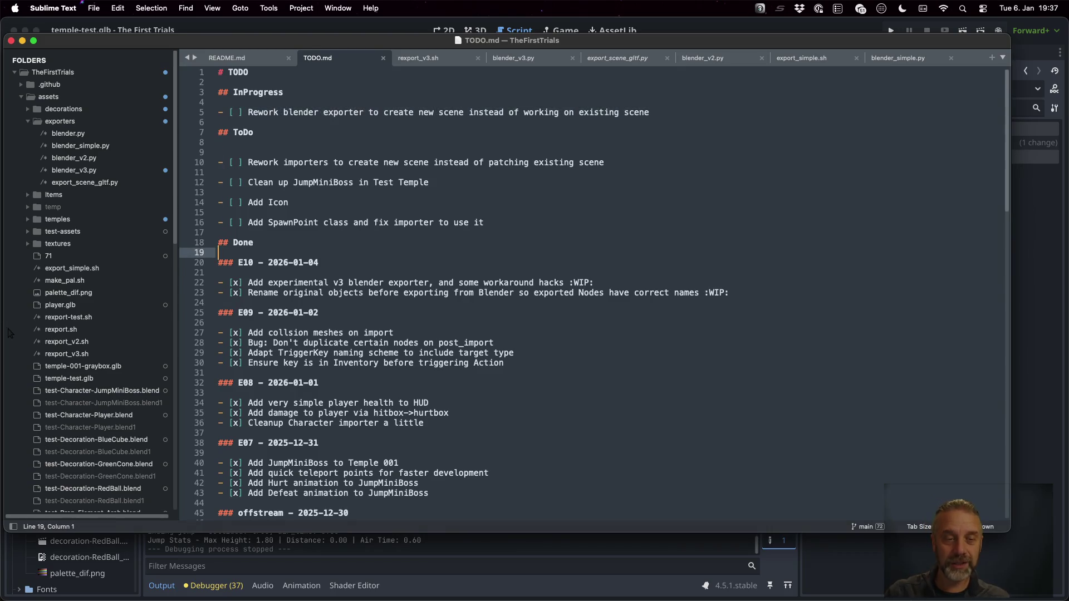
{"action": "key", "text": "Return"}
- Add '### E11 - 2025-01-06' with checked item 'Instantiate decorations on Temple import' and save
{"action": "type", "text": "### E11 - 2"}
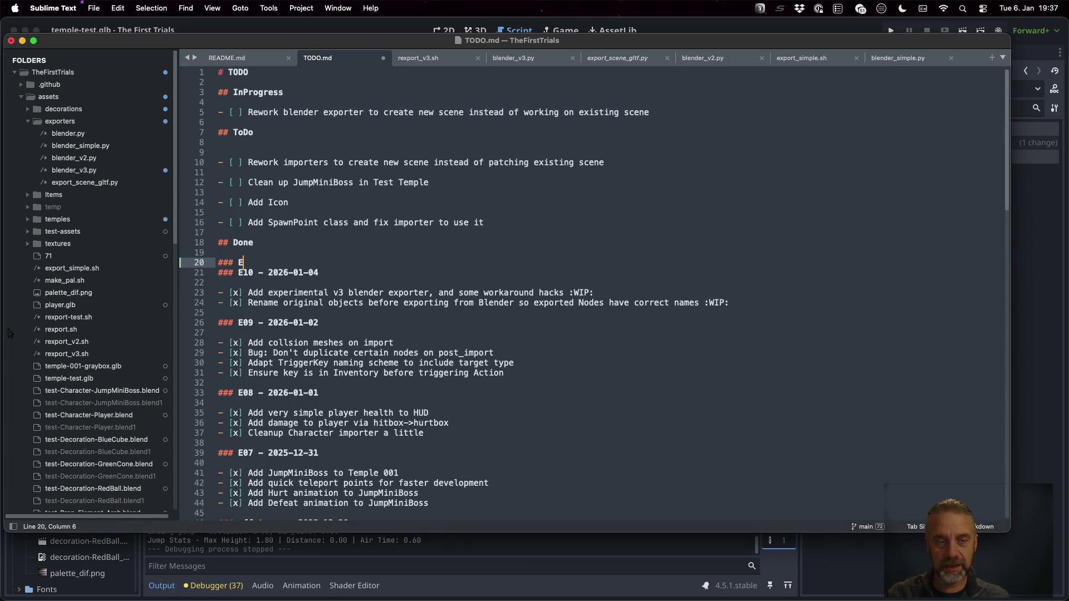
{"action": "type", "text": "025"}
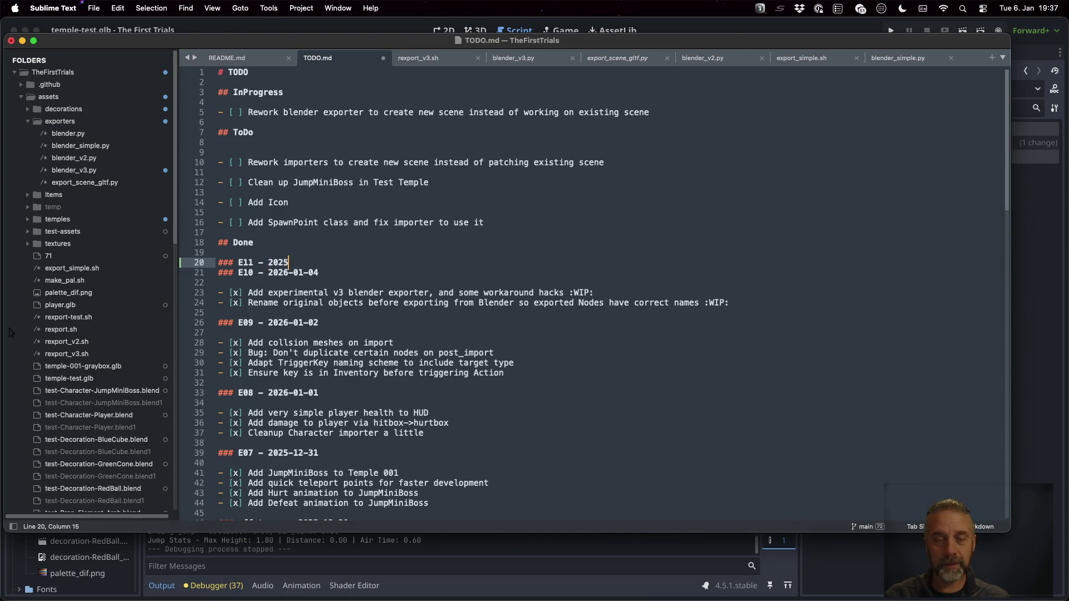
{"action": "type", "text": "-01-06"}
{"action": "key", "text": "Return"}
{"action": "key", "text": "Return"}
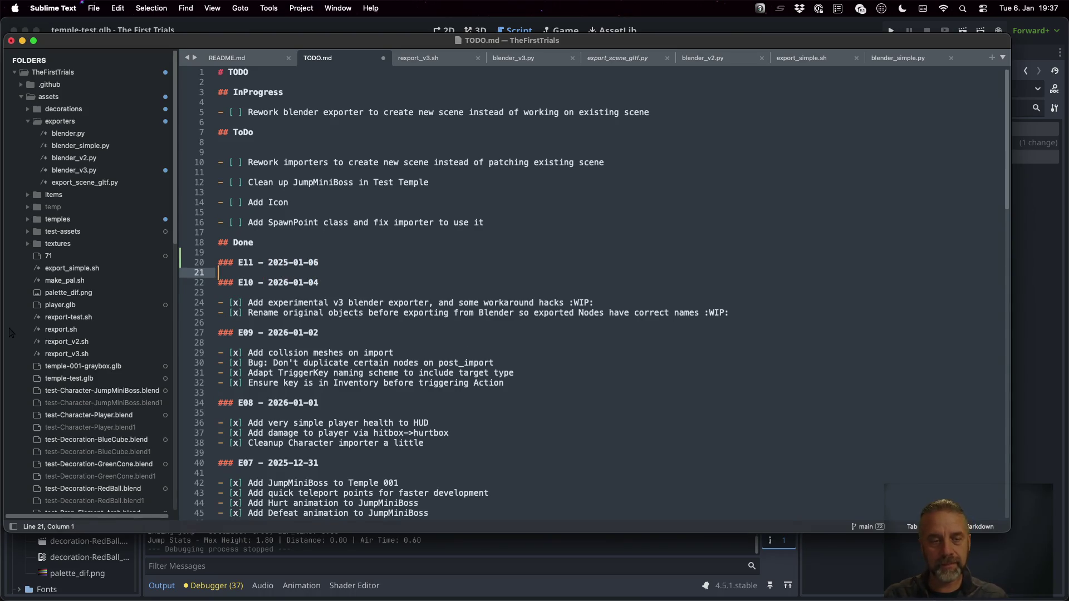
{"action": "type", "text": "- [x] Instantiate d"}
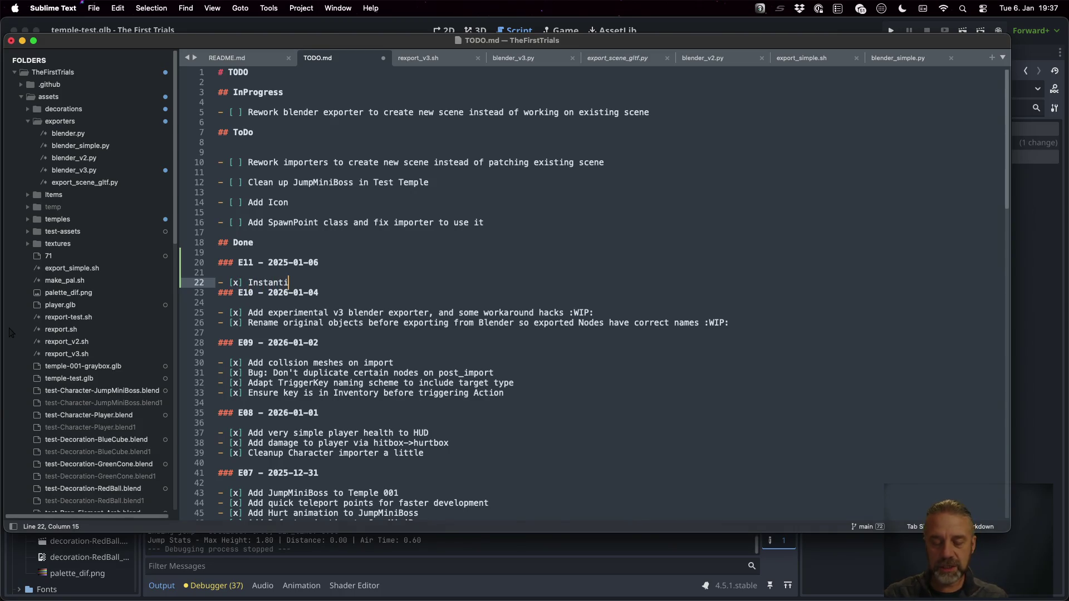
{"action": "type", "text": "ecor"}
{"action": "key", "text": "BackSpace"}
{"action": "key", "text": "BackSpace"}
{"action": "type", "text": "rations"}
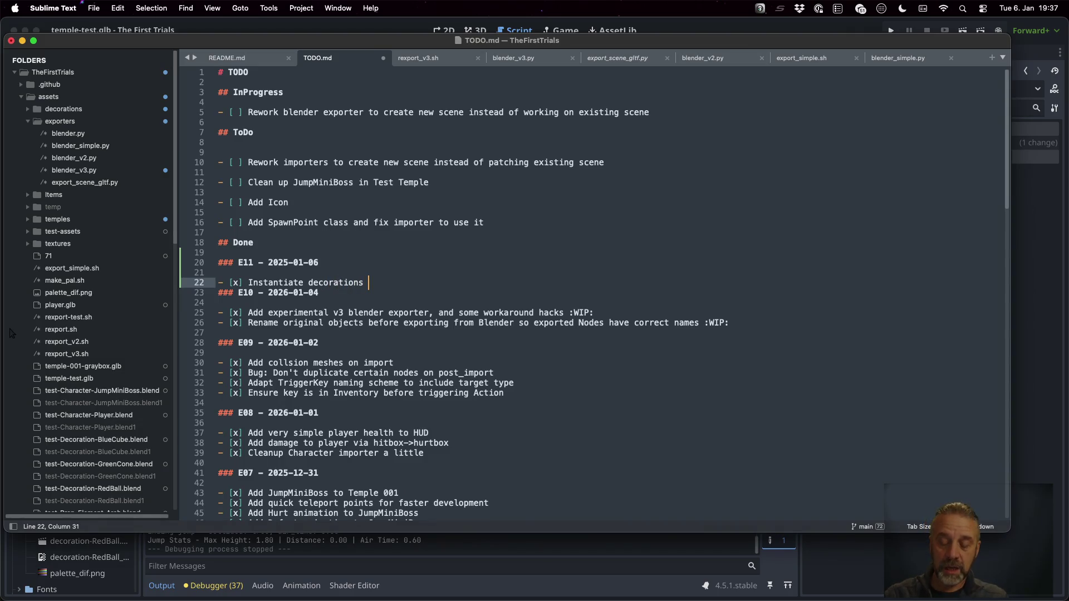
{"action": "type", "text": "temple"}
{"action": "key", "text": "BackSpace"}
{"action": "key", "text": "BackSpace"}
{"action": "key", "text": "BackSpace"}
{"action": "key", "text": "BackSpace"}
{"action": "type", "text": "Tem"}
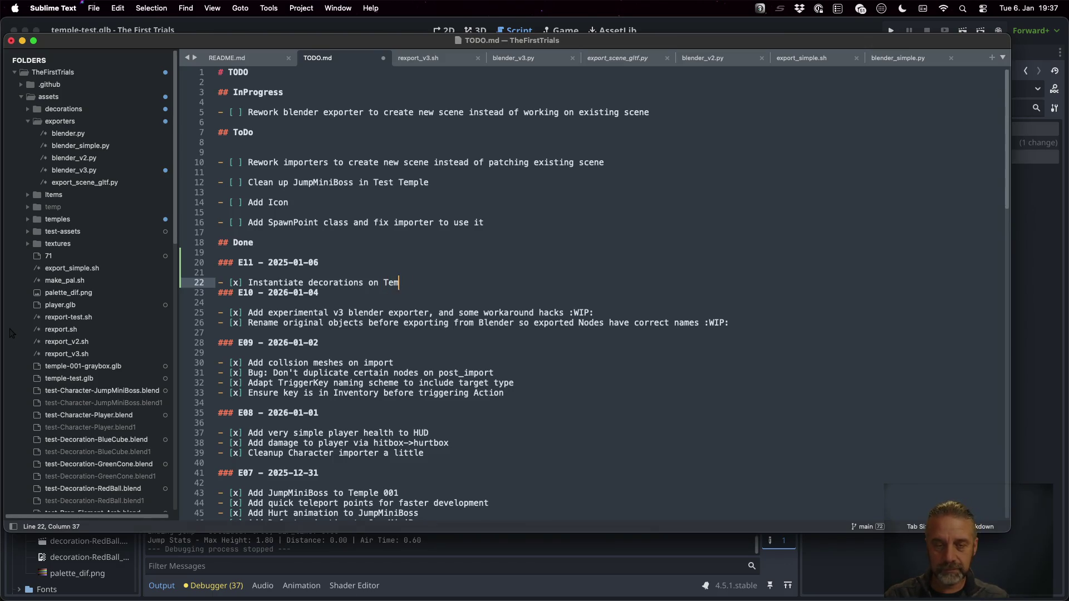
{"action": "type", "text": "ple import"}
{"action": "key", "text": "Return"}
{"action": "key", "text": "cmd+s"}
{"action": "key", "text": "ctrl+Right"}
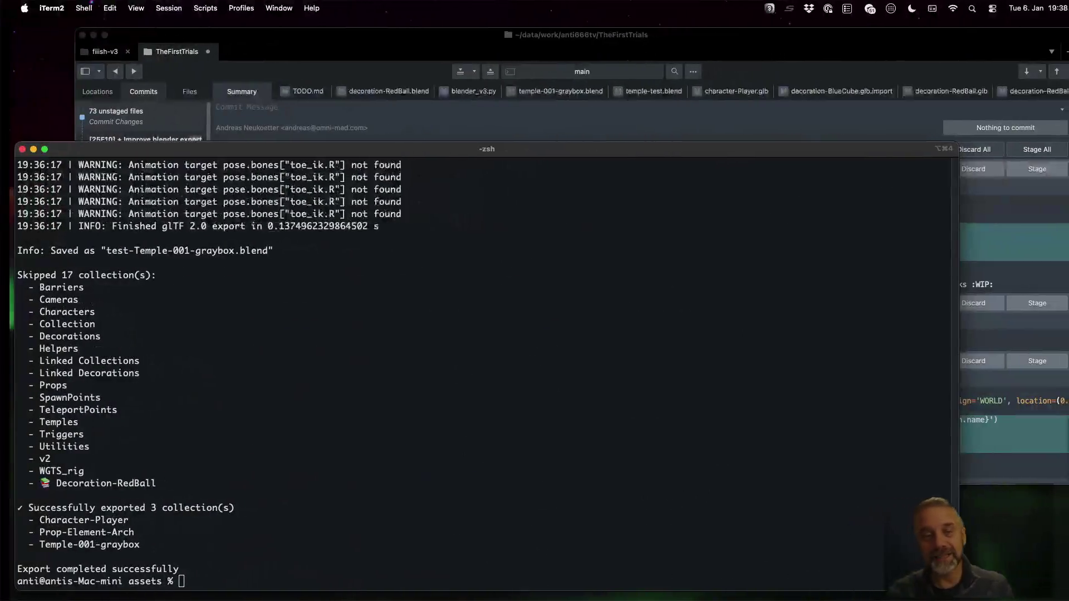
- Write the commit message '[25E11] + Instantiate Decorations on Temple import.' and stage TODO.md
{"action": "left_click", "coordinate": [329, 43]}
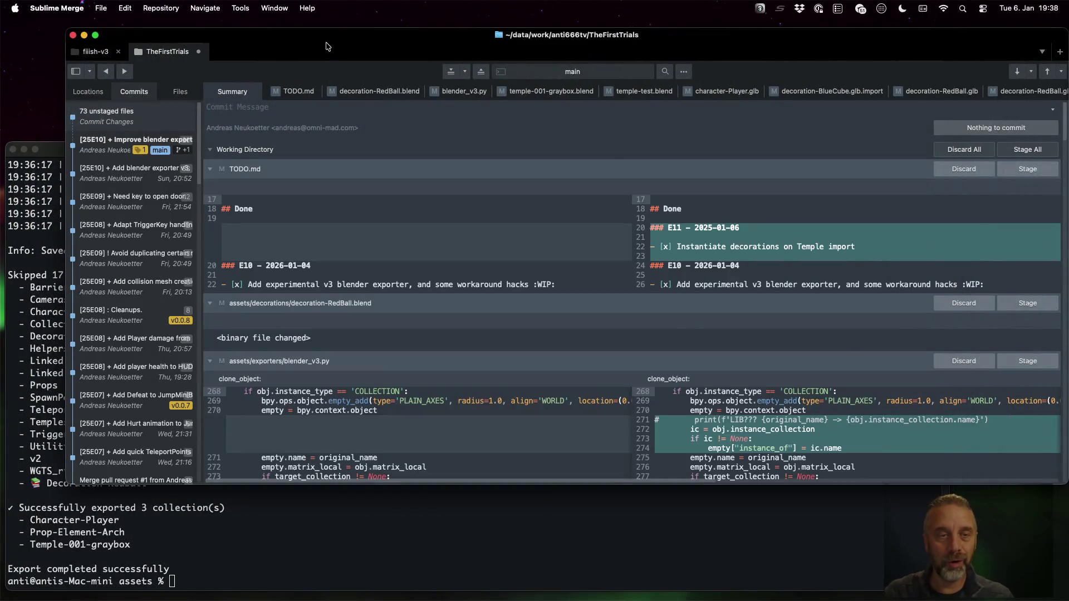
{"action": "left_click", "coordinate": [333, 106]}
{"action": "type", "text": "[25"}
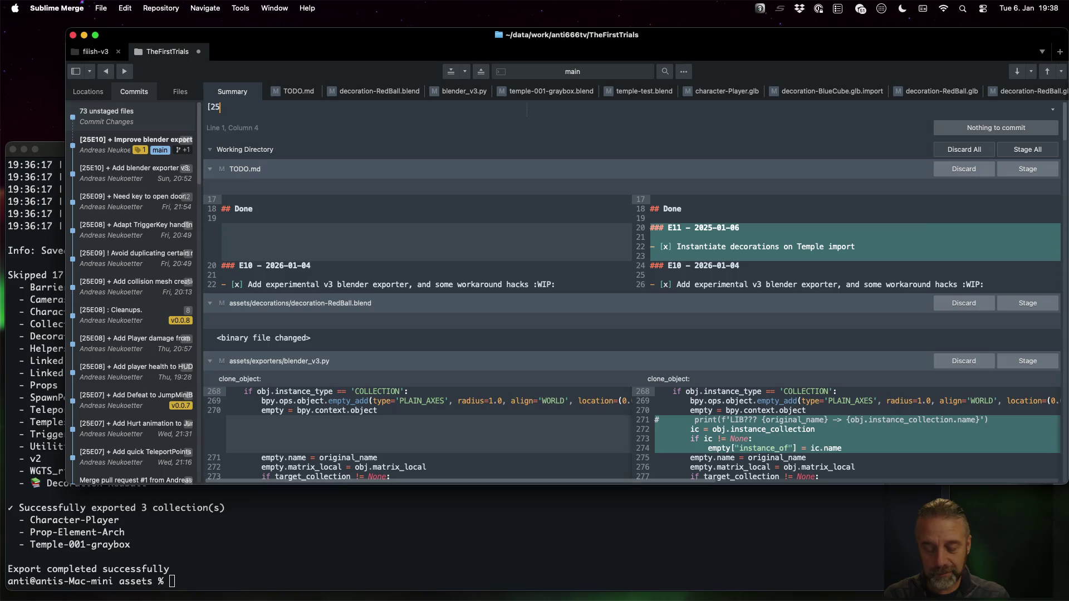
{"action": "type", "text": "E11] + Instantiate De"}
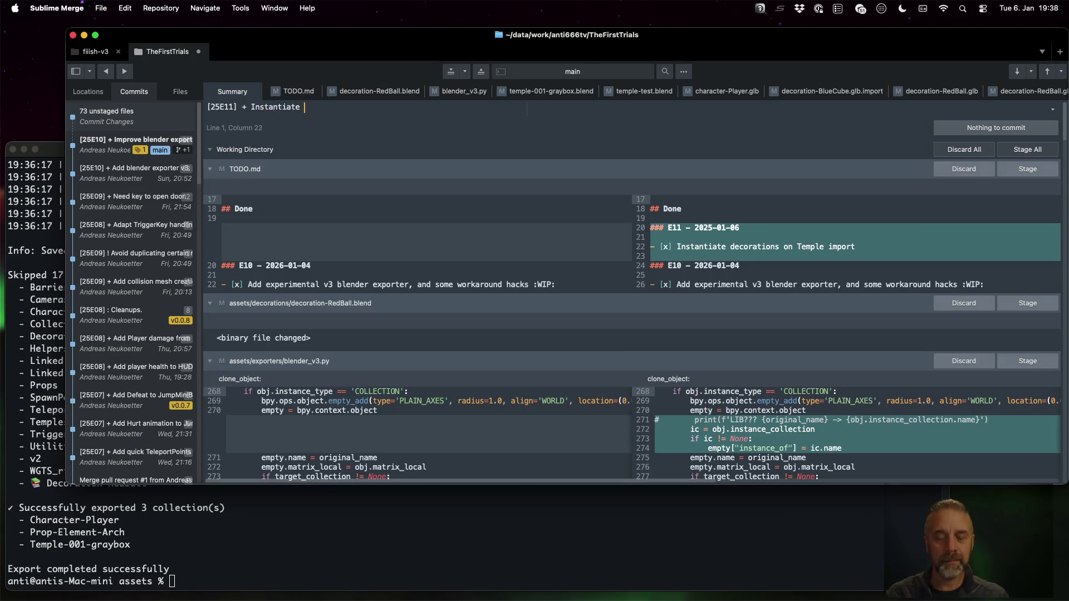
{"action": "type", "text": "corations on "}
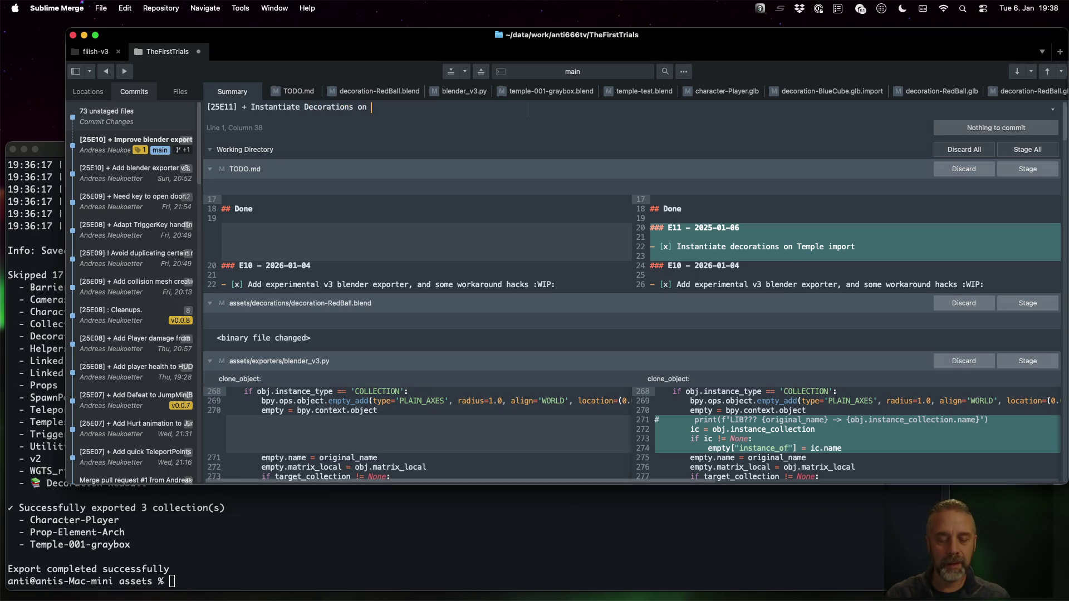
{"action": "type", "text": "Temple import."}
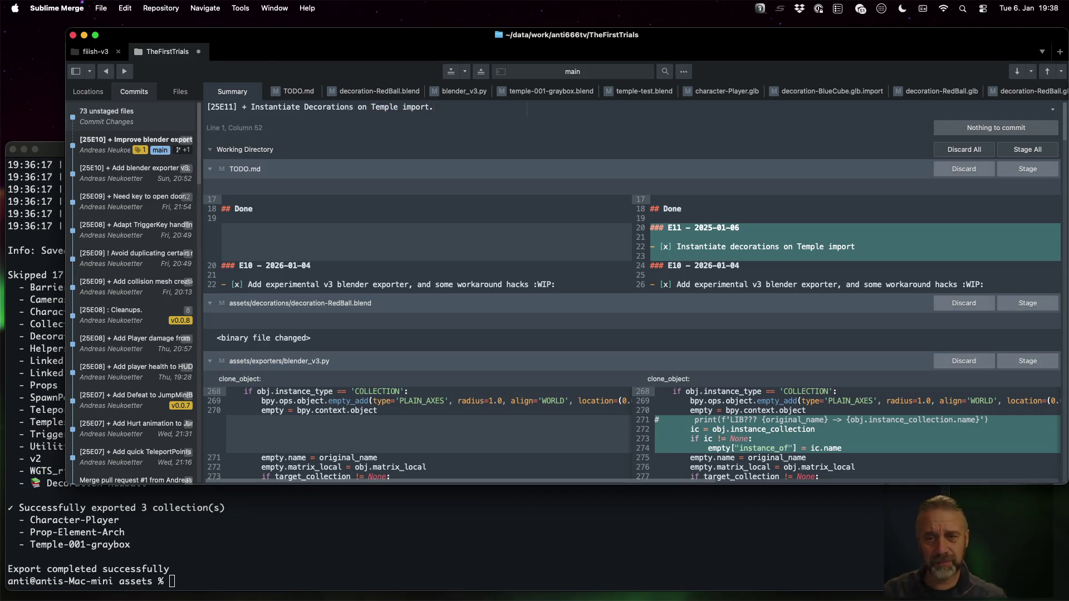
{"action": "left_click", "coordinate": [1028, 169]}
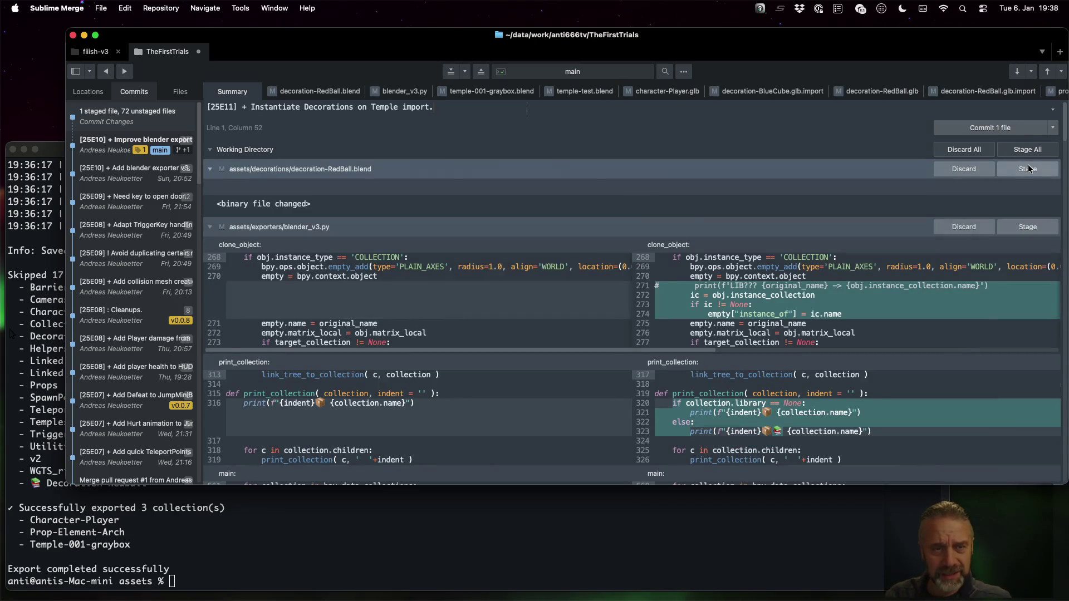
- Stage decoration-RedBall.blend, then review the blender_v3.py changes and stage them
{"action": "left_click", "coordinate": [1016, 175]}
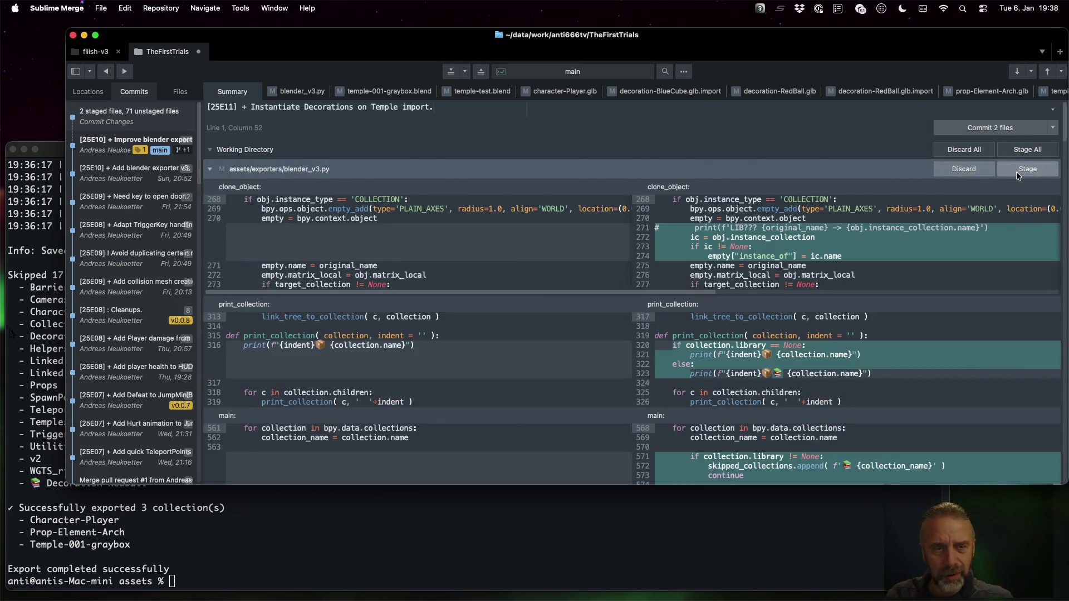
{"action": "left_click_drag", "start_coordinate": [691, 236], "coordinate": [843, 256]}
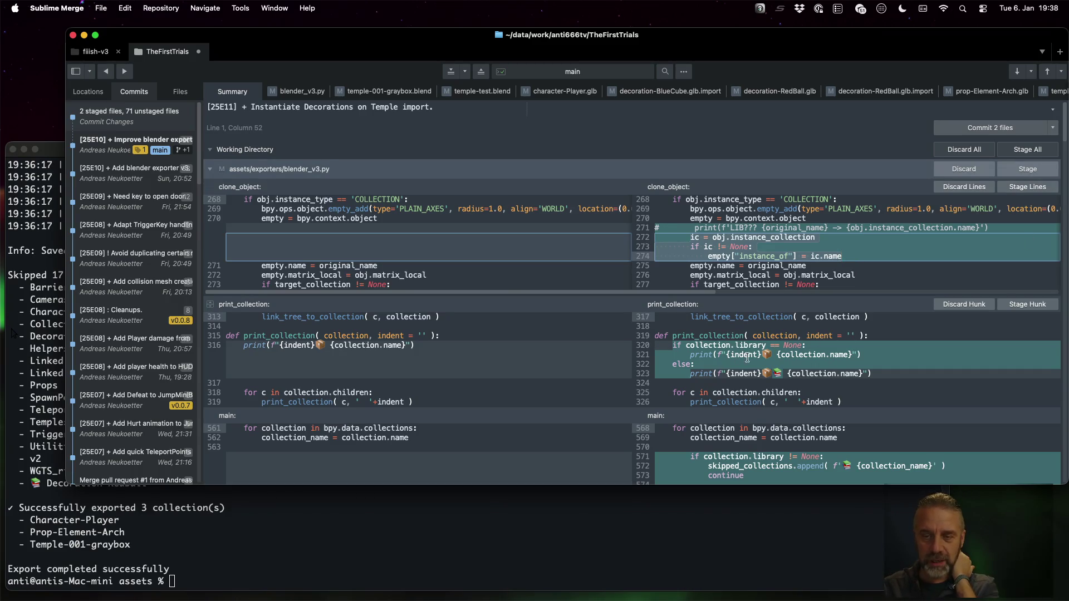
{"action": "left_click", "coordinate": [772, 371]}
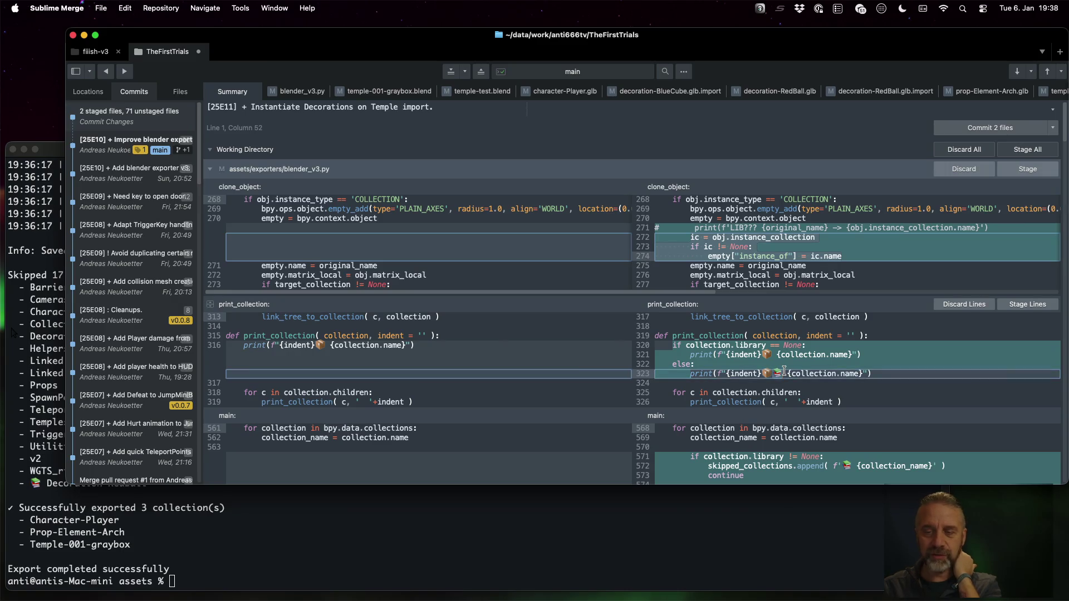
{"action": "scroll", "coordinate": [784, 374], "scroll_direction": "down", "scroll_amount": 3}
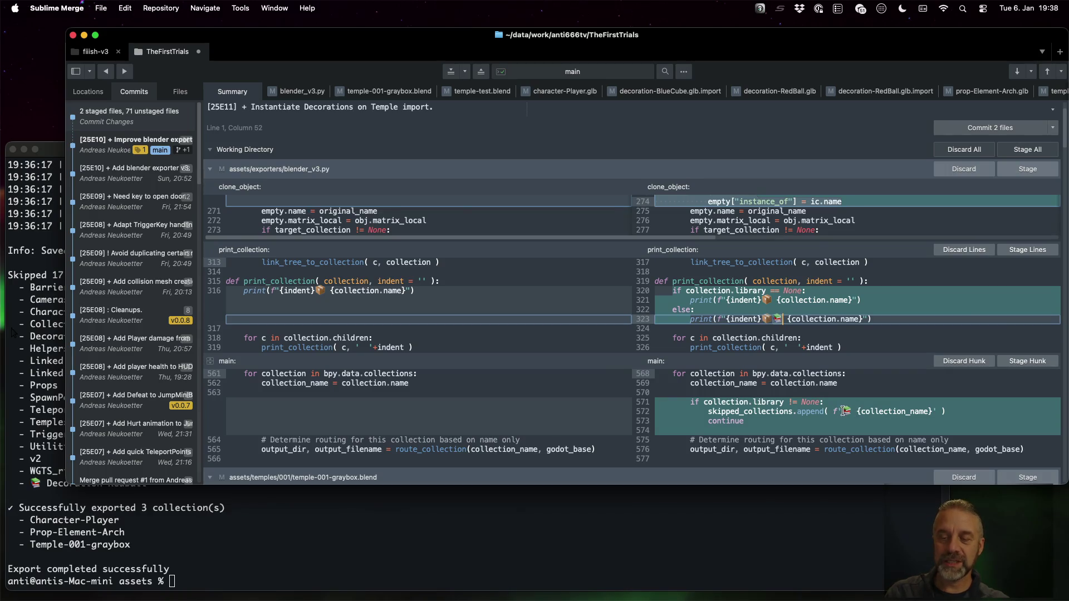
{"action": "left_click", "coordinate": [855, 412]}
{"action": "mouse_move", "coordinate": [919, 346]}
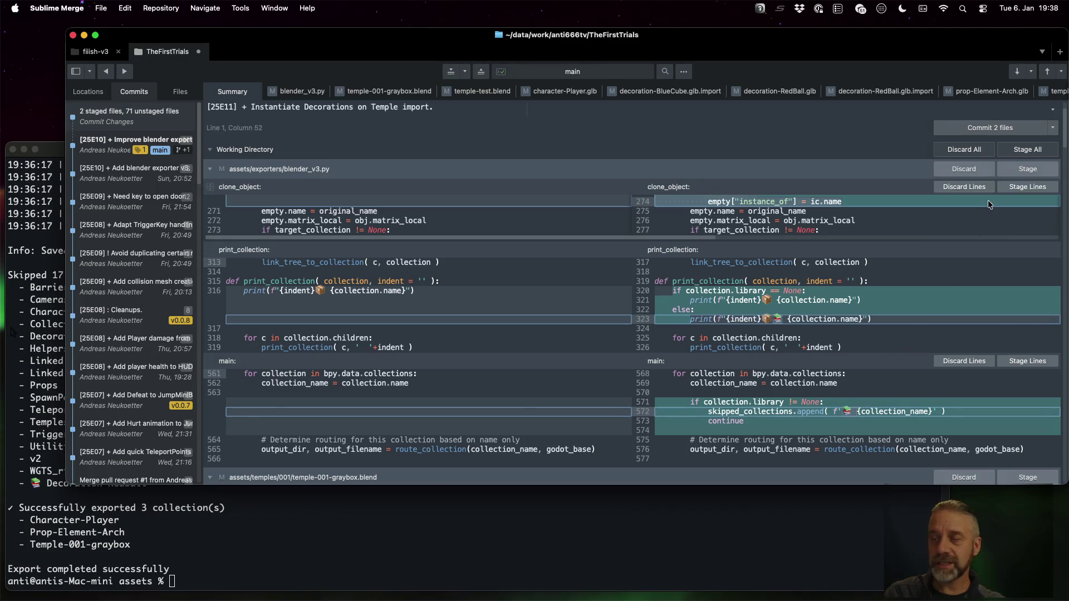
{"action": "left_click", "coordinate": [1024, 167]}
- Stage the temple blends, GLBs and their .import files through temple-001-graybox.glb, leaving temple_import.gd unstaged
{"action": "left_click", "coordinate": [1014, 173]}
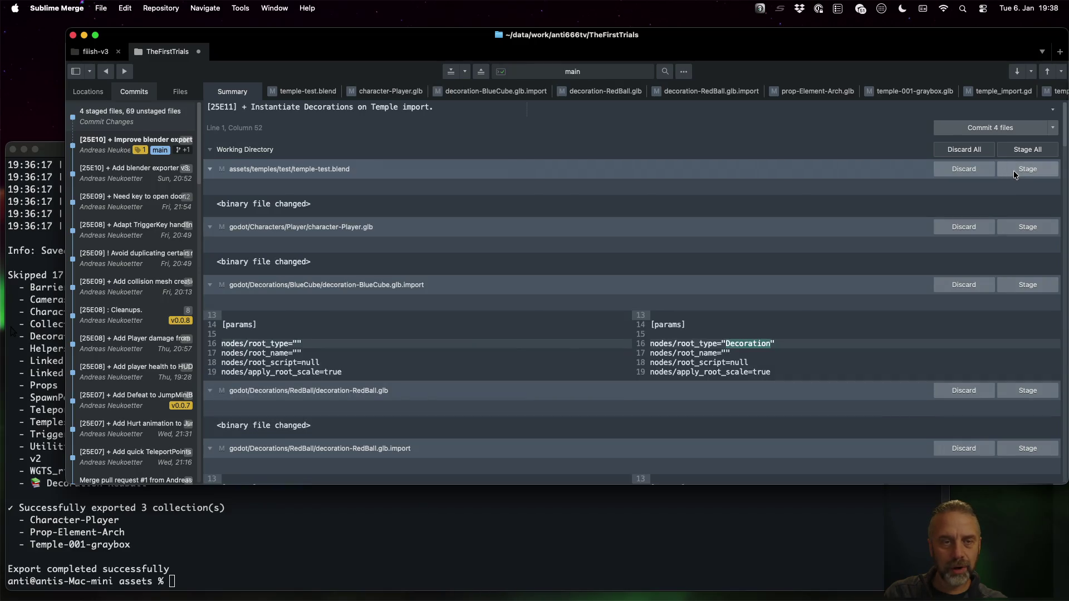
{"action": "left_click", "coordinate": [1014, 175]}
{"action": "left_click", "coordinate": [1014, 175]}
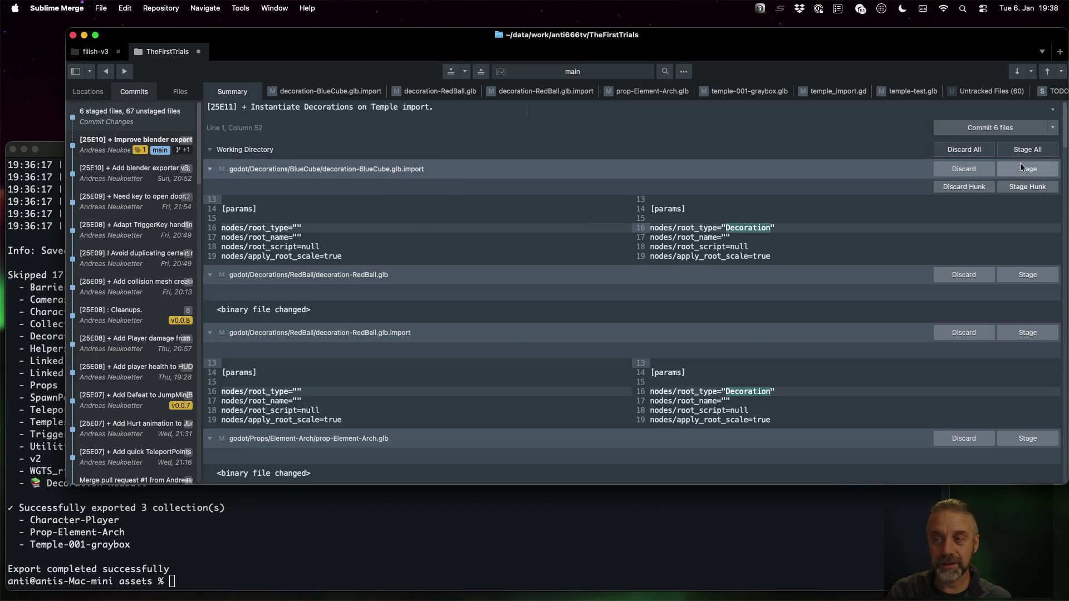
{"action": "left_click", "coordinate": [1022, 168]}
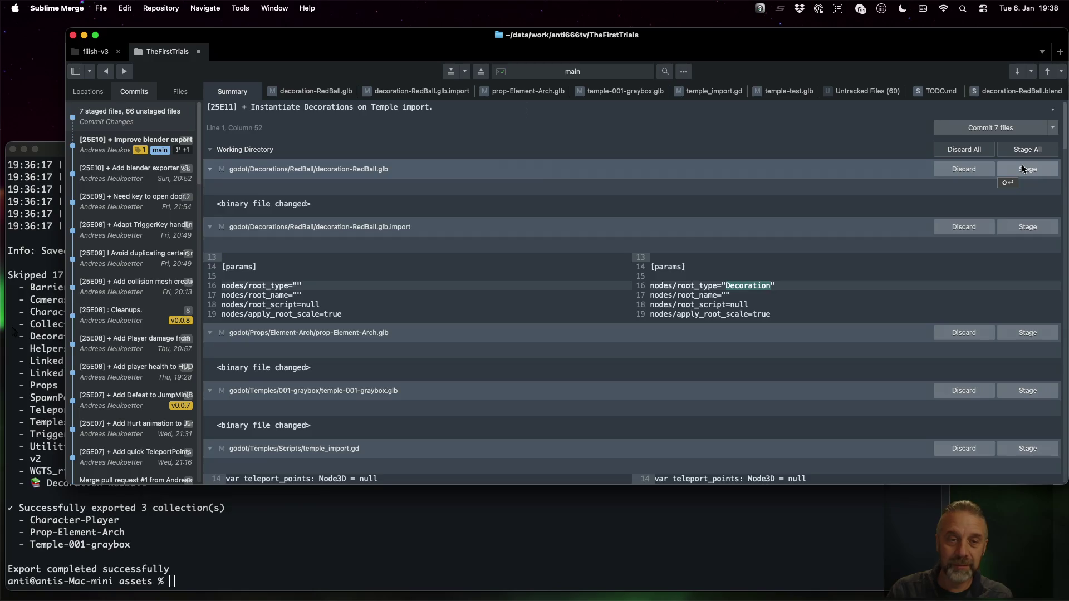
{"action": "left_click", "coordinate": [1023, 168]}
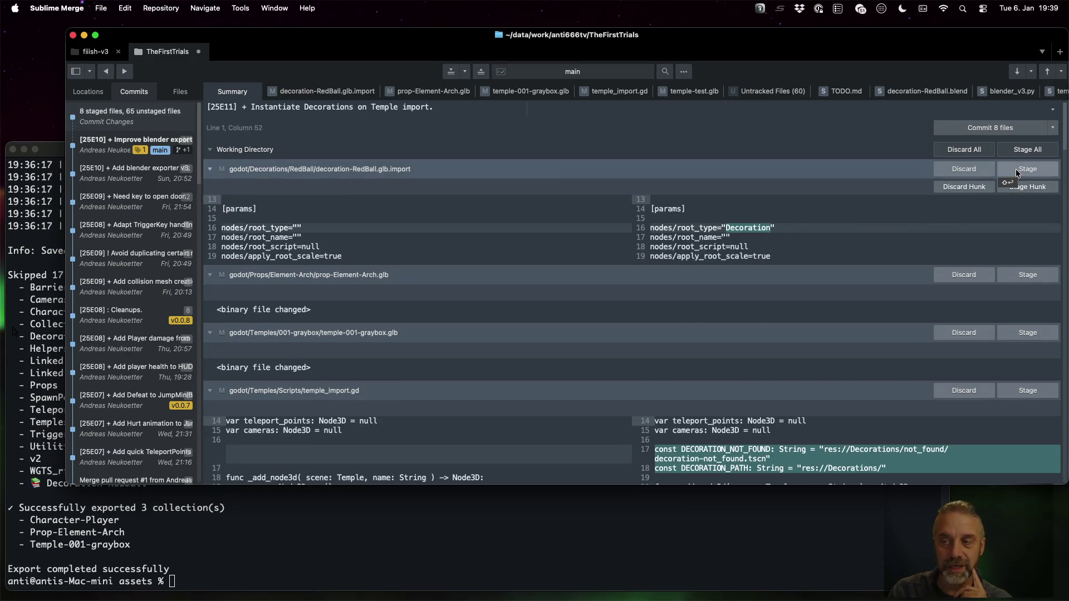
{"action": "left_click", "coordinate": [1017, 171]}
{"action": "left_click", "coordinate": [1016, 170]}
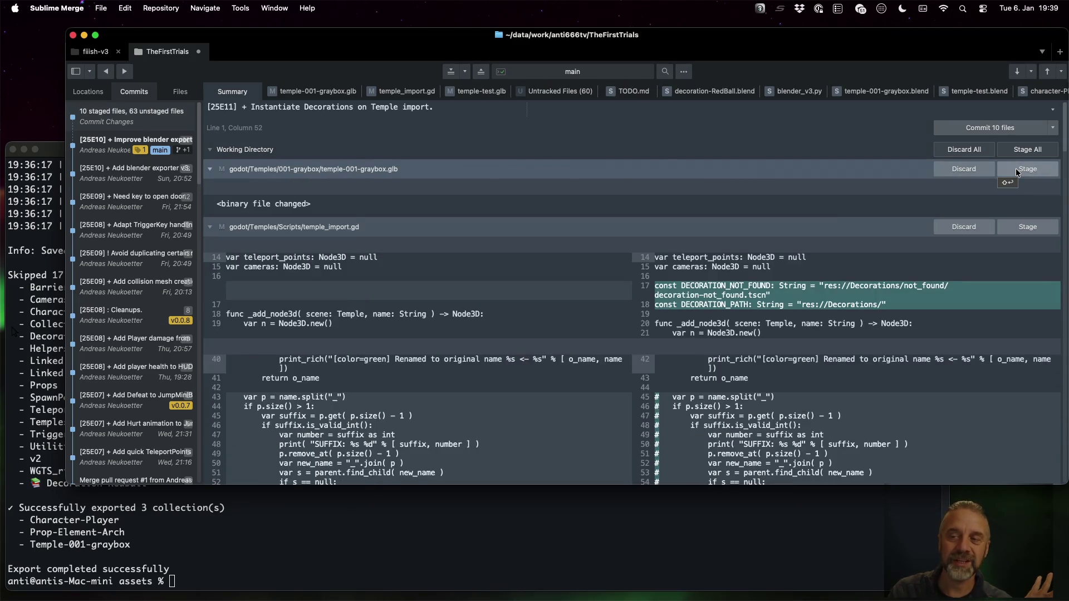
{"action": "left_click", "coordinate": [1016, 171]}
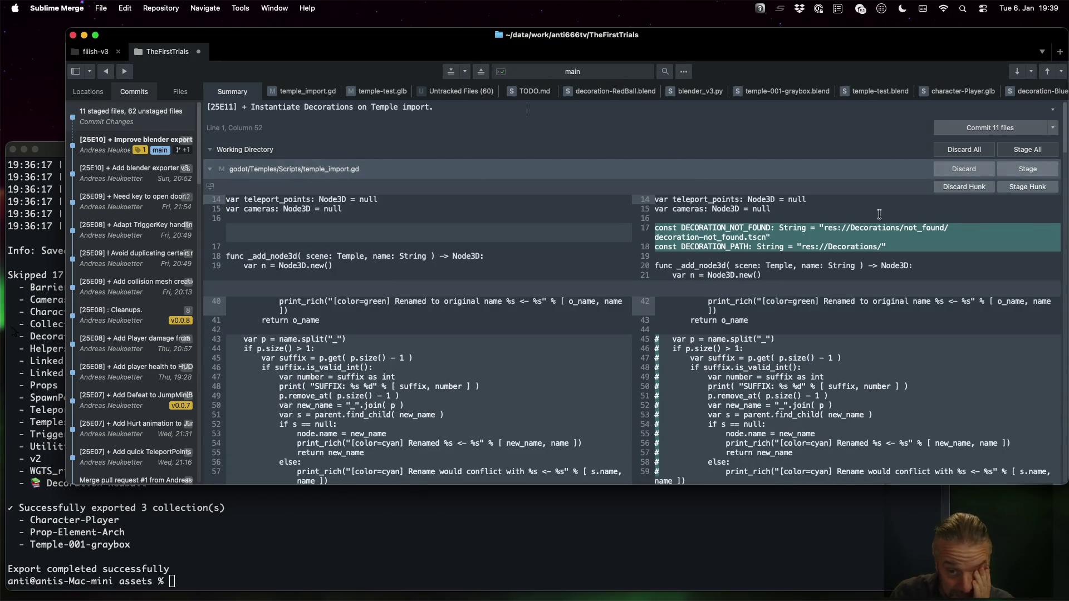
{"action": "left_click", "coordinate": [718, 227]}
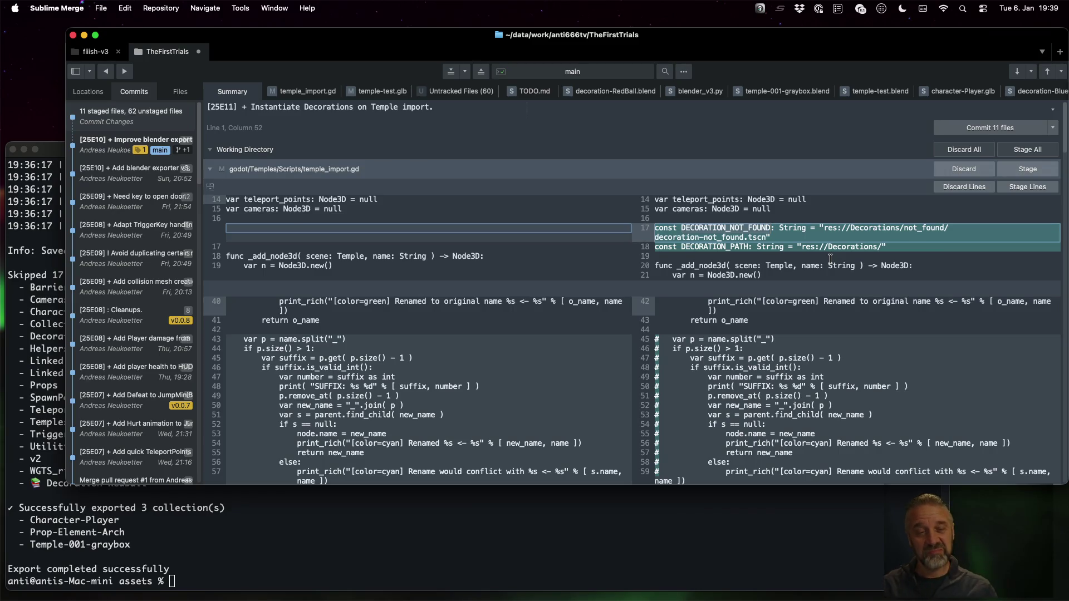
{"action": "key", "text": "super+Tab"}
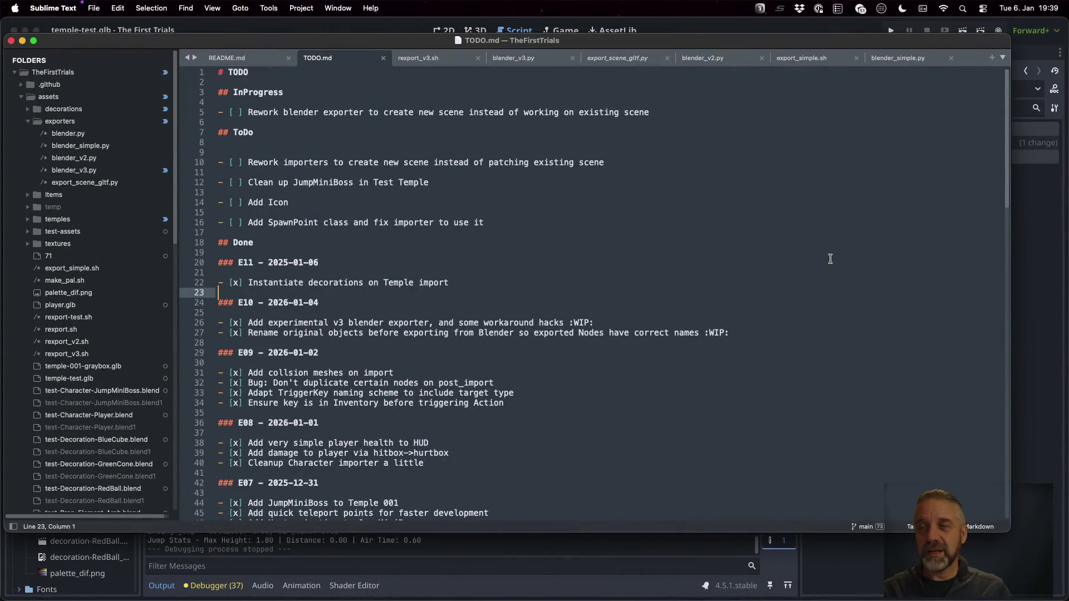
- Change decoration_not_found.gd to 'extends Decoration' instead of Node3D
{"action": "left_click", "coordinate": [735, 25]}
{"action": "left_click", "coordinate": [571, 212]}
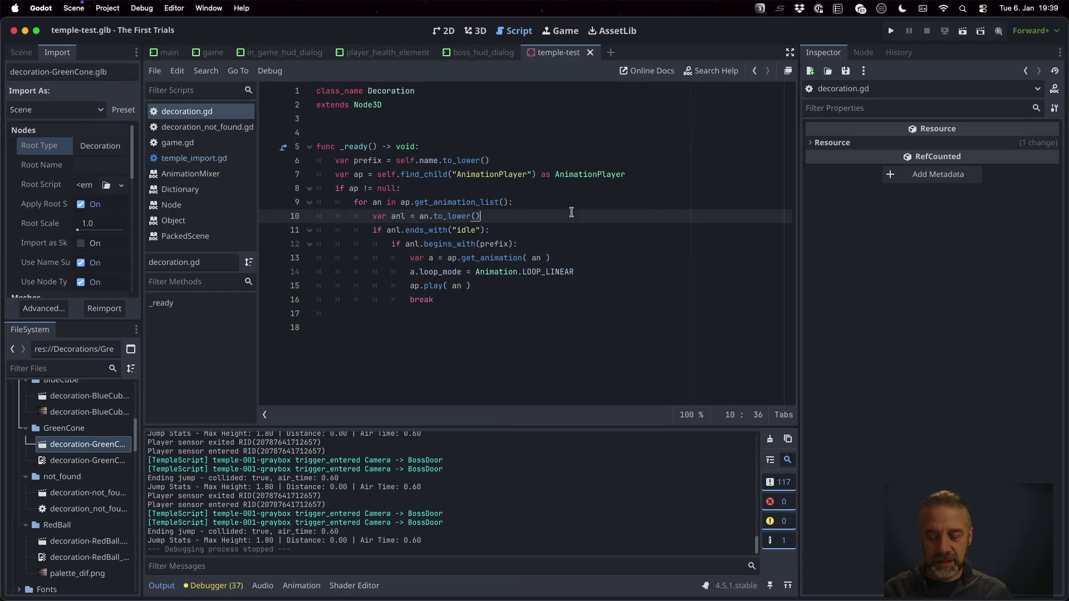
{"action": "key", "text": "alt+shift+o"}
{"action": "type", "text": "deco"}
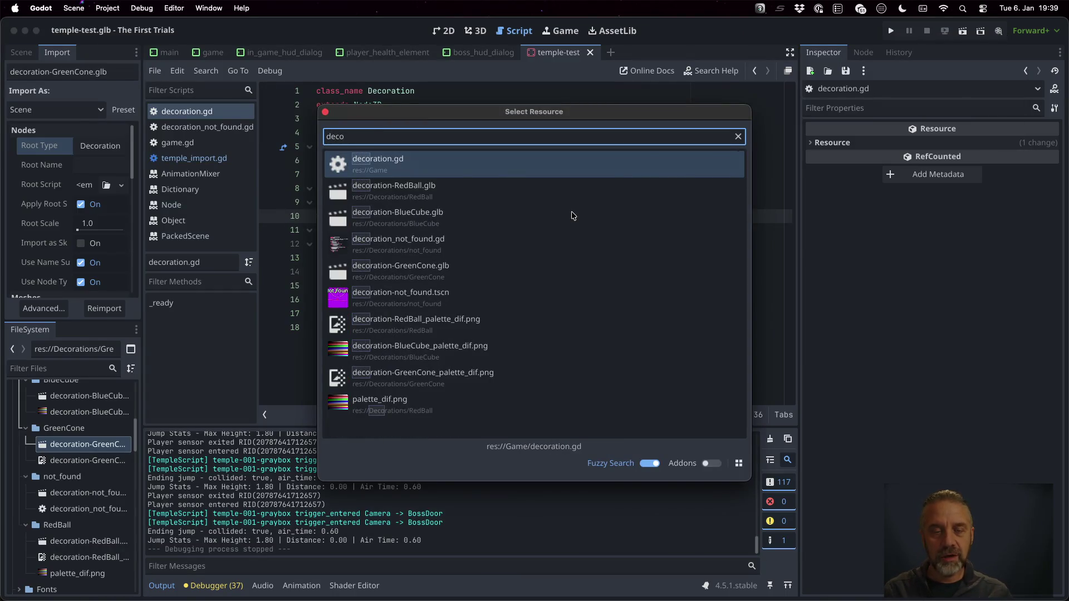
{"action": "key", "text": "Down"}
{"action": "key", "text": "Down"}
{"action": "key", "text": "Down"}
{"action": "key", "text": "Return"}
{"action": "key", "text": "Up"}
{"action": "key", "text": "Up"}
{"action": "key", "text": "Up"}
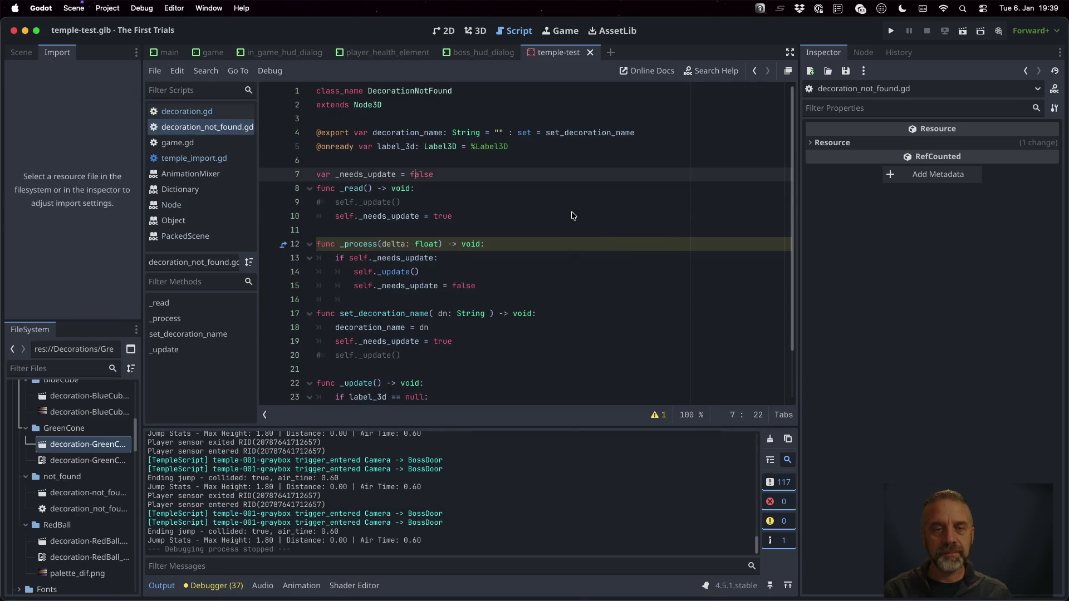
{"action": "key", "text": "Down"}
{"action": "key", "text": "shift+Left"}
{"action": "key", "text": "shift+Left"}
{"action": "key", "text": "shift+Left"}
{"action": "type", "text": "Dec"}
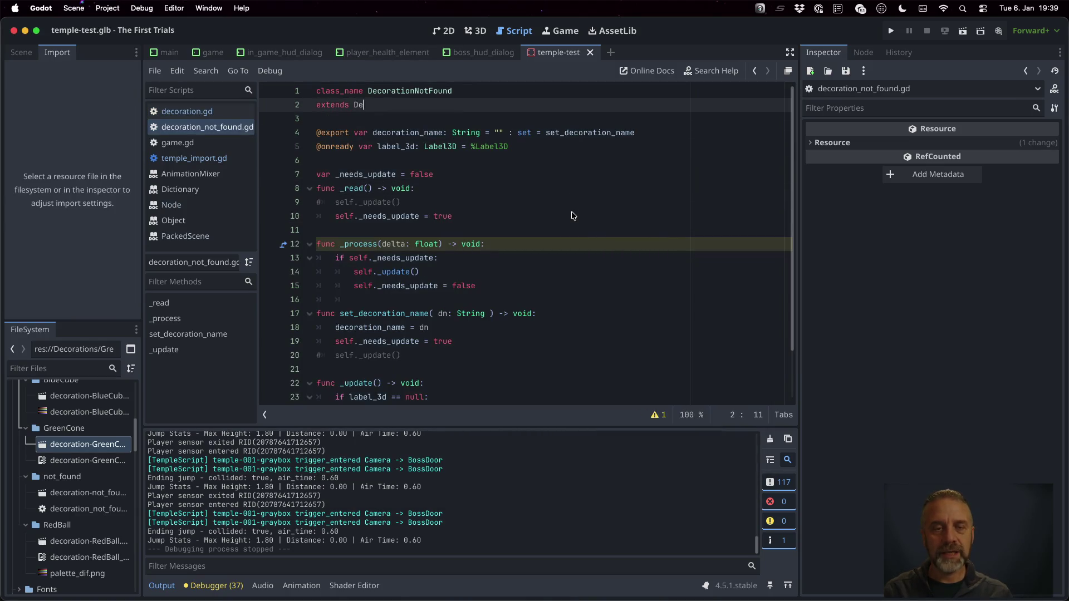
{"action": "key", "text": "Return"}
{"action": "key", "text": "Return"}
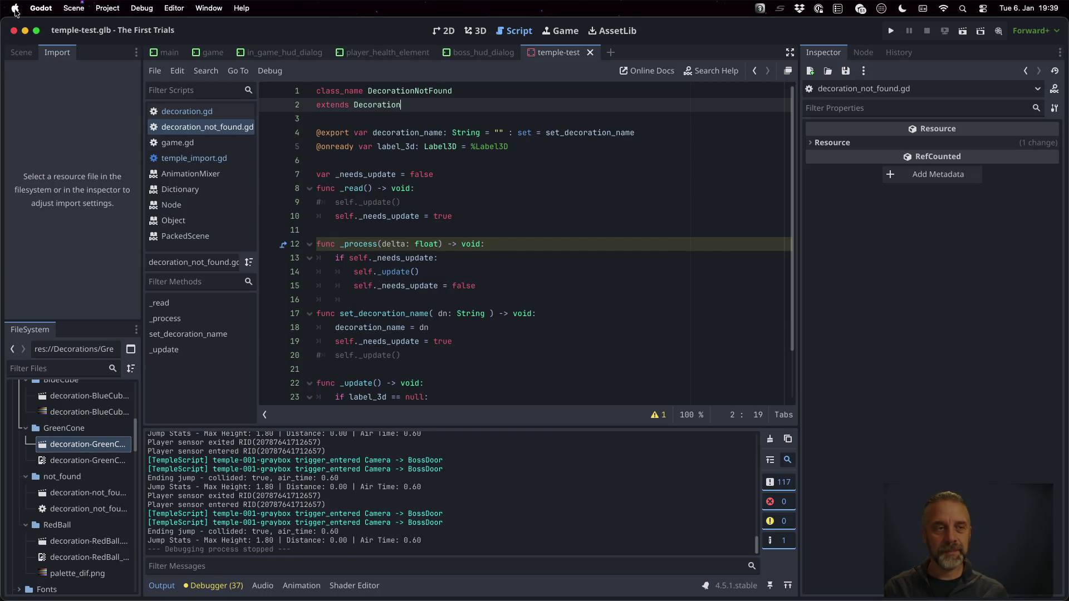
- Run the project from the Scene dock to test the change, then stop it
{"action": "left_click", "coordinate": [23, 52]}
{"action": "scroll", "coordinate": [38, 466], "scroll_direction": "down", "scroll_amount": 10}
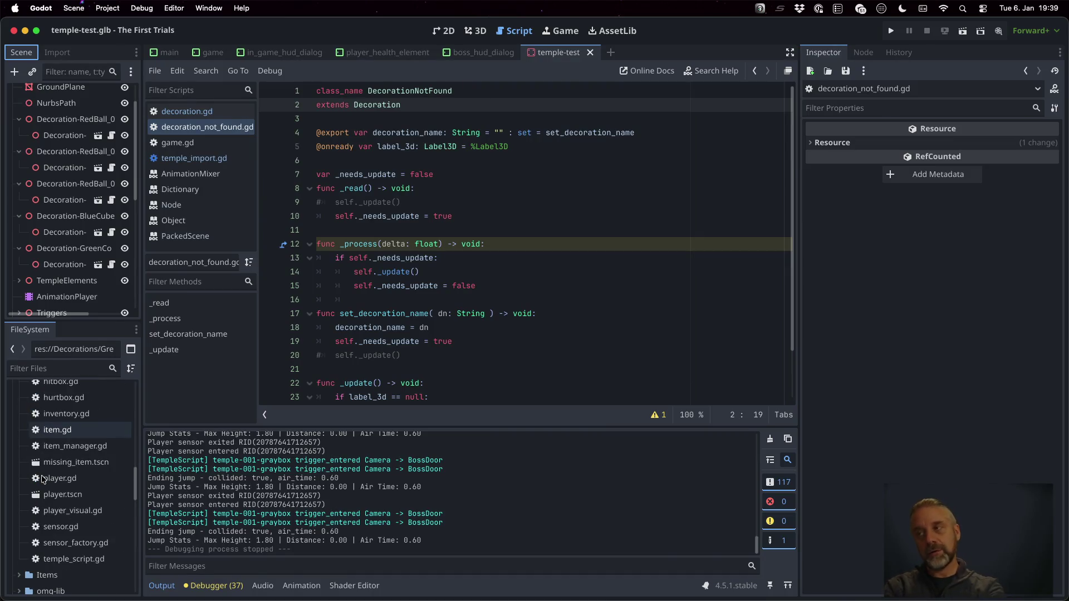
{"action": "scroll", "coordinate": [42, 478], "scroll_direction": "down", "scroll_amount": 10}
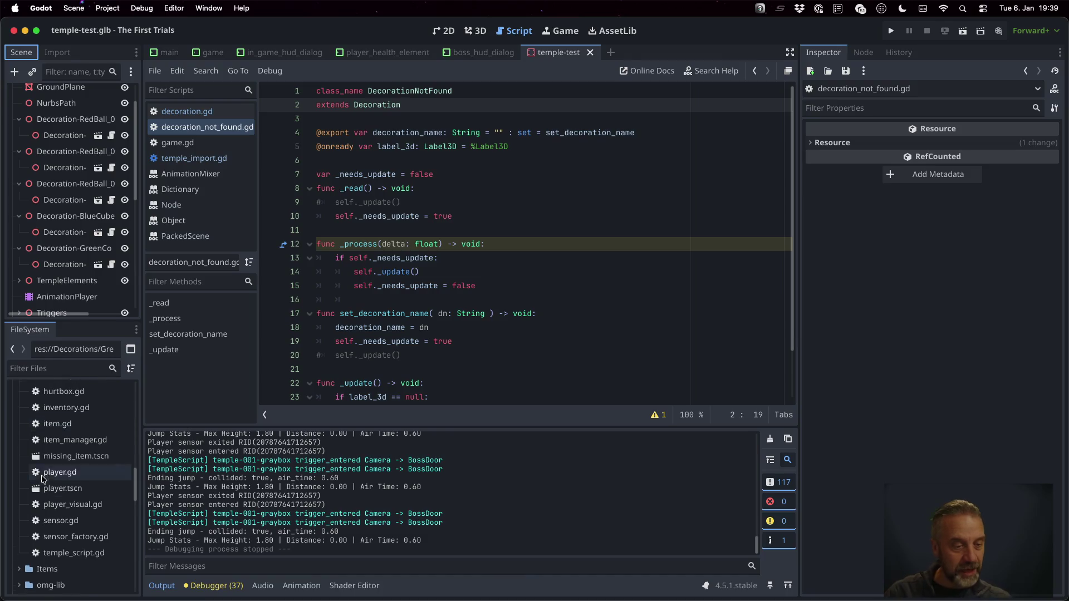
{"action": "left_click", "coordinate": [890, 31]}
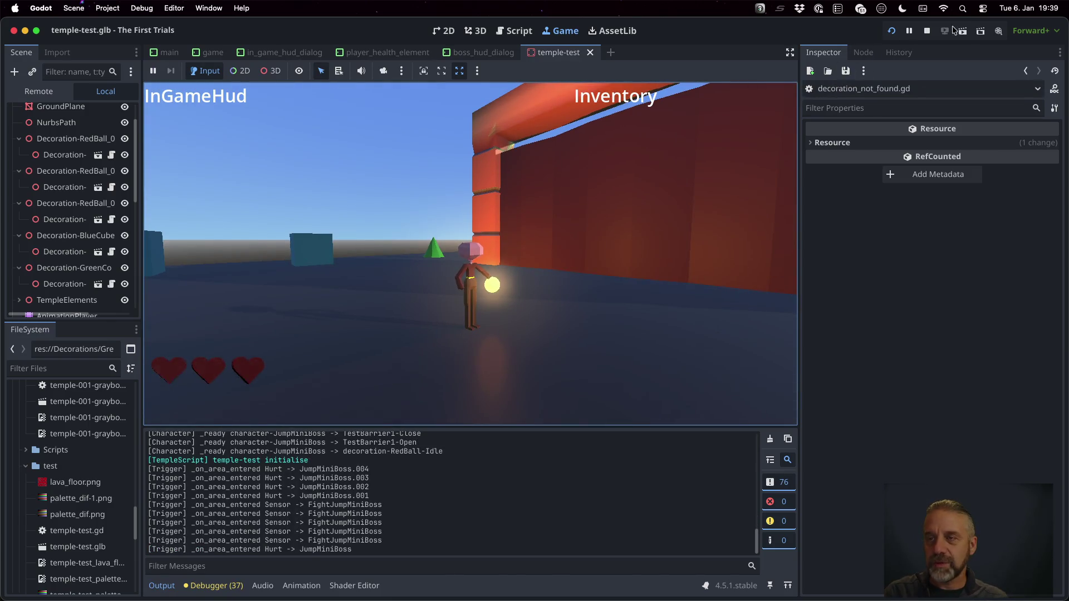
{"action": "left_click", "coordinate": [926, 30]}
- Review the commented-out lines 45–59 and the new _post_process_decoration function in temple_import.gd's diff
{"action": "key", "text": "super+Tab"}
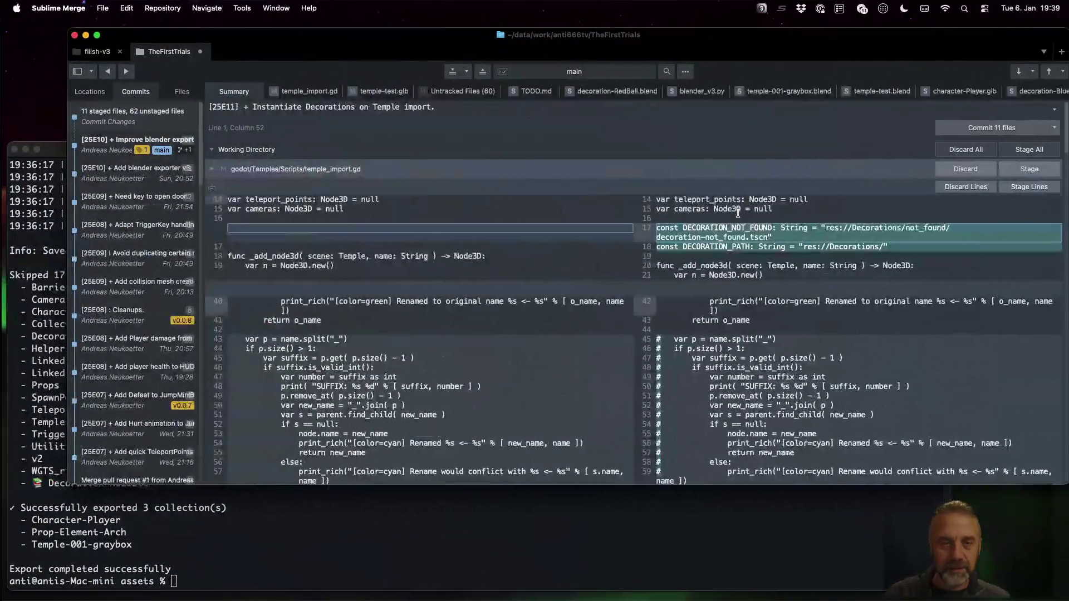
{"action": "scroll", "coordinate": [778, 246], "scroll_direction": "down", "scroll_amount": 2}
{"action": "scroll", "coordinate": [778, 247], "scroll_direction": "down", "scroll_amount": 2}
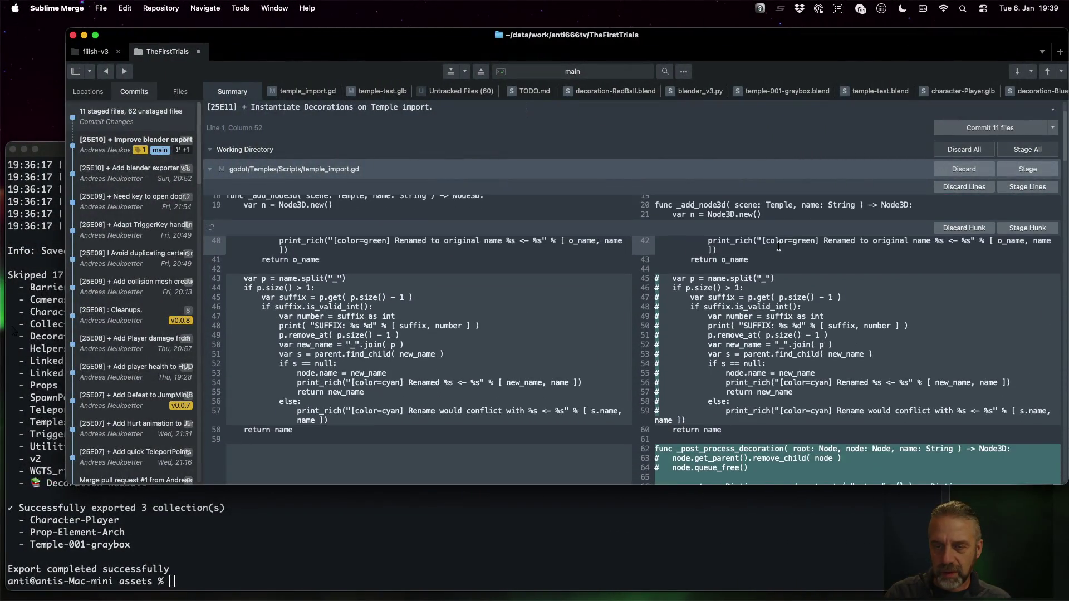
{"action": "left_click", "coordinate": [694, 277]}
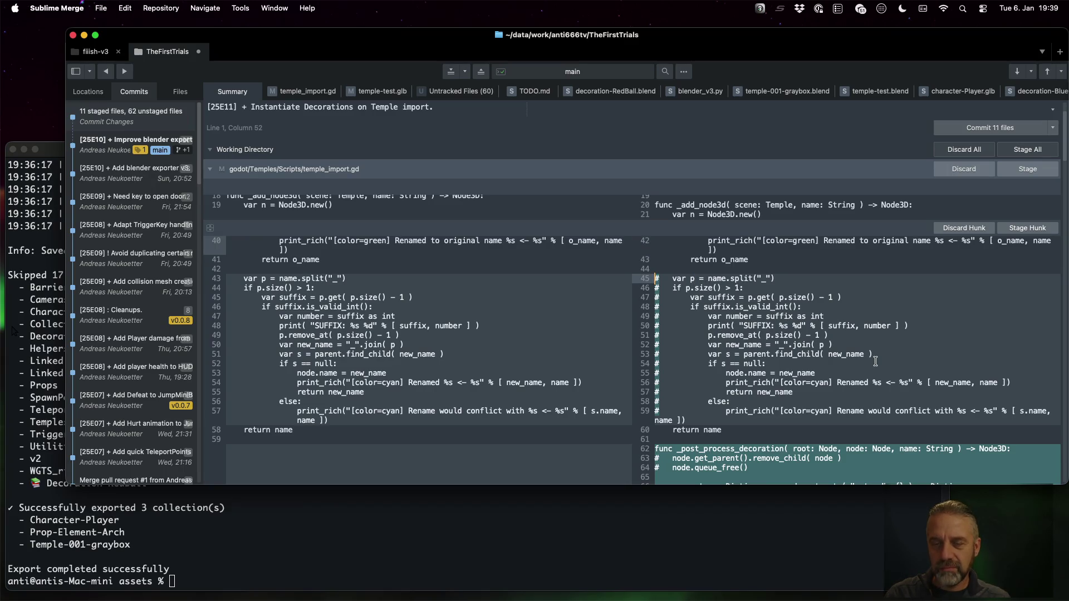
{"action": "key", "text": "shift+Down"}
{"action": "key", "text": "shift+Down"}
{"action": "key", "text": "shift+Down"}
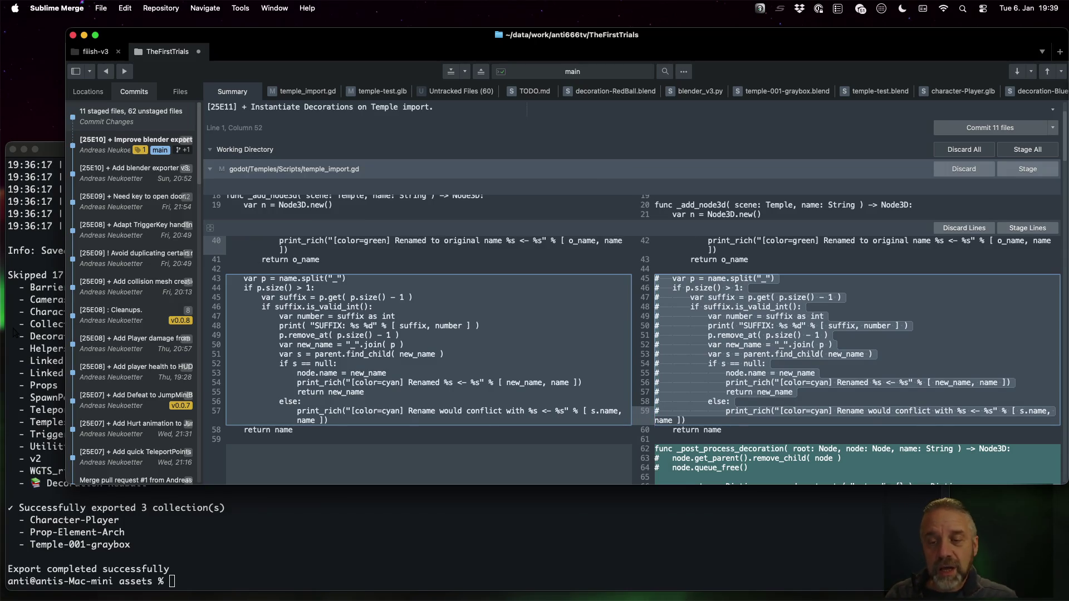
{"action": "scroll", "coordinate": [900, 383], "scroll_direction": "down", "scroll_amount": 5}
{"action": "left_click", "coordinate": [707, 368]}
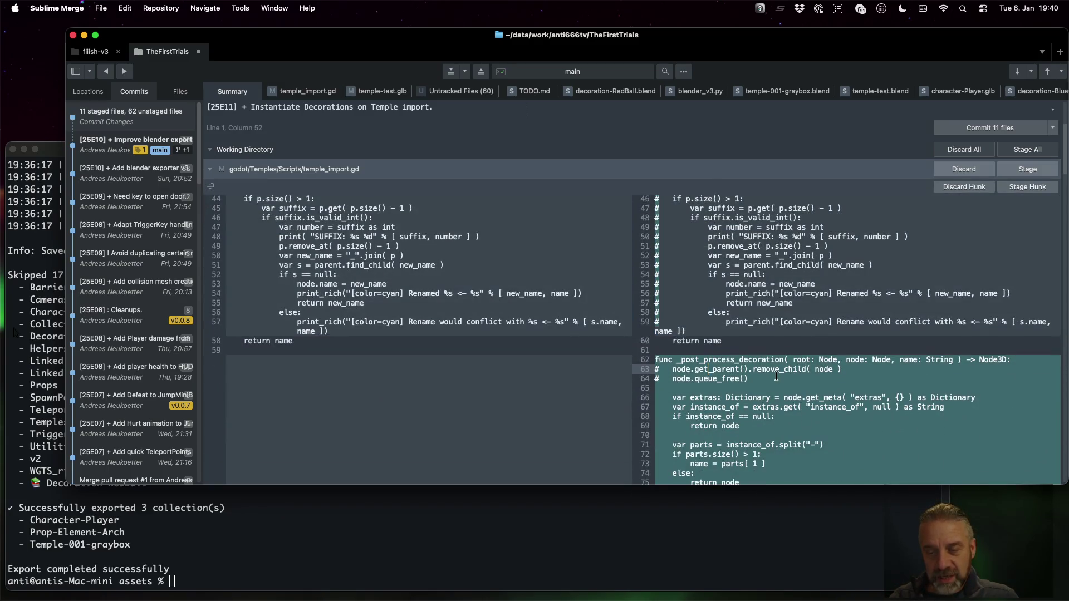
- Inspect the new Decoration branch, lines 204–218, by selecting its lines in the diff
{"action": "key", "text": "Page_Down"}
{"action": "key", "text": "Page_Down"}
{"action": "key", "text": "Page_Down"}
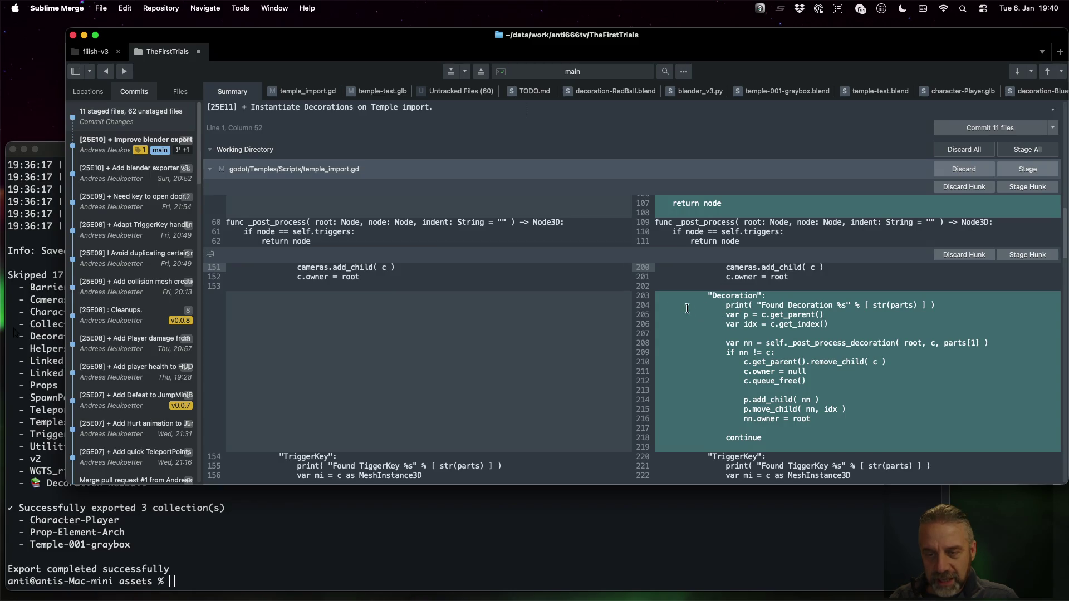
{"action": "left_click_drag", "start_coordinate": [659, 305], "coordinate": [836, 435]}
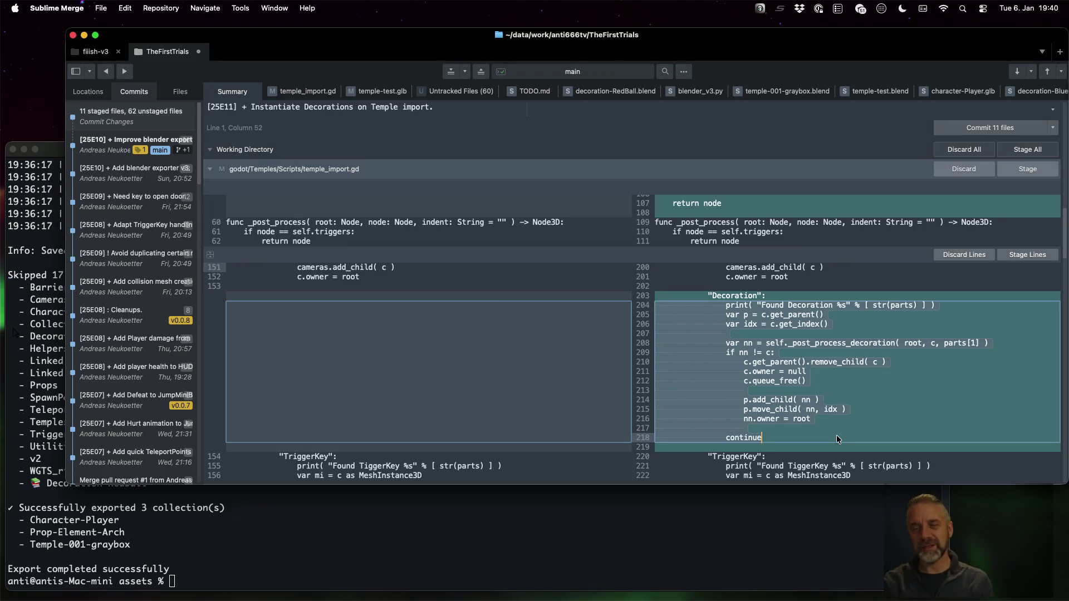
{"action": "left_click", "coordinate": [805, 306]}
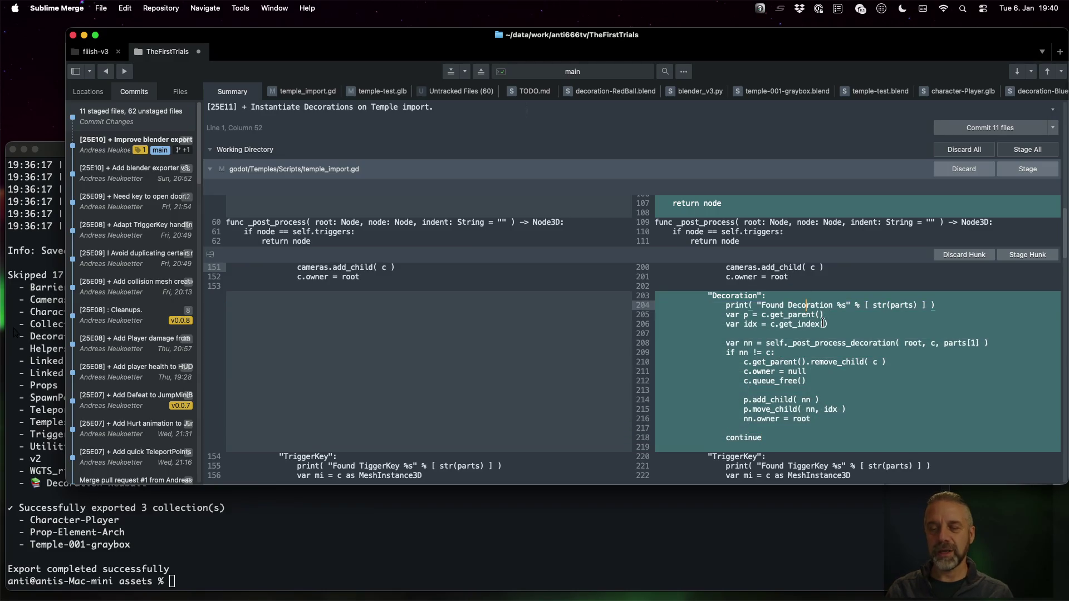
{"action": "key", "text": "shift+Down"}
{"action": "key", "text": "shift+Down"}
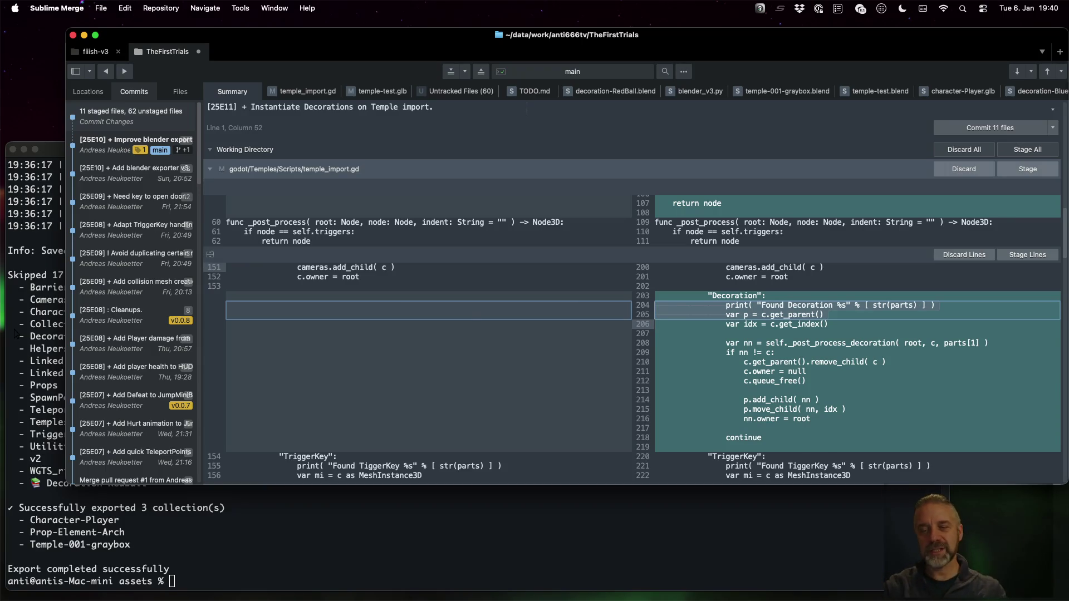
{"action": "key", "text": "Down"}
{"action": "key", "text": "Down"}
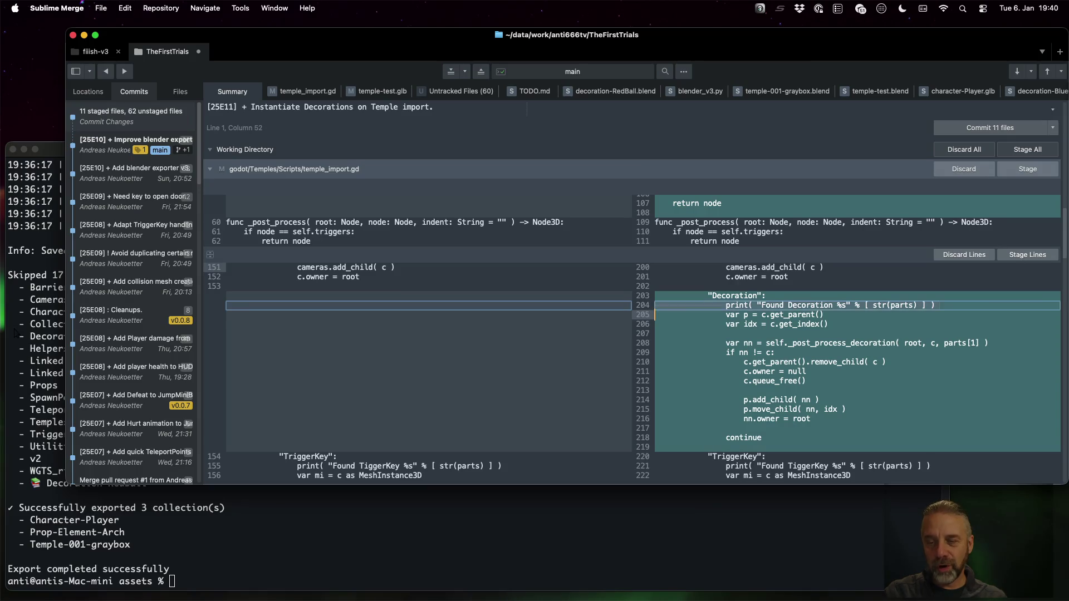
{"action": "left_click", "coordinate": [642, 315]}
{"action": "key", "text": "Down"}
{"action": "key", "text": "Down"}
{"action": "key", "text": "Down"}
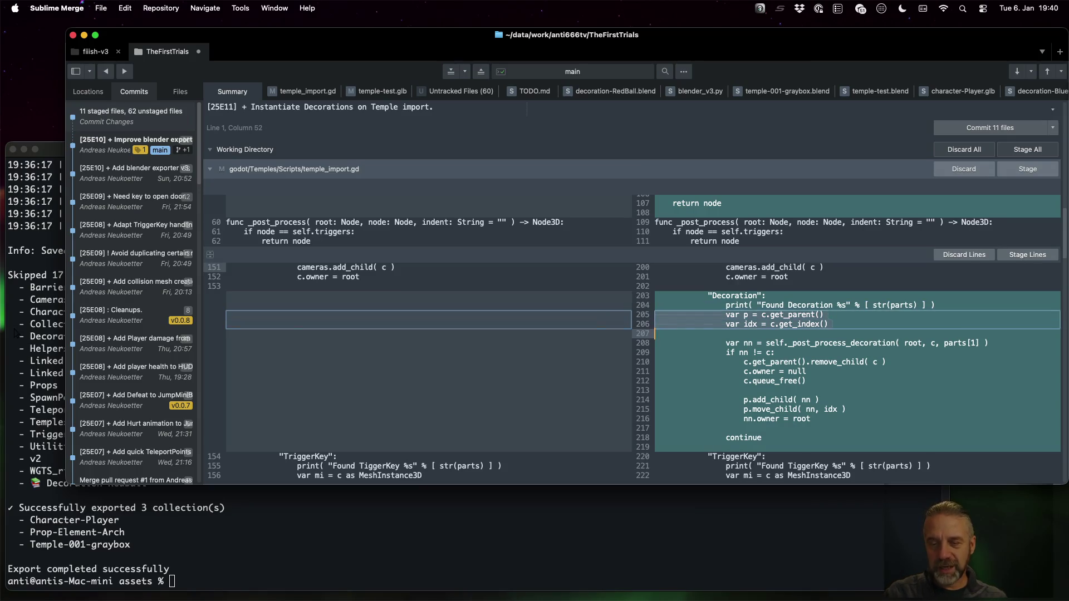
{"action": "key", "text": "shift+Down"}
{"action": "key", "text": "shift+Down"}
{"action": "key", "text": "shift+Down"}
{"action": "key", "text": "Up"}
{"action": "key", "text": "Up"}
{"action": "key", "text": "Up"}
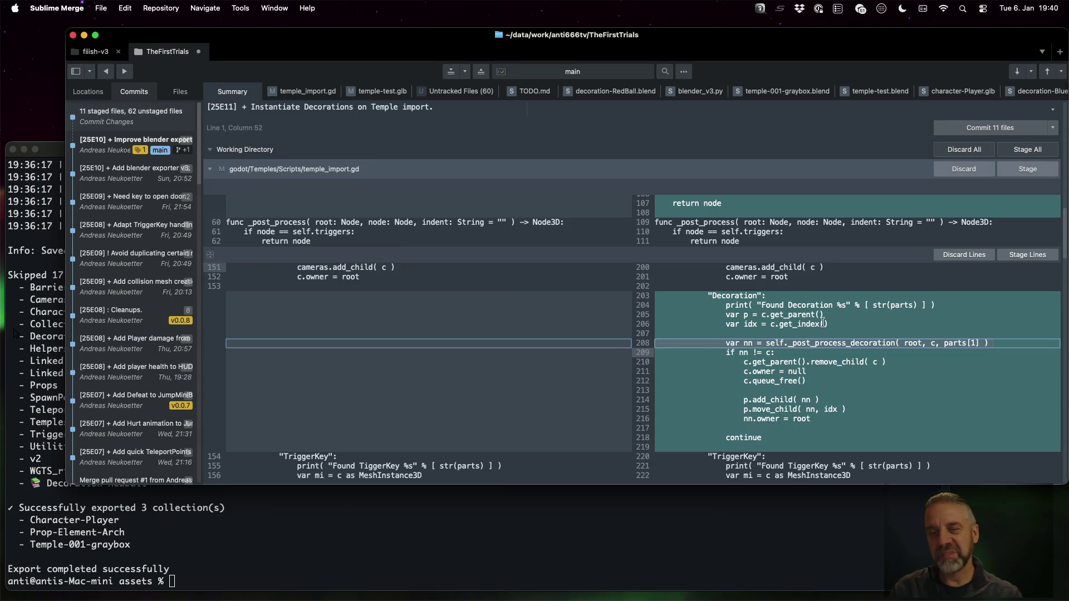
- Stage temple_import.gd, temple-test.glb and the decoration-GreenCone files
{"action": "left_click", "coordinate": [1023, 172]}
{"action": "left_click", "coordinate": [1014, 173]}
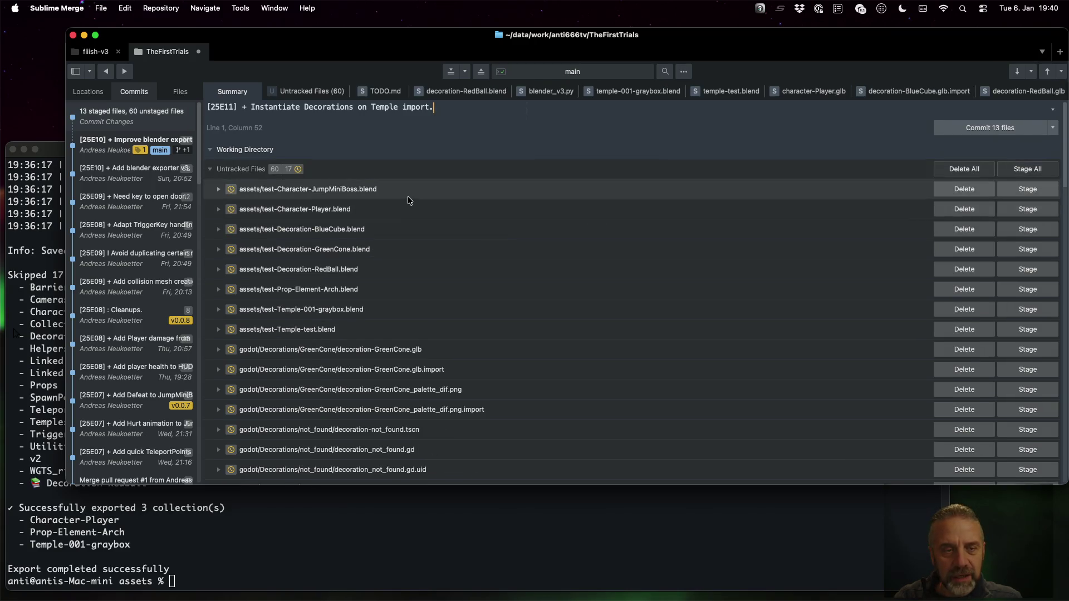
{"action": "scroll", "coordinate": [415, 279], "scroll_direction": "down", "scroll_amount": 3}
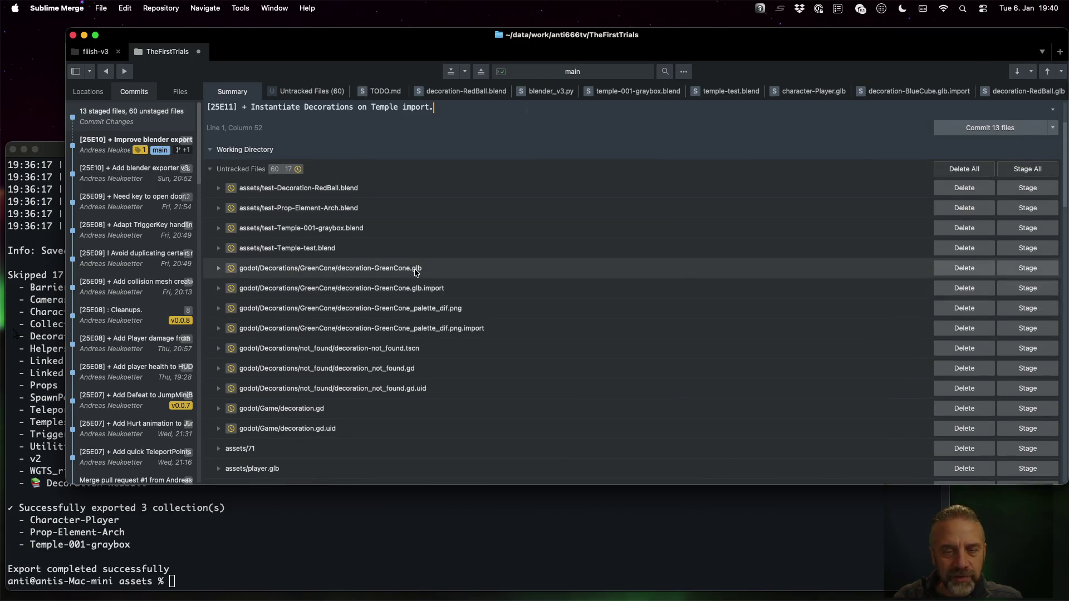
{"action": "left_click", "coordinate": [1048, 271]}
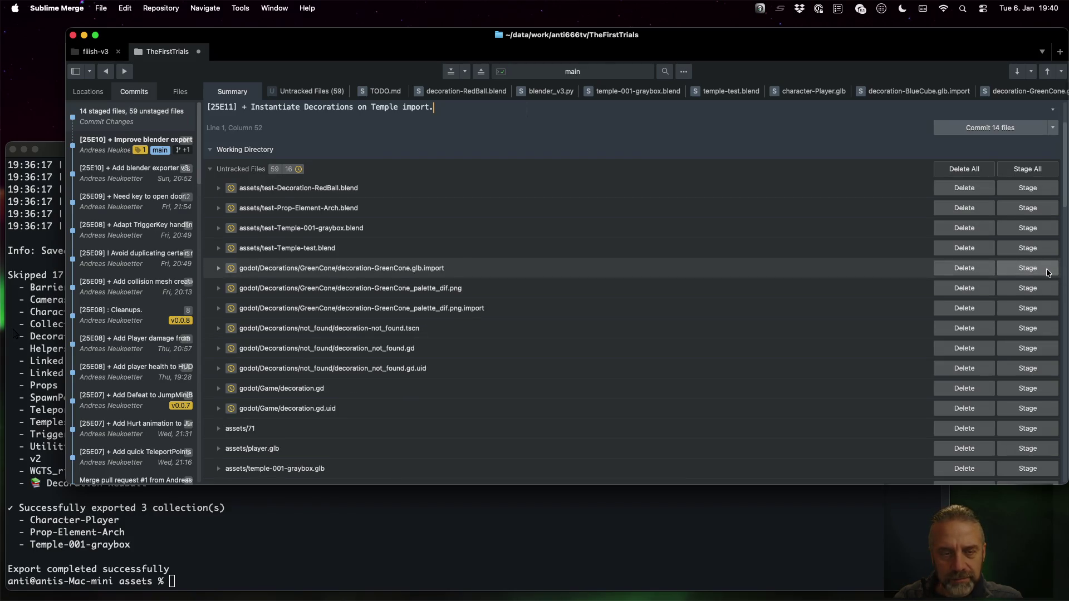
{"action": "left_click", "coordinate": [1048, 271]}
{"action": "left_click", "coordinate": [1047, 271]}
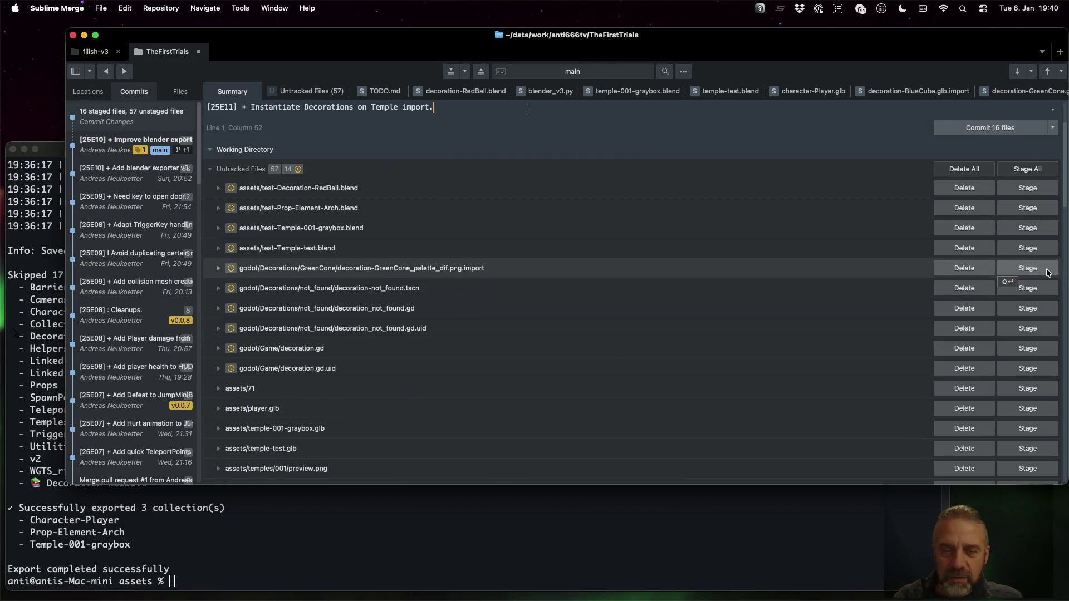
- Stage the palette, not_found scene and decoration scripts, then commit all 22 files
{"action": "left_click", "coordinate": [1016, 269]}
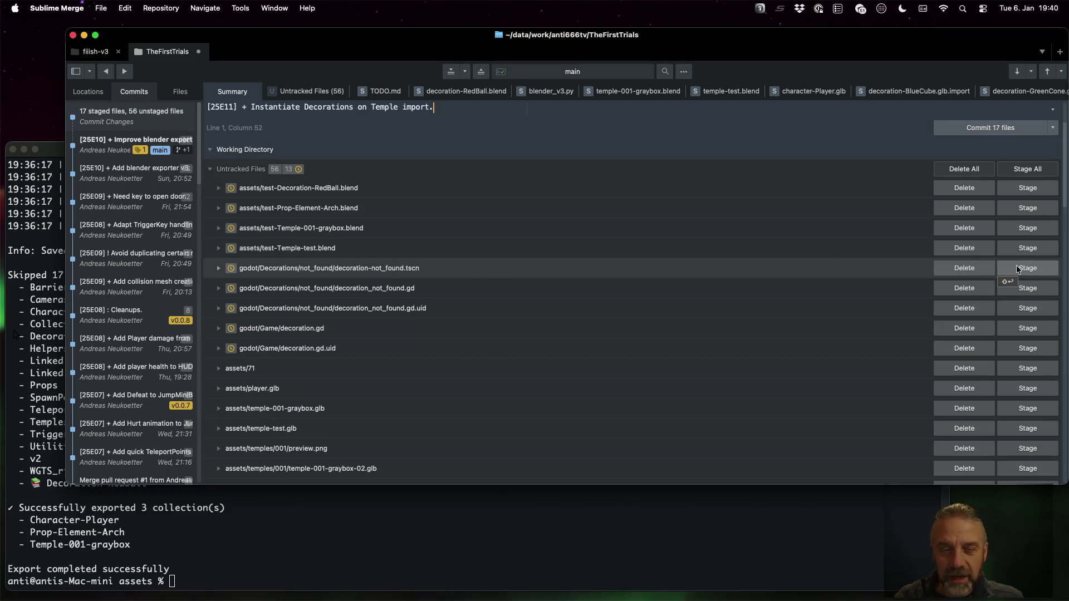
{"action": "left_click", "coordinate": [1017, 270]}
{"action": "left_click", "coordinate": [1016, 269]}
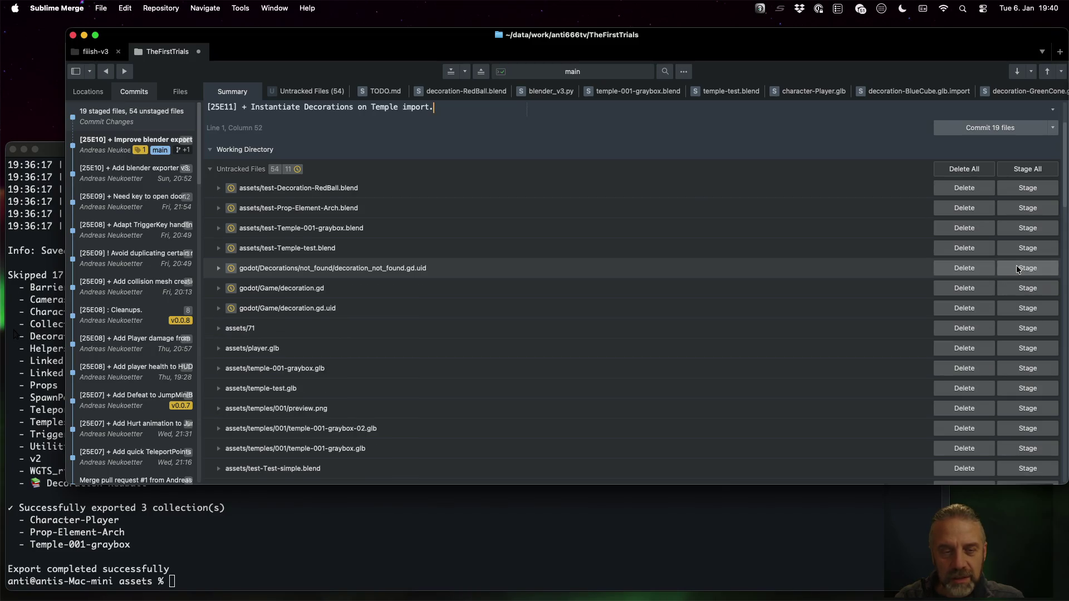
{"action": "left_click", "coordinate": [1016, 269]}
{"action": "left_click", "coordinate": [1016, 269]}
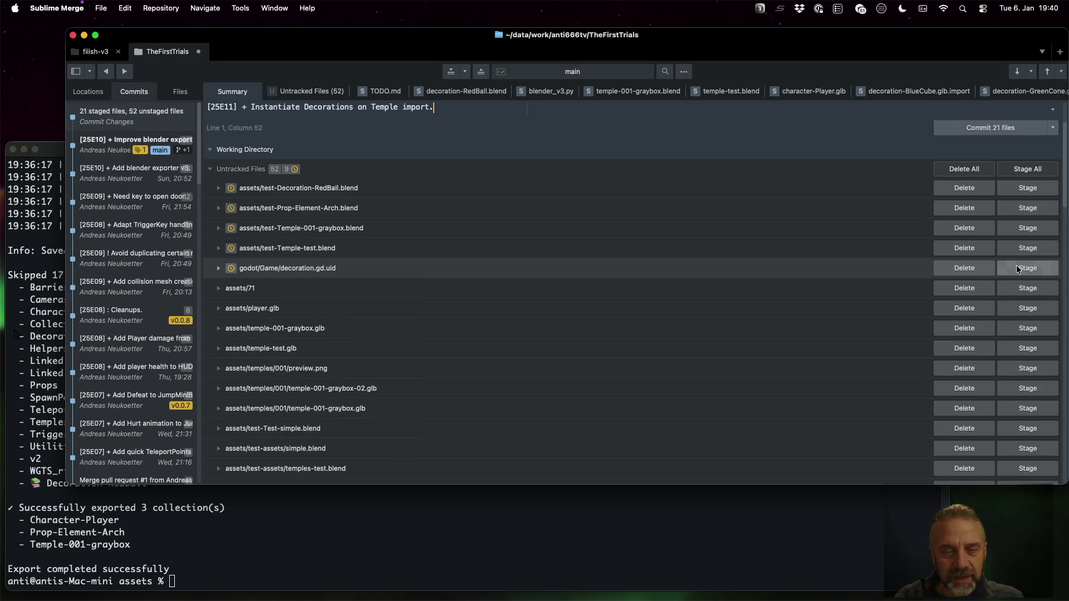
{"action": "left_click", "coordinate": [1017, 269]}
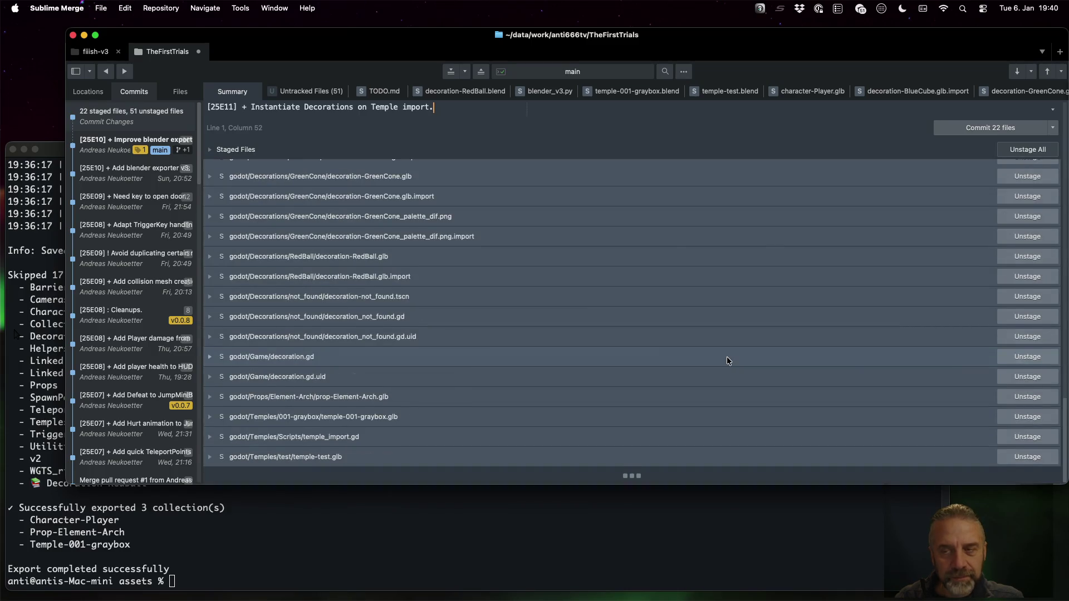
{"action": "key", "text": "super+Return"}
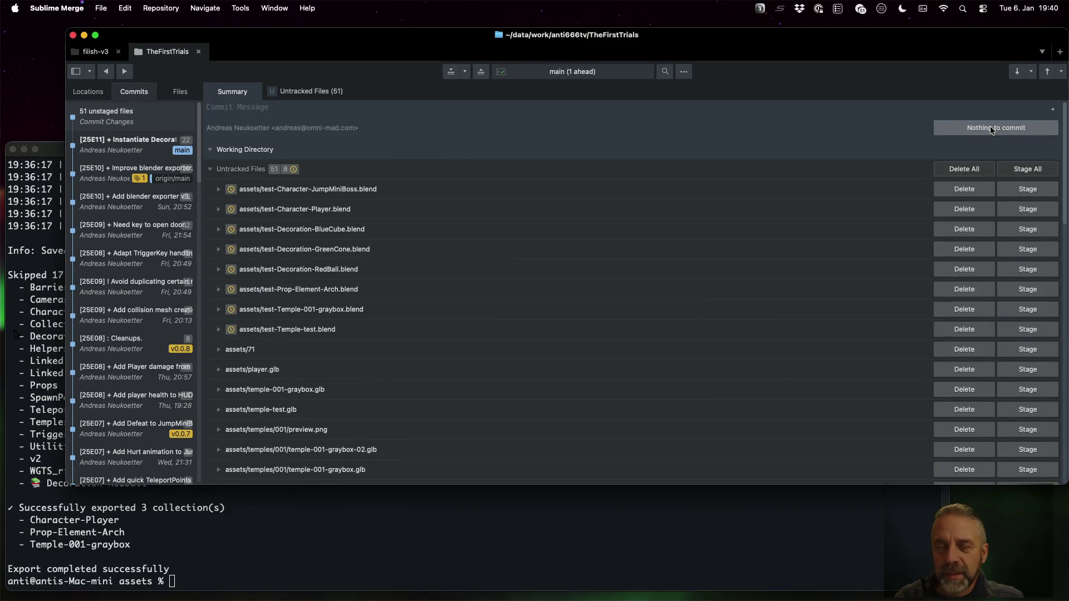
{"action": "key", "text": "super+Tab"}
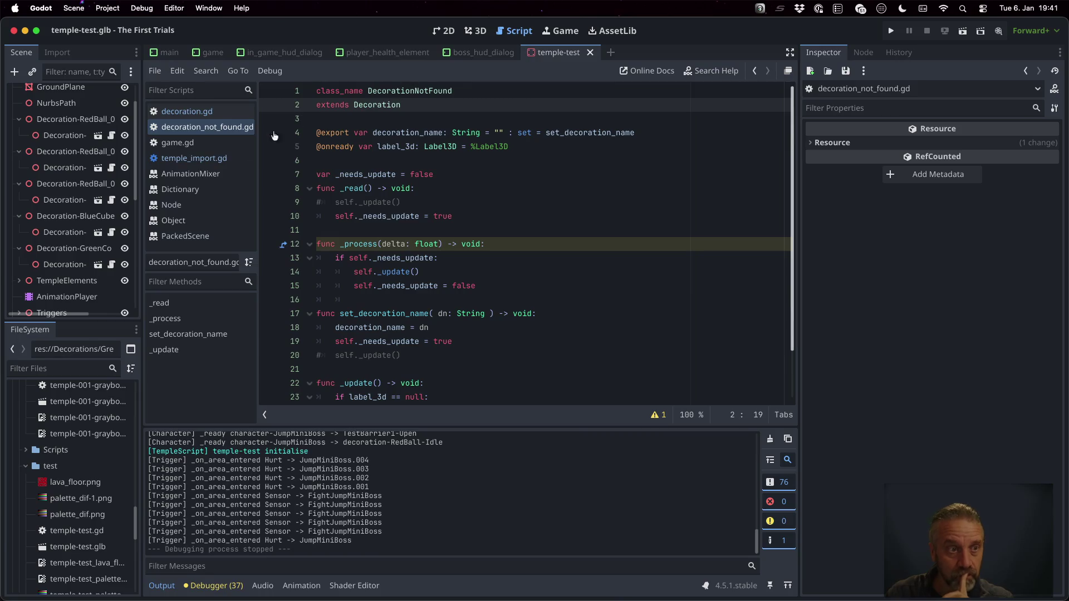
- Close the temple-test tab and open temple-001-graybox.glb as its own scene with Open Anyway
{"action": "left_click", "coordinate": [476, 31]}
{"action": "left_click", "coordinate": [589, 52]}
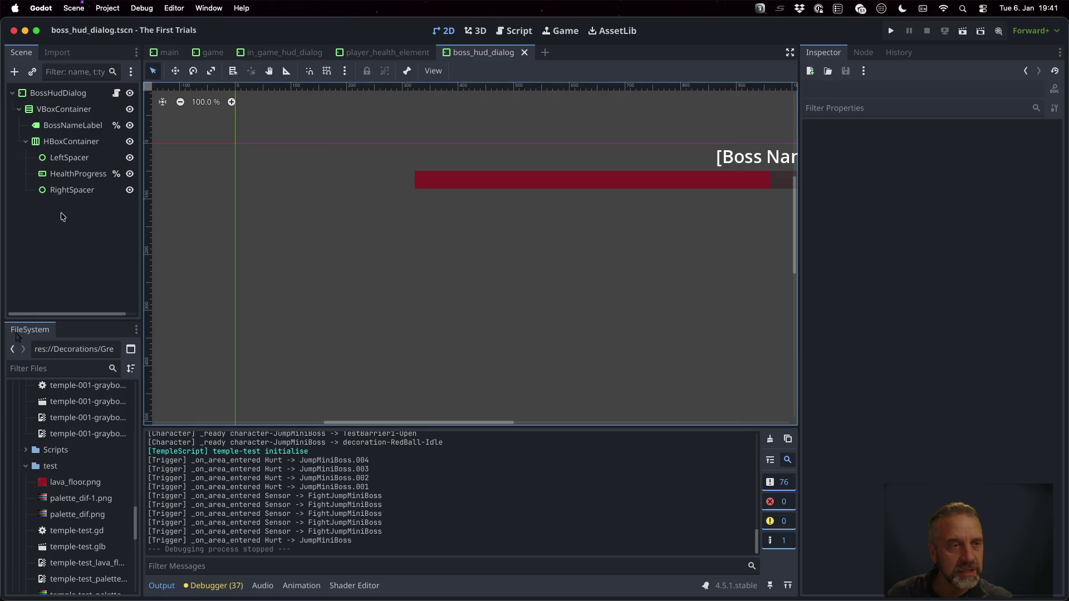
{"action": "left_click", "coordinate": [213, 52]}
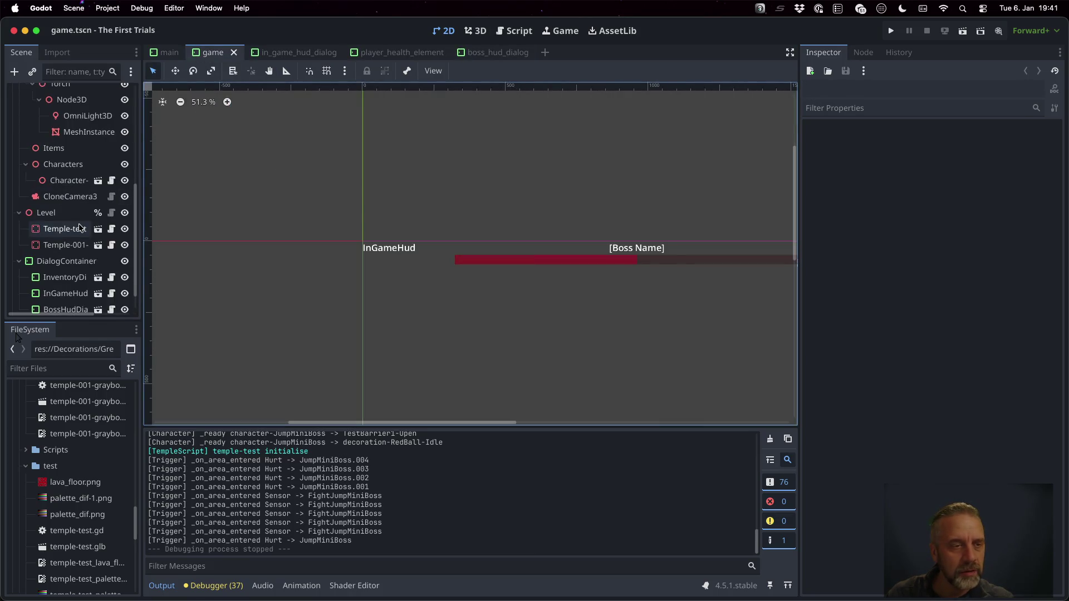
{"action": "left_click", "coordinate": [97, 247]}
{"action": "left_click", "coordinate": [529, 315]}
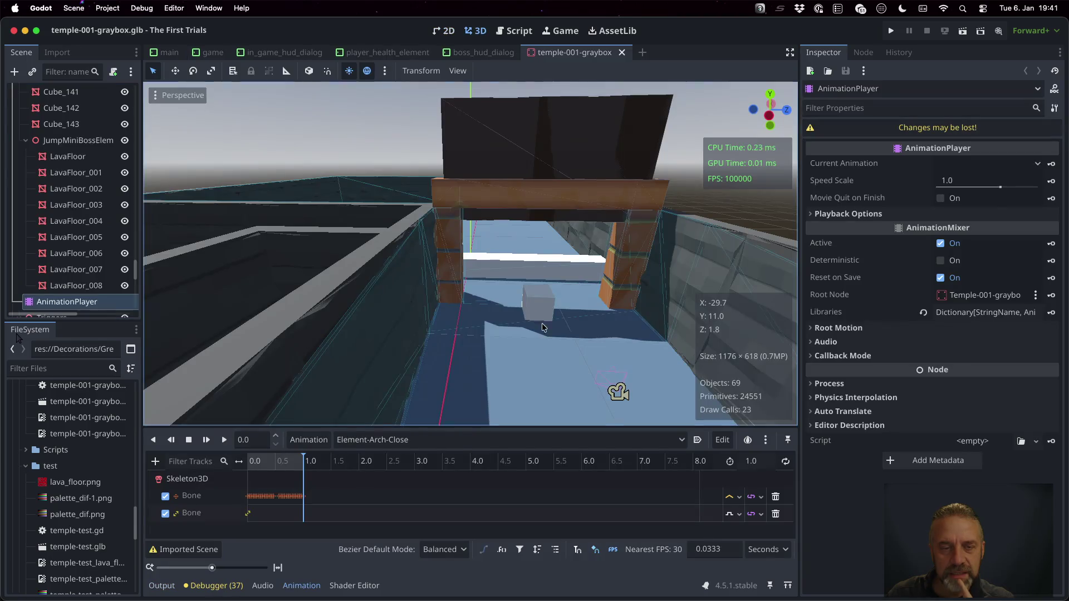
{"action": "scroll", "coordinate": [551, 334], "scroll_direction": "down", "scroll_amount": 10}
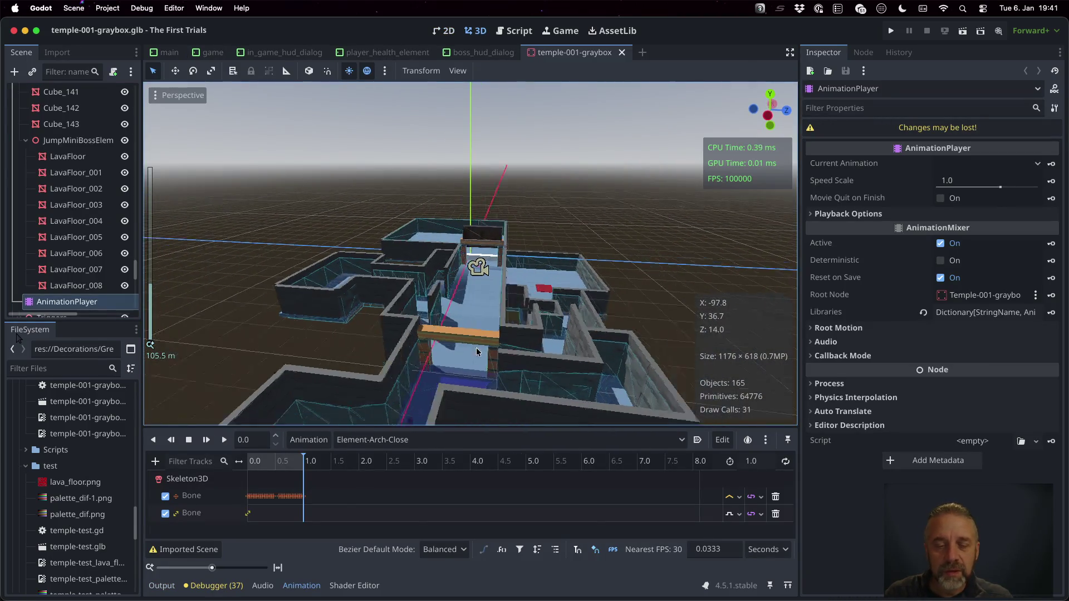
{"action": "scroll", "coordinate": [412, 367], "scroll_direction": "up", "scroll_amount": 5}
{"action": "scroll", "coordinate": [425, 286], "scroll_direction": "left", "scroll_amount": 5}
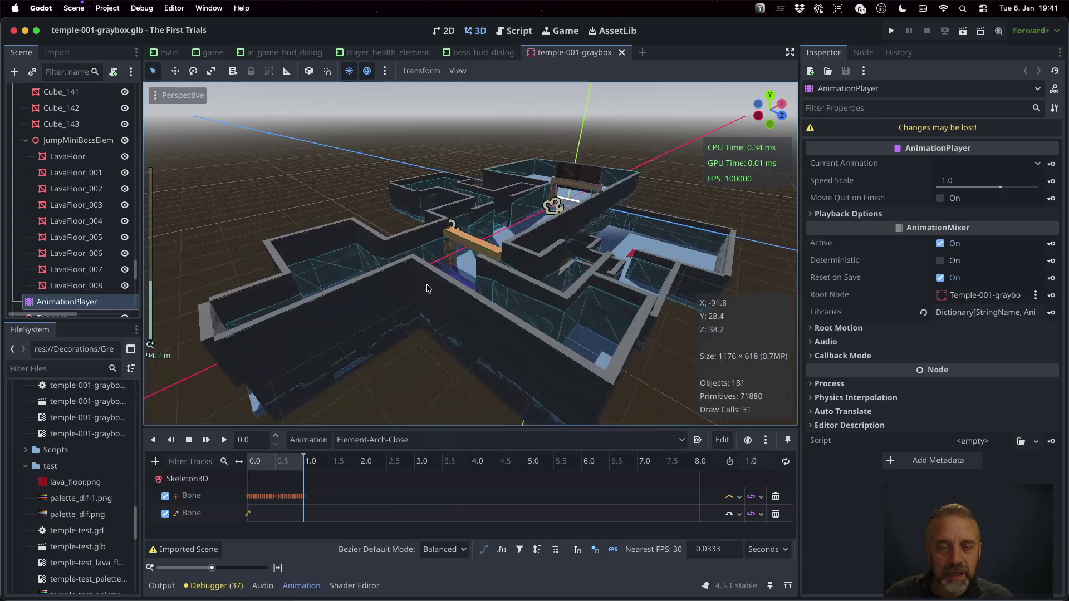
{"action": "scroll", "coordinate": [470, 262], "scroll_direction": "up", "scroll_amount": 10}
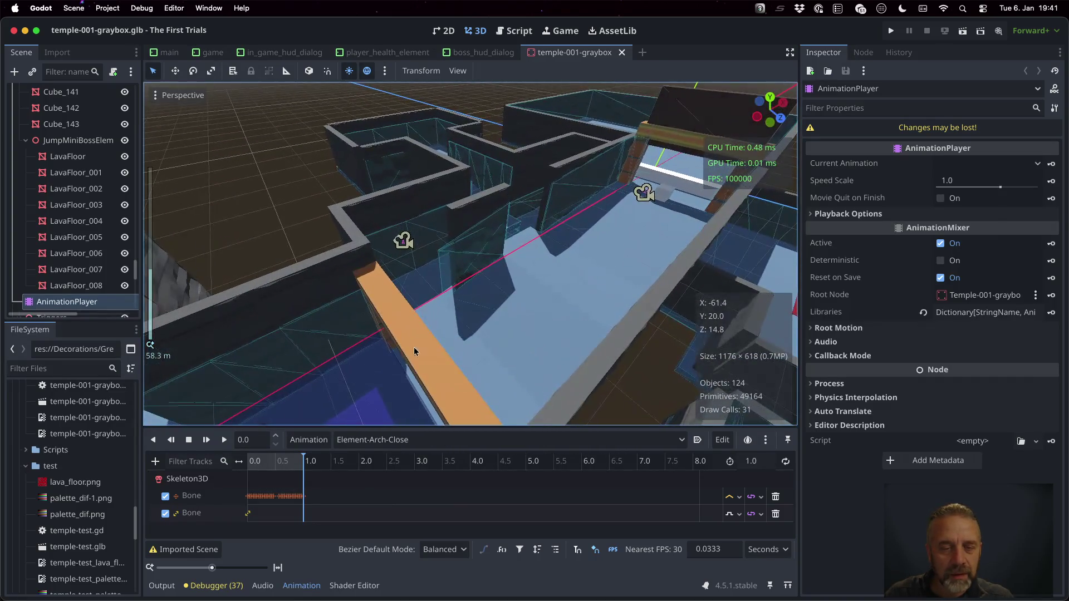
- Select Trigger-Camera-BossDoor-mesh, filter the Inspector by 'sh', and expand Geometry showing Cast Shadow On
{"action": "left_click", "coordinate": [443, 284]}
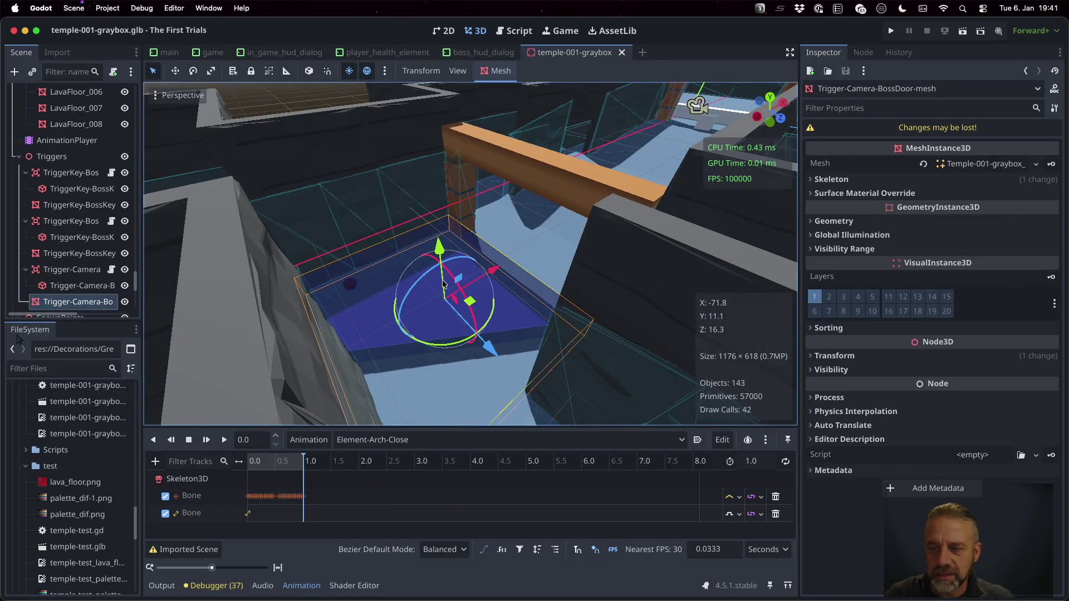
{"action": "left_click", "coordinate": [844, 371]}
{"action": "left_click", "coordinate": [843, 370]}
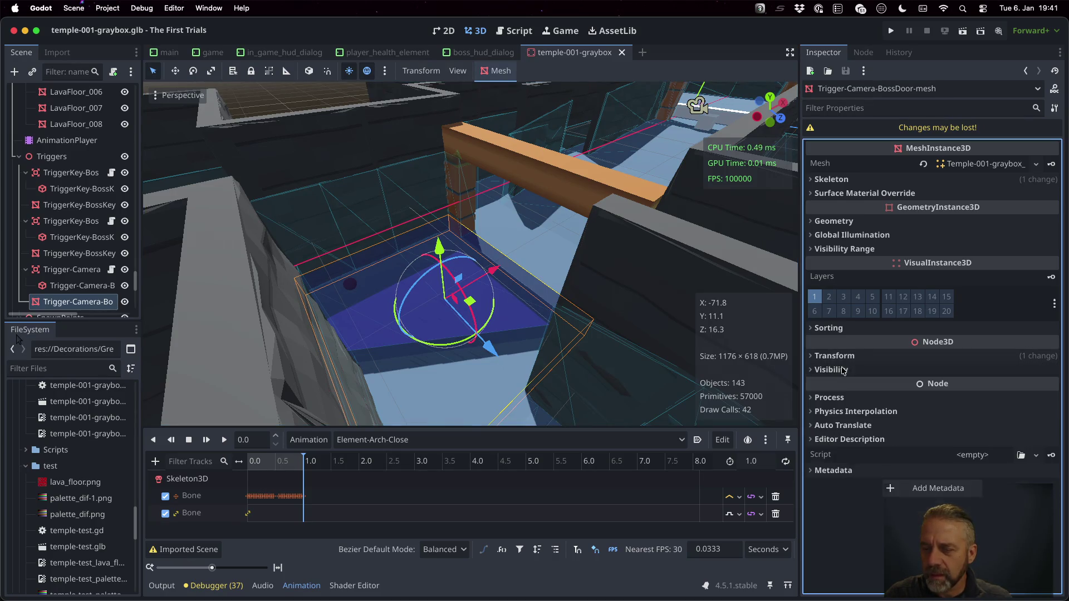
{"action": "left_click", "coordinate": [844, 109]}
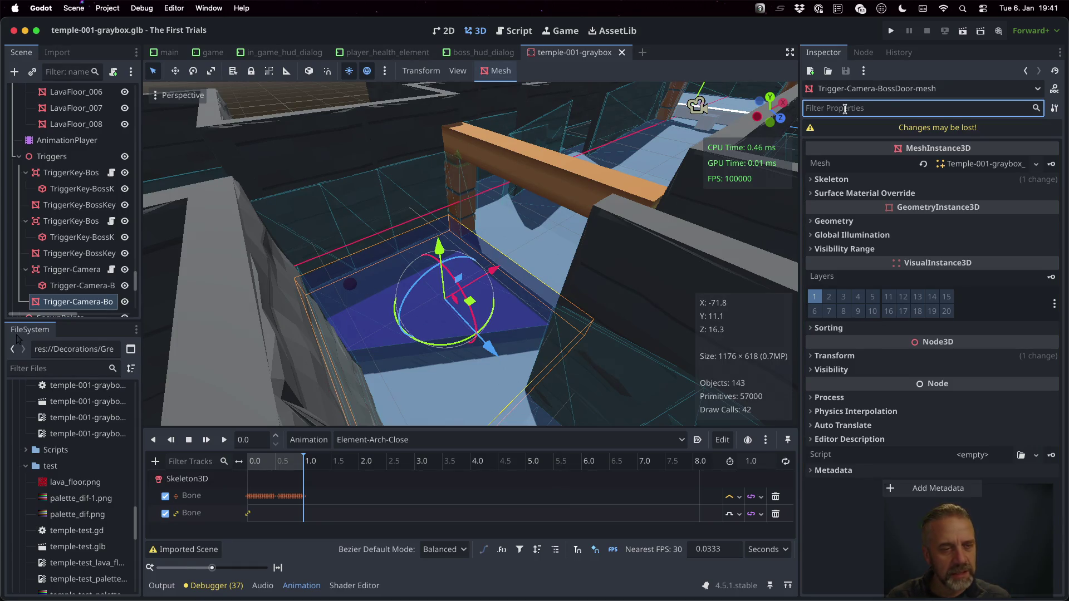
{"action": "type", "text": "shad"}
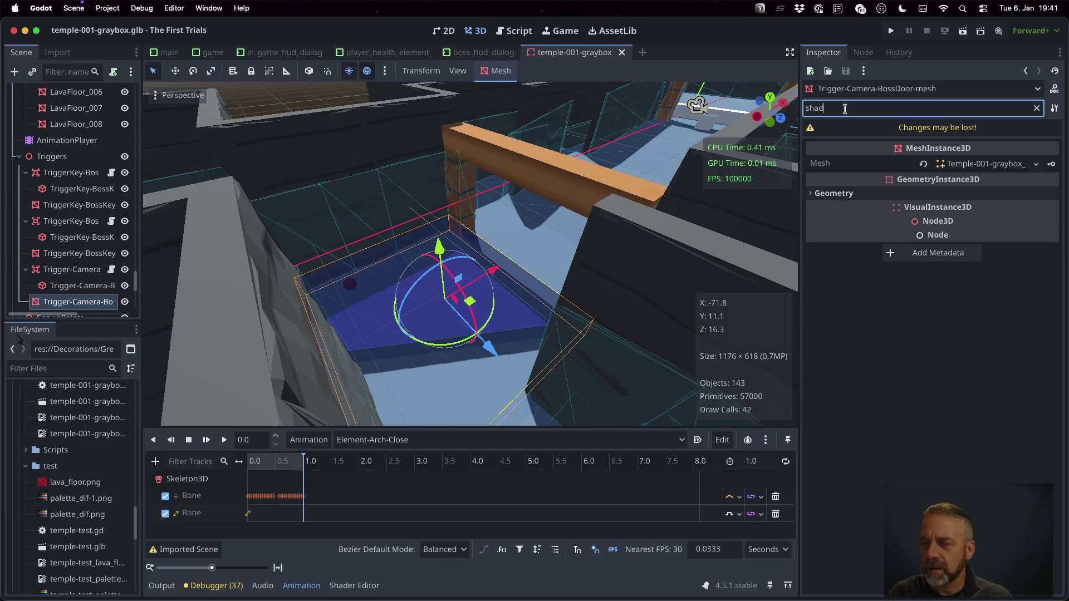
{"action": "left_click", "coordinate": [811, 195]}
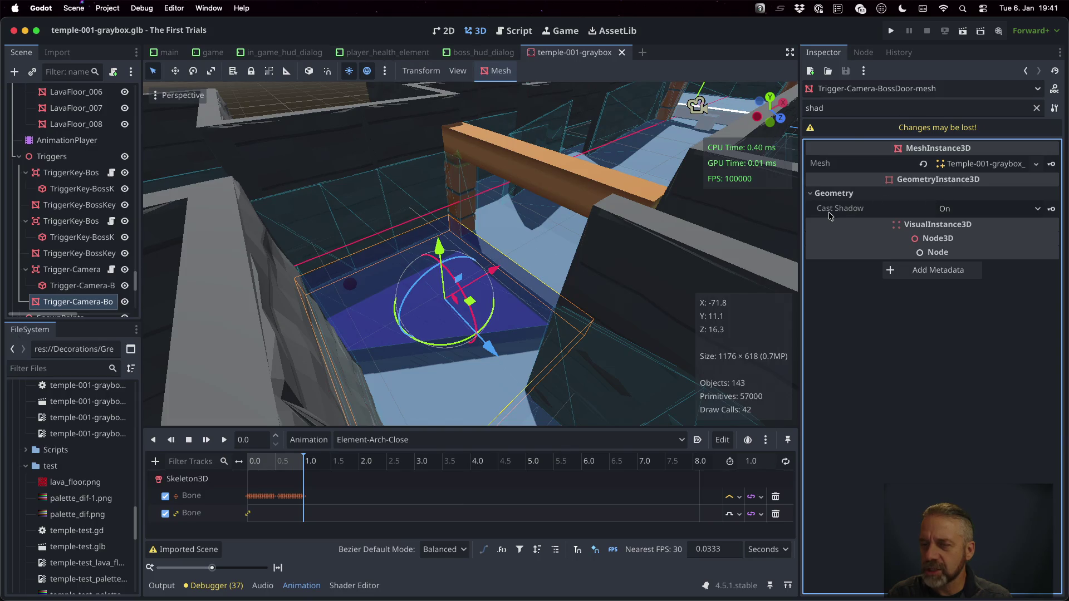
{"action": "mouse_move", "coordinate": [833, 214]}
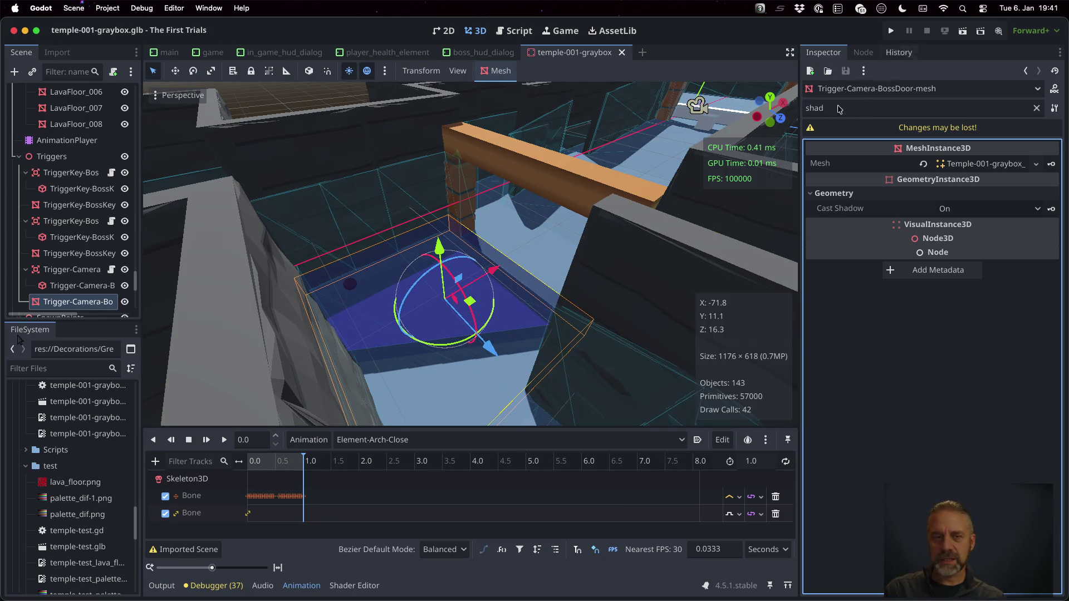
- Open temple_import.gd in the Script editor and search it for "Trigger"
{"action": "left_click", "coordinate": [515, 31]}
{"action": "left_click", "coordinate": [226, 158]}
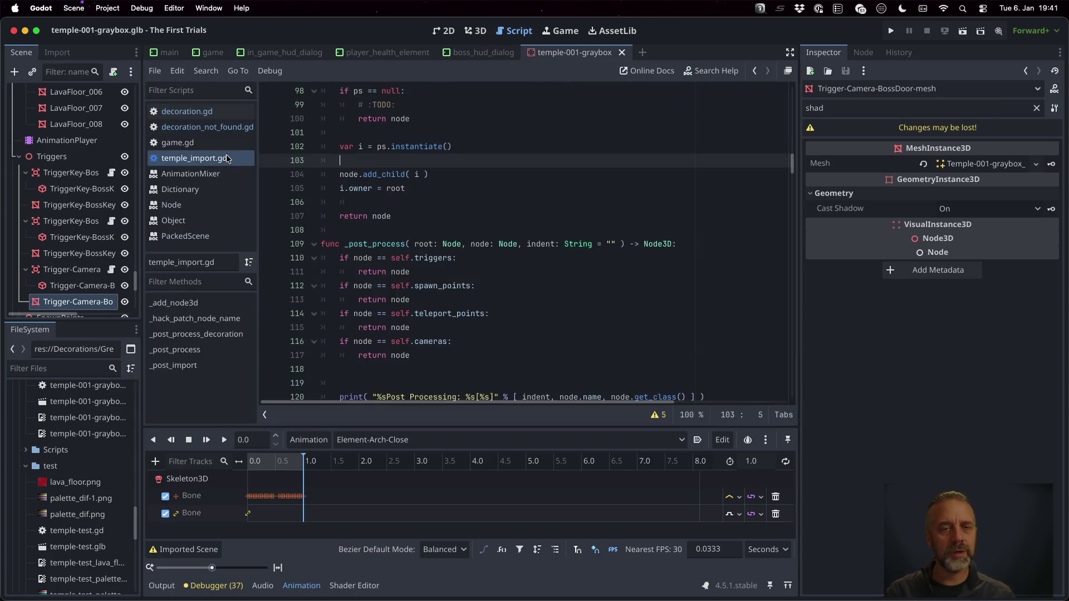
{"action": "left_click", "coordinate": [489, 193]}
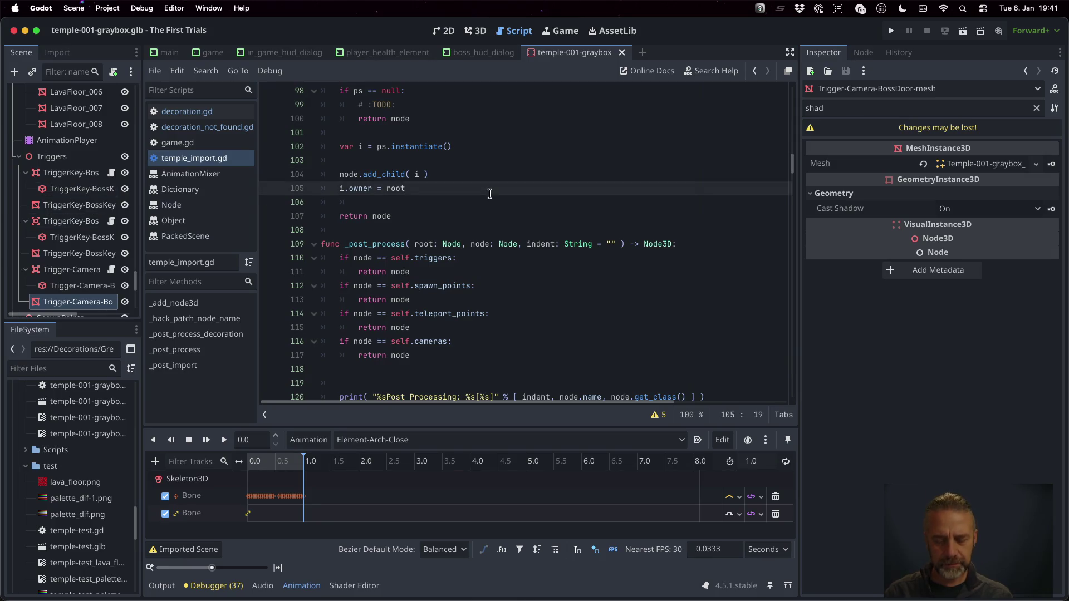
{"action": "key", "text": "ctrl+f"}
{"action": "type", "text": "\"Tr"}
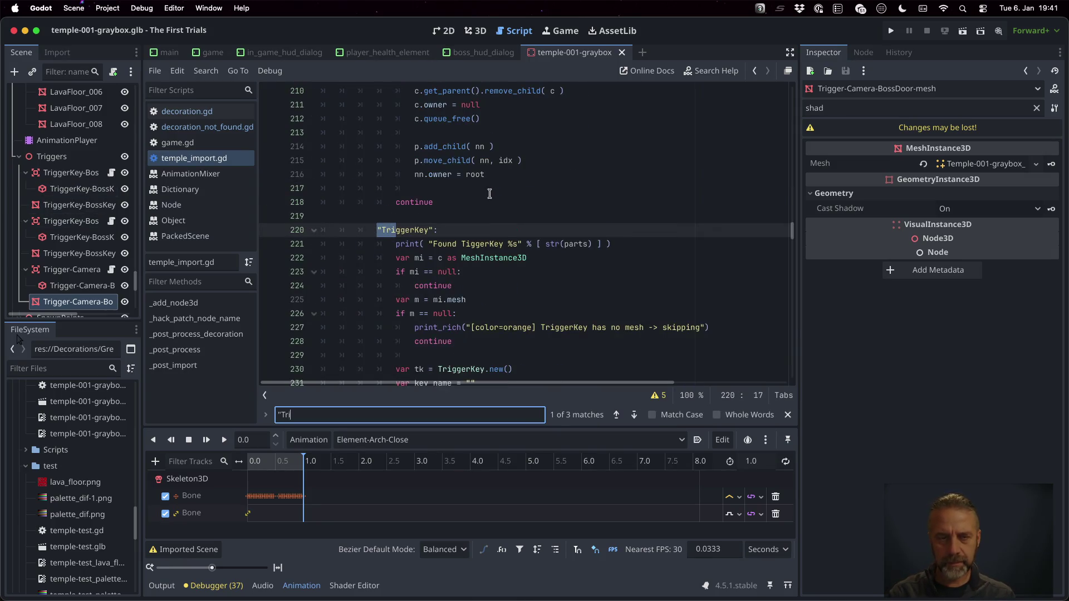
{"action": "type", "text": "iig"}
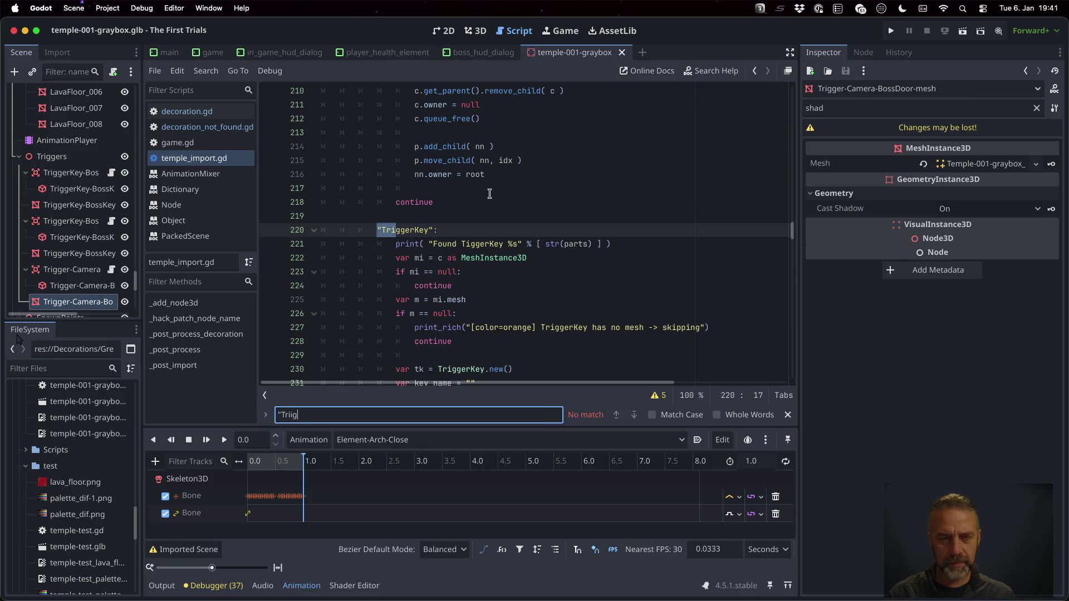
{"action": "key", "text": "BackSpace"}
{"action": "key", "text": "BackSpace"}
{"action": "key", "text": "BackSpace"}
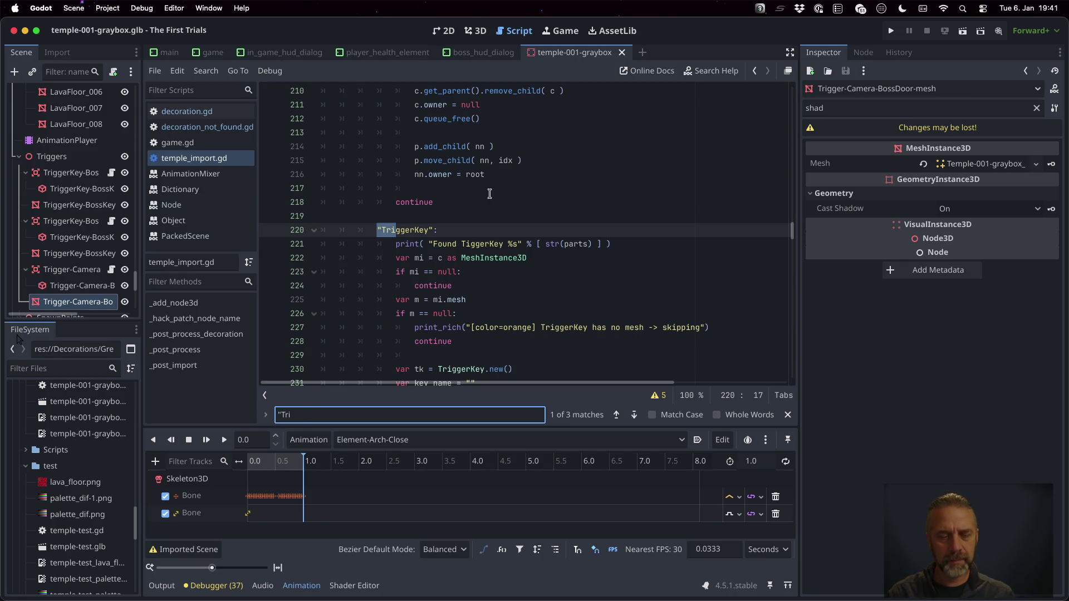
{"action": "type", "text": "gger\""}
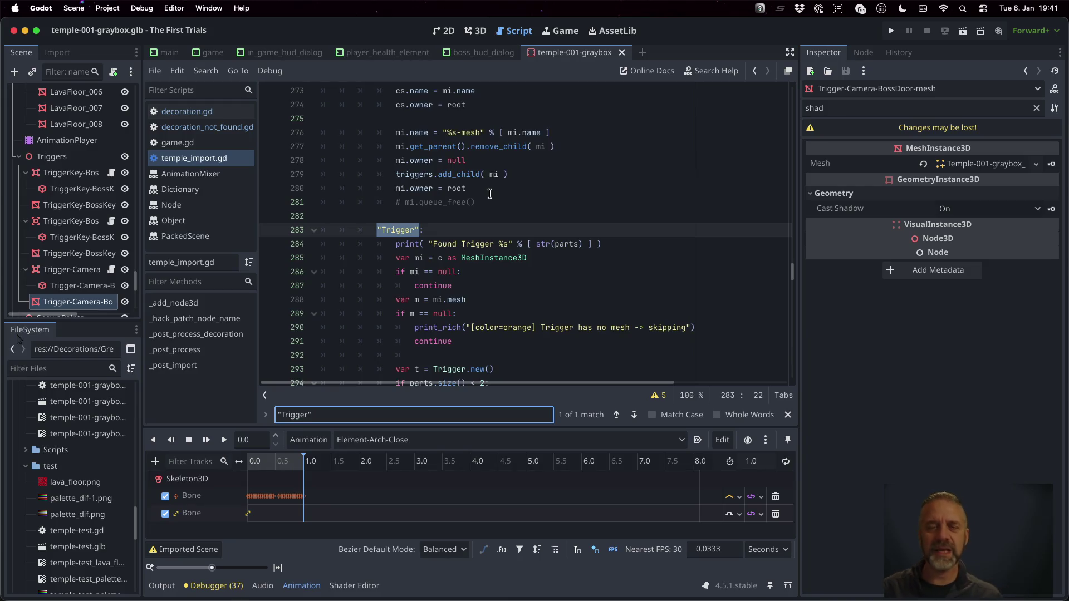
- Scroll through the trigger handling code and put the caret after mi.visible = false on line 337
{"action": "scroll", "coordinate": [489, 193], "scroll_direction": "down", "scroll_amount": 3}
{"action": "left_click", "coordinate": [482, 171]}
{"action": "scroll", "coordinate": [529, 199], "scroll_direction": "down", "scroll_amount": 2}
{"action": "scroll", "coordinate": [549, 205], "scroll_direction": "up", "scroll_amount": 3}
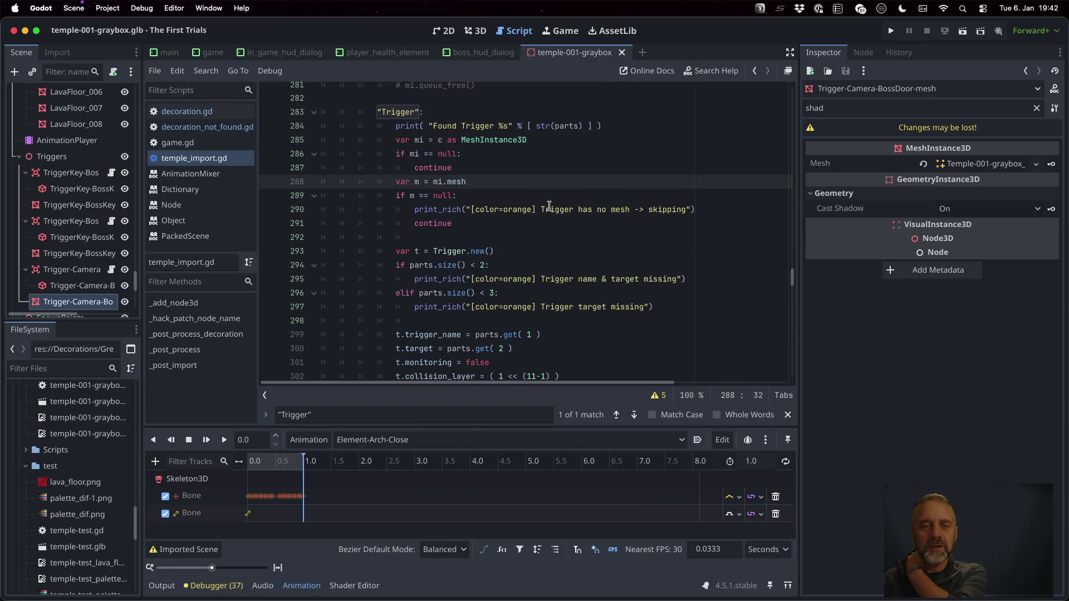
{"action": "scroll", "coordinate": [511, 191], "scroll_direction": "down", "scroll_amount": 10}
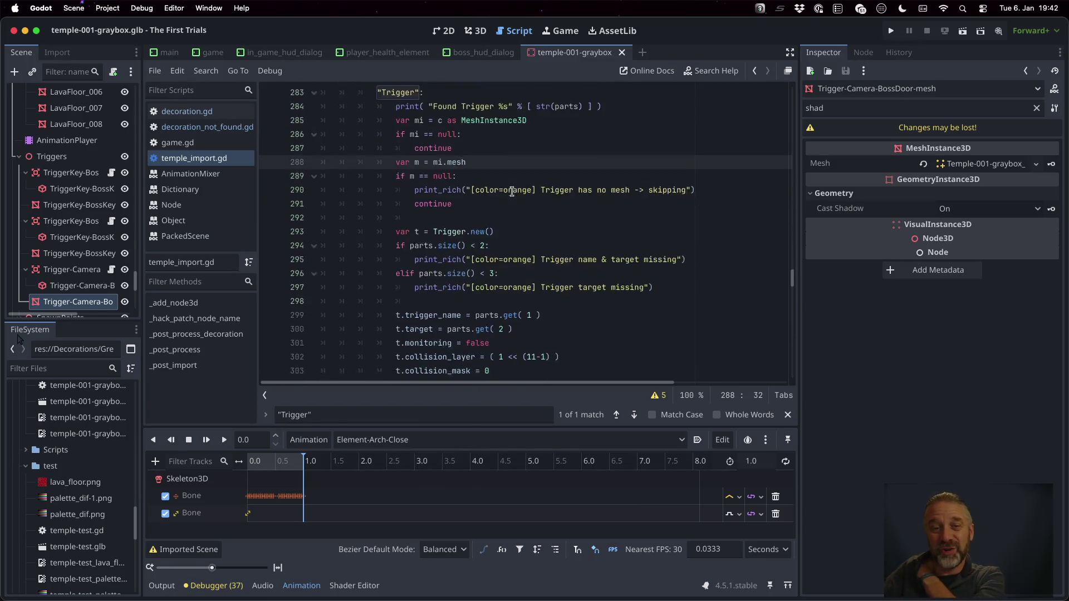
{"action": "scroll", "coordinate": [511, 192], "scroll_direction": "down", "scroll_amount": 2}
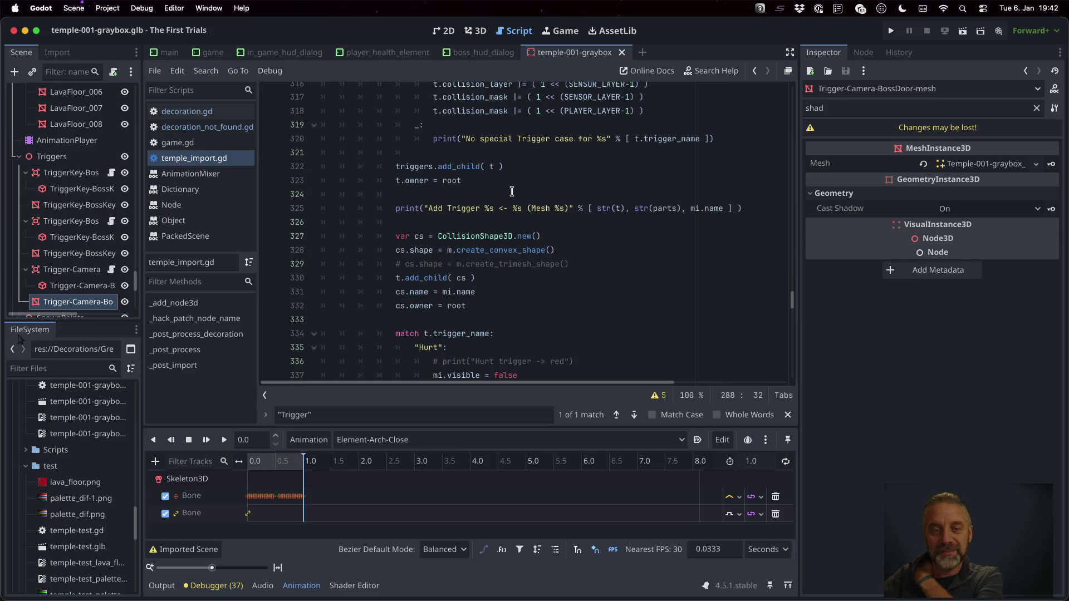
{"action": "scroll", "coordinate": [511, 191], "scroll_direction": "down", "scroll_amount": 1}
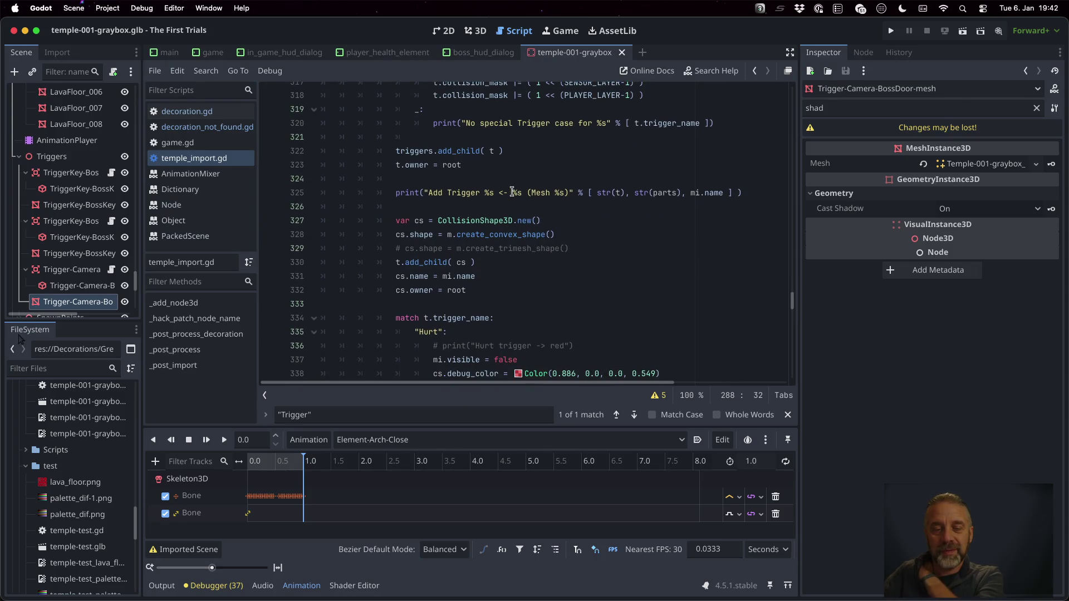
{"action": "scroll", "coordinate": [512, 191], "scroll_direction": "down", "scroll_amount": 1}
{"action": "scroll", "coordinate": [512, 192], "scroll_direction": "down", "scroll_amount": 2}
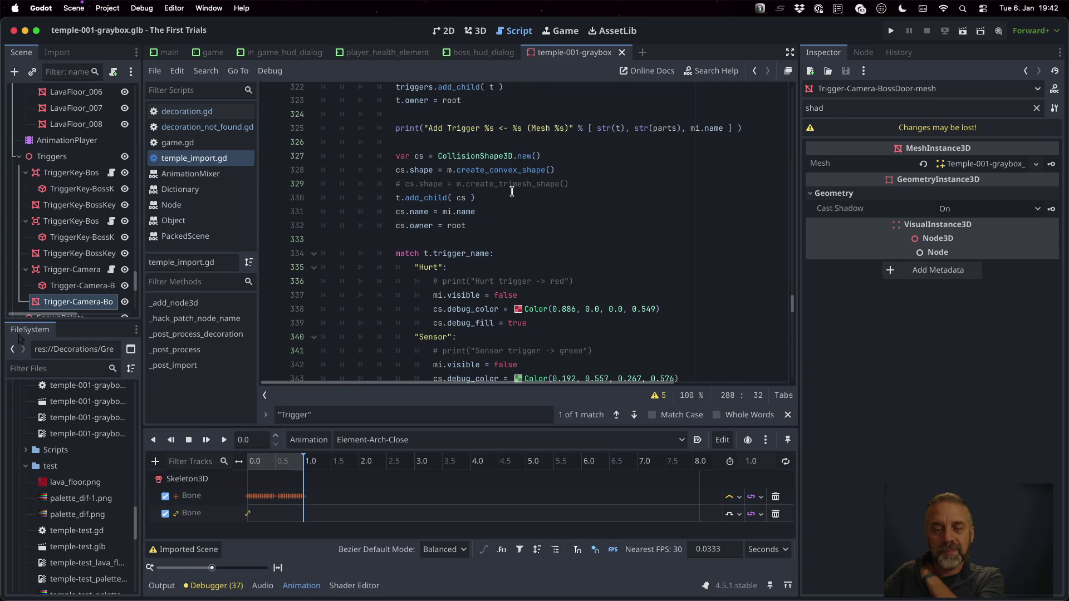
{"action": "scroll", "coordinate": [511, 192], "scroll_direction": "down", "scroll_amount": 3}
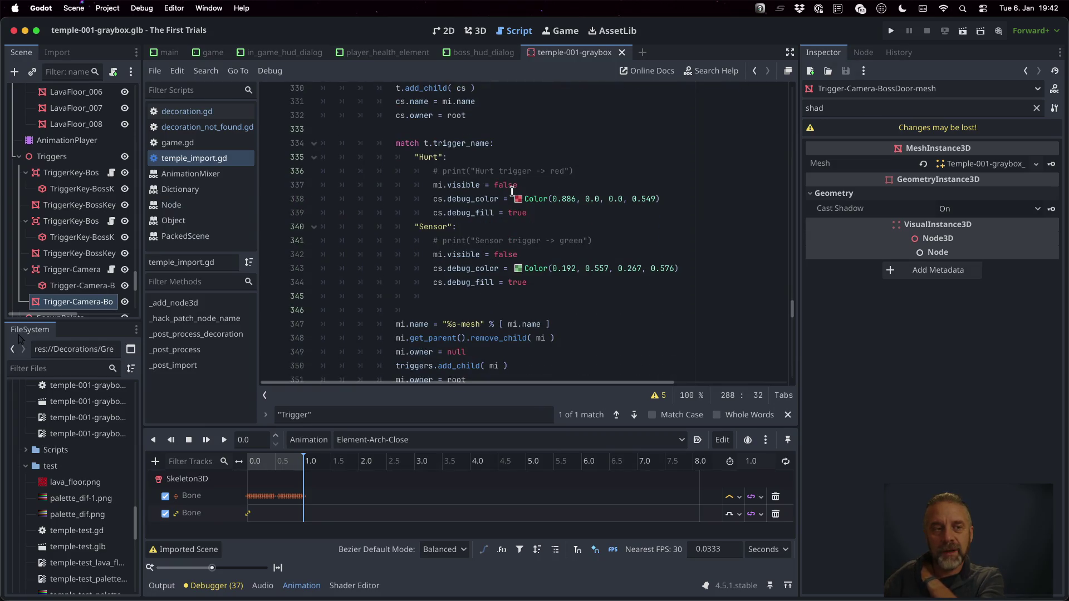
{"action": "left_click", "coordinate": [517, 184]}
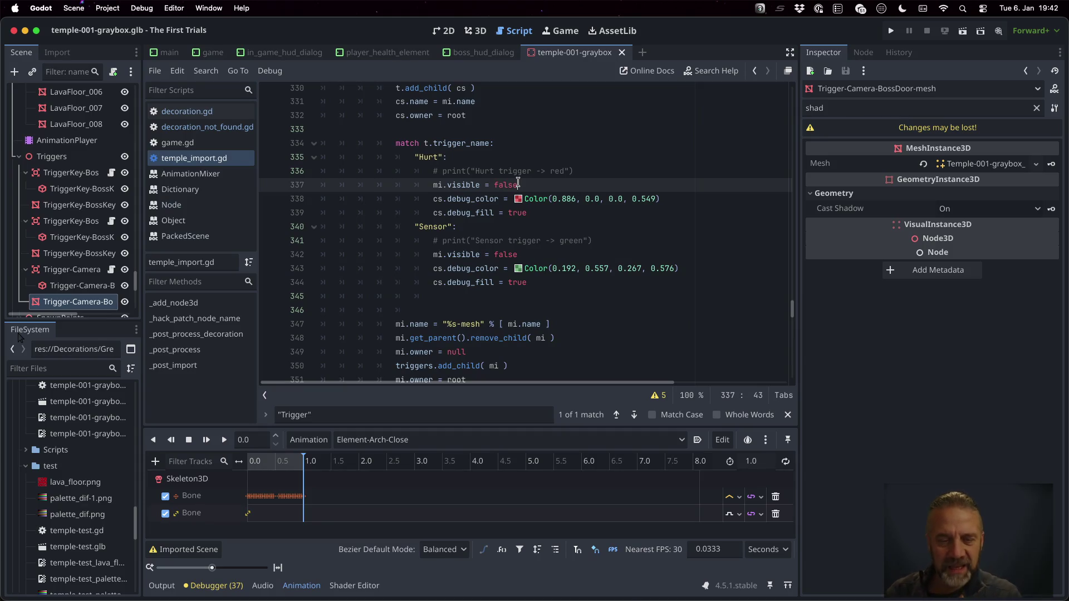
- Review the following code and select the owner assignment and its null value on line 349
{"action": "scroll", "coordinate": [518, 182], "scroll_direction": "down", "scroll_amount": 2}
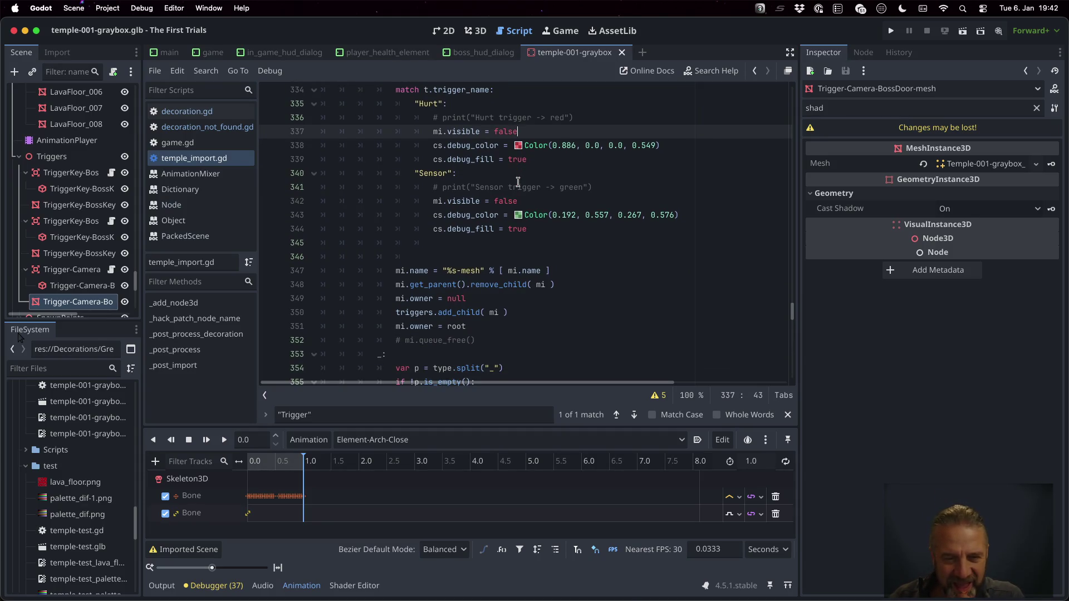
{"action": "scroll", "coordinate": [527, 255], "scroll_direction": "up", "scroll_amount": 8}
{"action": "scroll", "coordinate": [528, 254], "scroll_direction": "up", "scroll_amount": 16}
{"action": "scroll", "coordinate": [471, 284], "scroll_direction": "down", "scroll_amount": 10}
{"action": "scroll", "coordinate": [471, 284], "scroll_direction": "down", "scroll_amount": 5}
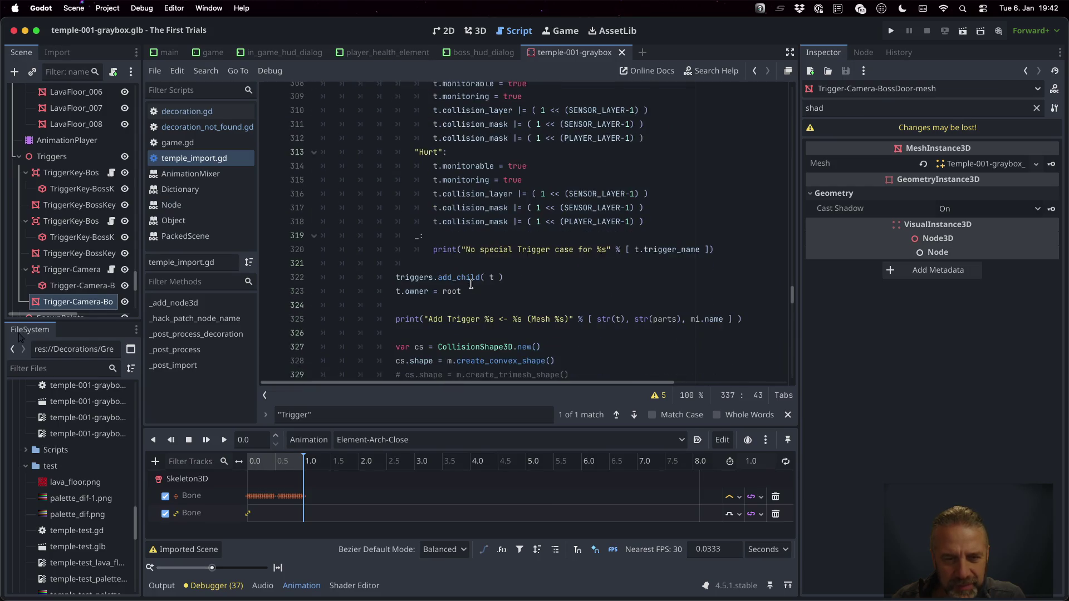
{"action": "scroll", "coordinate": [475, 313], "scroll_direction": "down", "scroll_amount": 1}
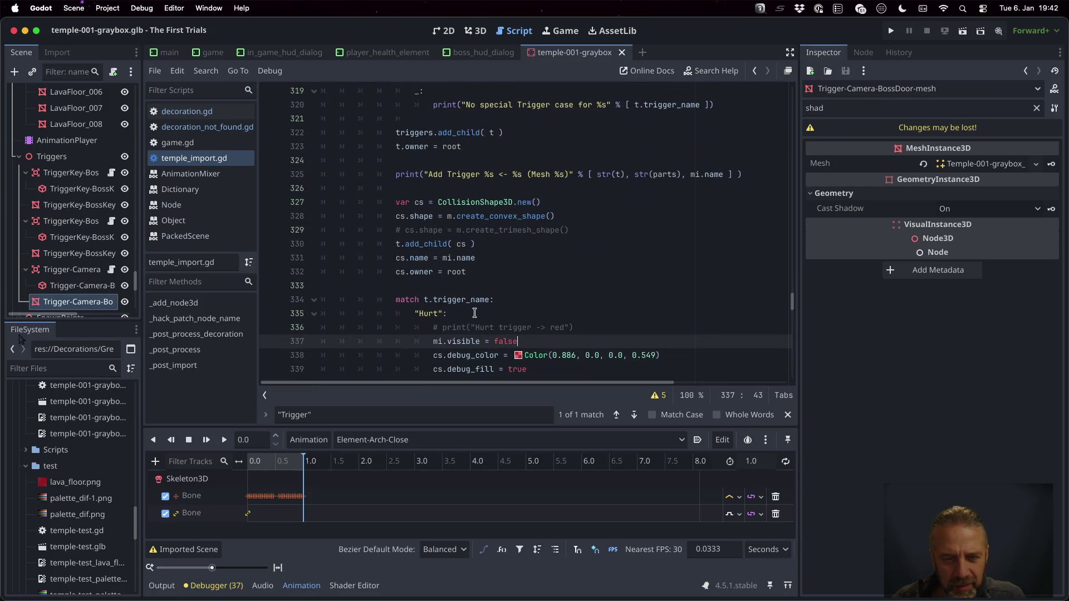
{"action": "scroll", "coordinate": [475, 313], "scroll_direction": "up", "scroll_amount": 5}
{"action": "scroll", "coordinate": [475, 312], "scroll_direction": "up", "scroll_amount": 1}
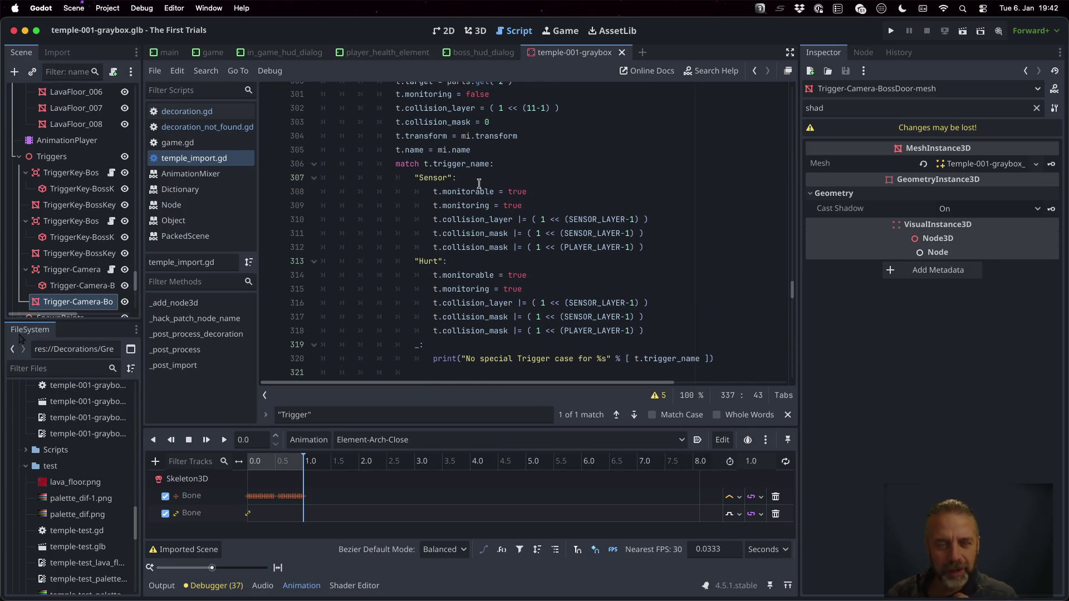
{"action": "scroll", "coordinate": [478, 183], "scroll_direction": "down", "scroll_amount": 10}
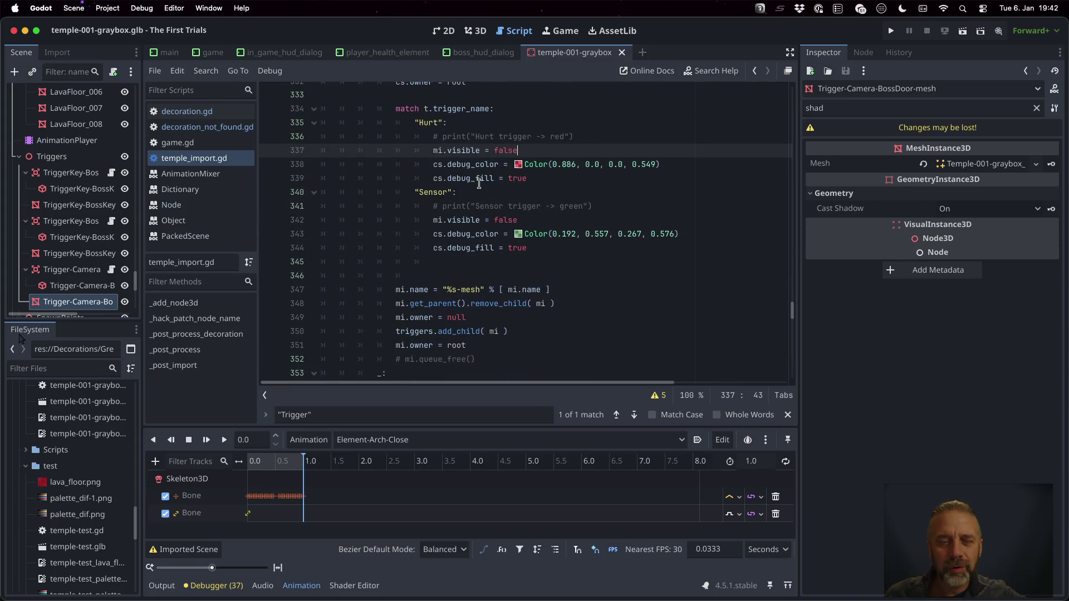
{"action": "double_click", "coordinate": [422, 282]}
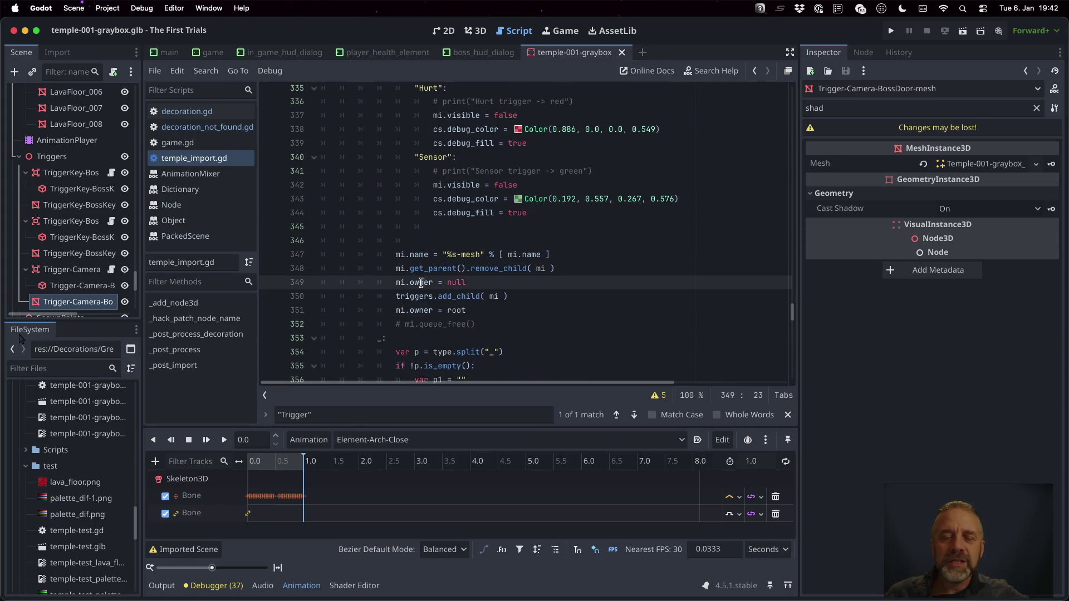
{"action": "double_click", "coordinate": [456, 282]}
- Select owner on line 351 and toggle the Trigger-Camera-BossDoor mesh's visibility
{"action": "scroll", "coordinate": [521, 277], "scroll_direction": "down", "scroll_amount": 1}
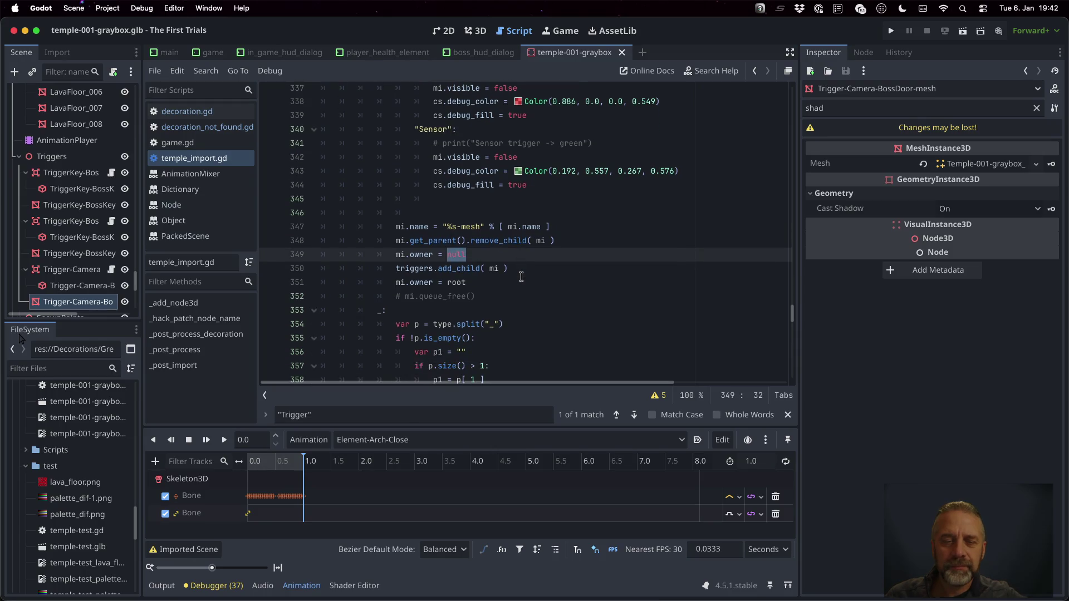
{"action": "mouse_move", "coordinate": [420, 280]}
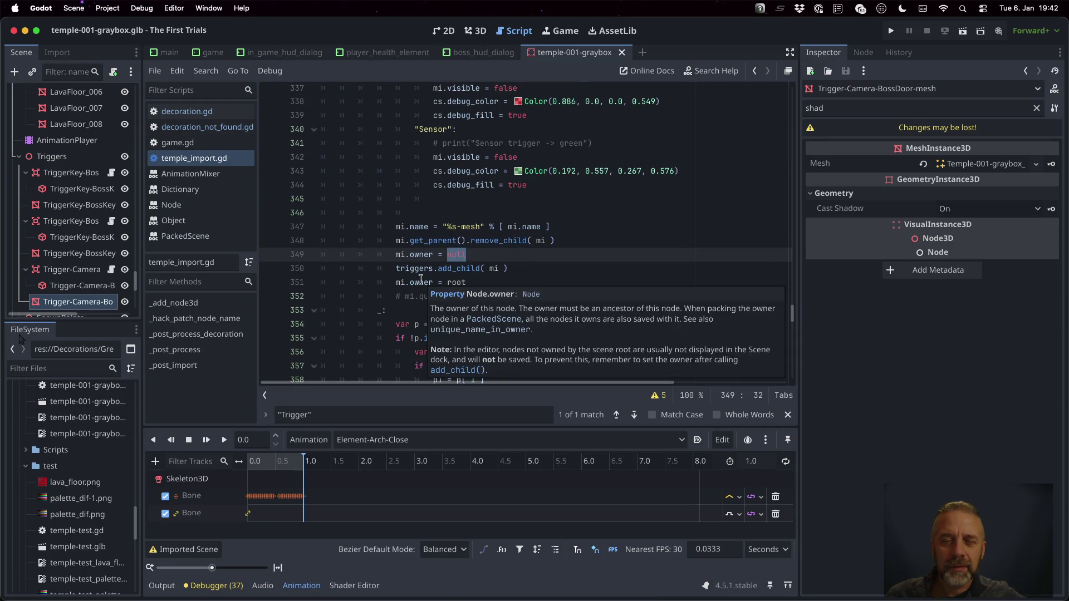
{"action": "double_click", "coordinate": [421, 282]}
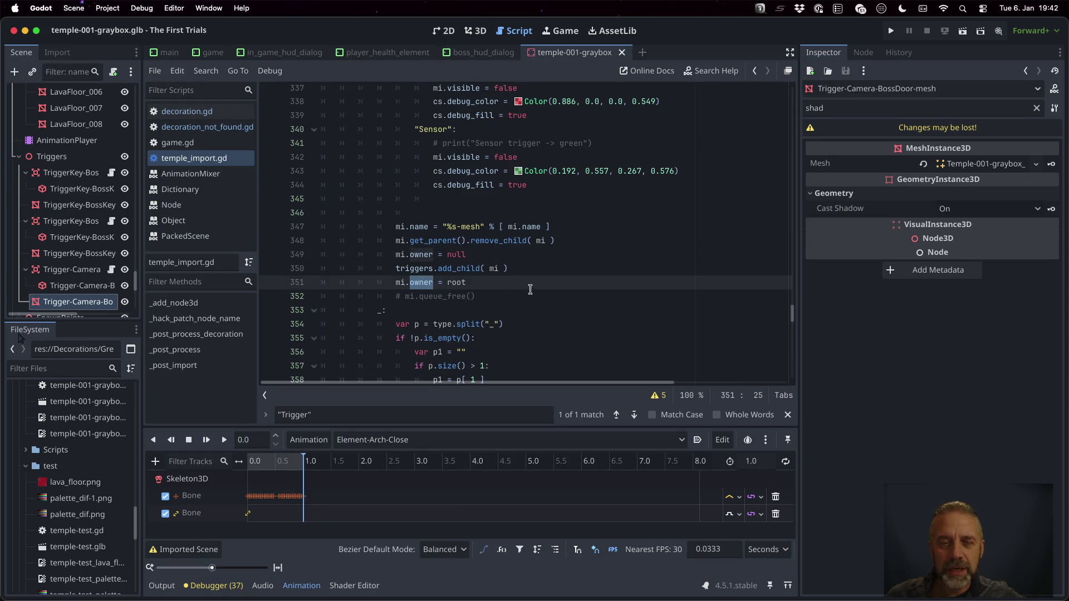
{"action": "scroll", "coordinate": [530, 289], "scroll_direction": "up", "scroll_amount": 5}
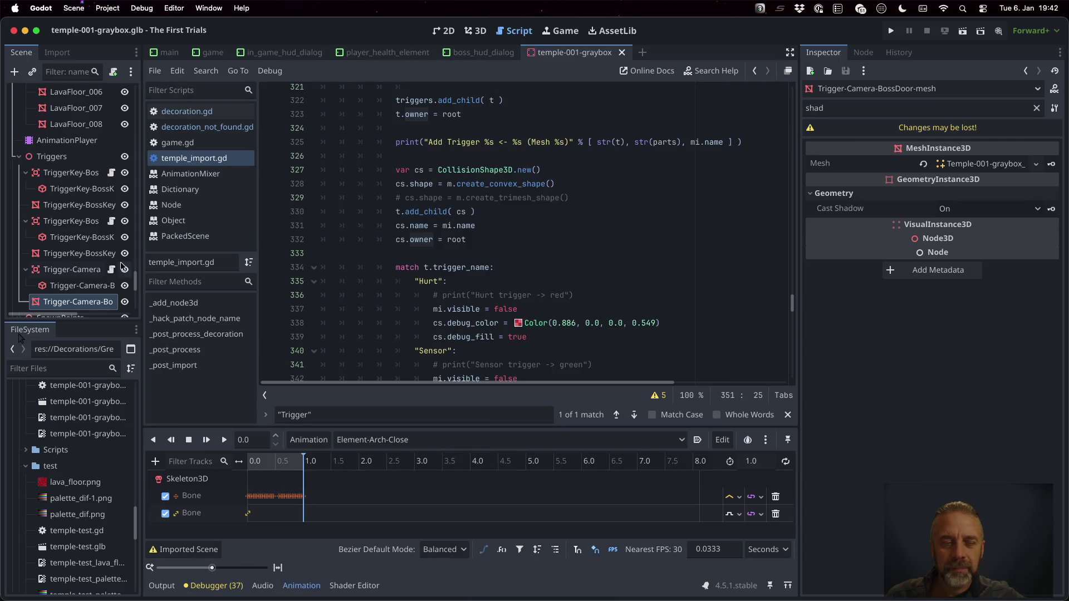
{"action": "left_click", "coordinate": [121, 302]}
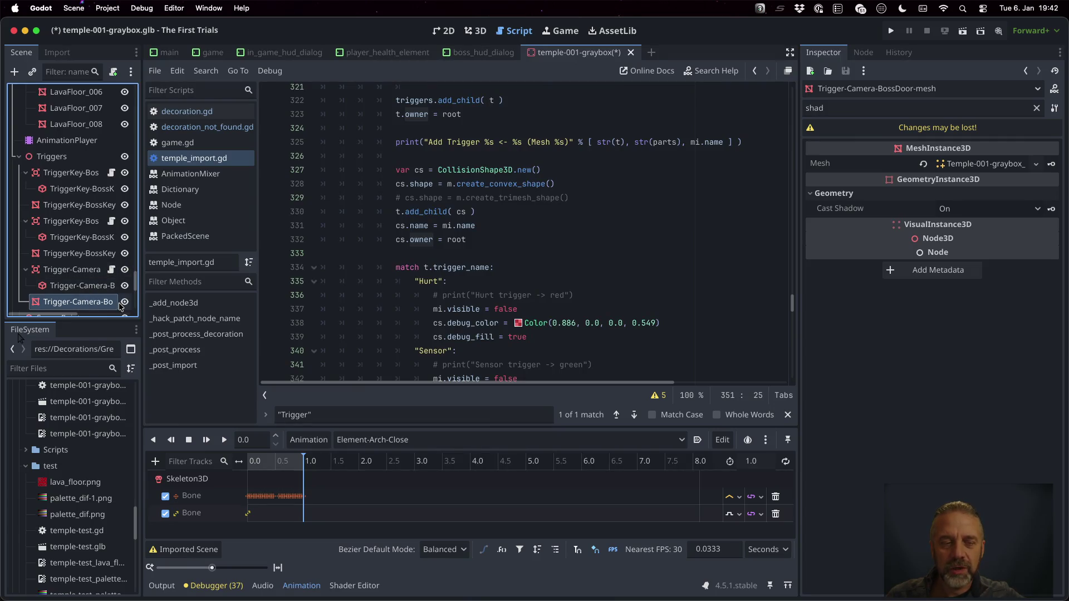
- Move the caret to the end of the commented-out queue_free line
{"action": "scroll", "coordinate": [453, 277], "scroll_direction": "down", "scroll_amount": 15}
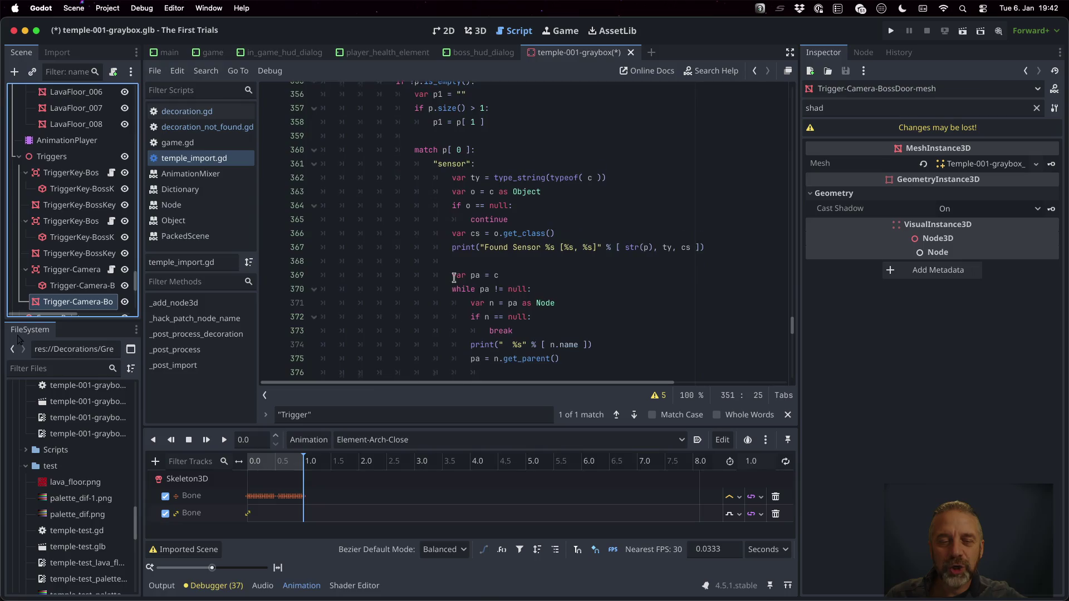
{"action": "scroll", "coordinate": [453, 277], "scroll_direction": "down", "scroll_amount": 15}
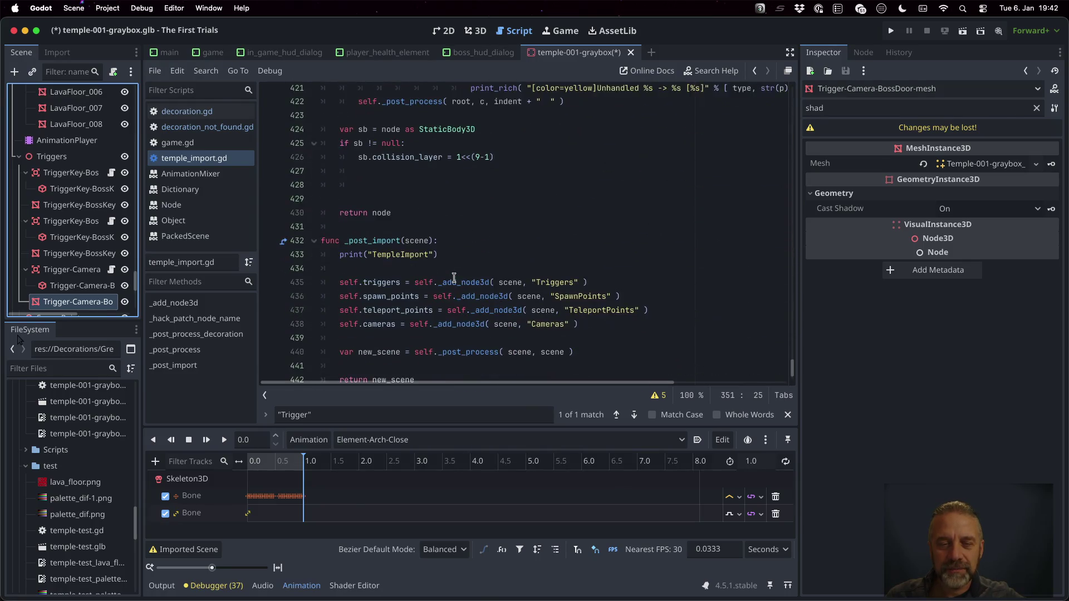
{"action": "scroll", "coordinate": [454, 277], "scroll_direction": "up", "scroll_amount": 20}
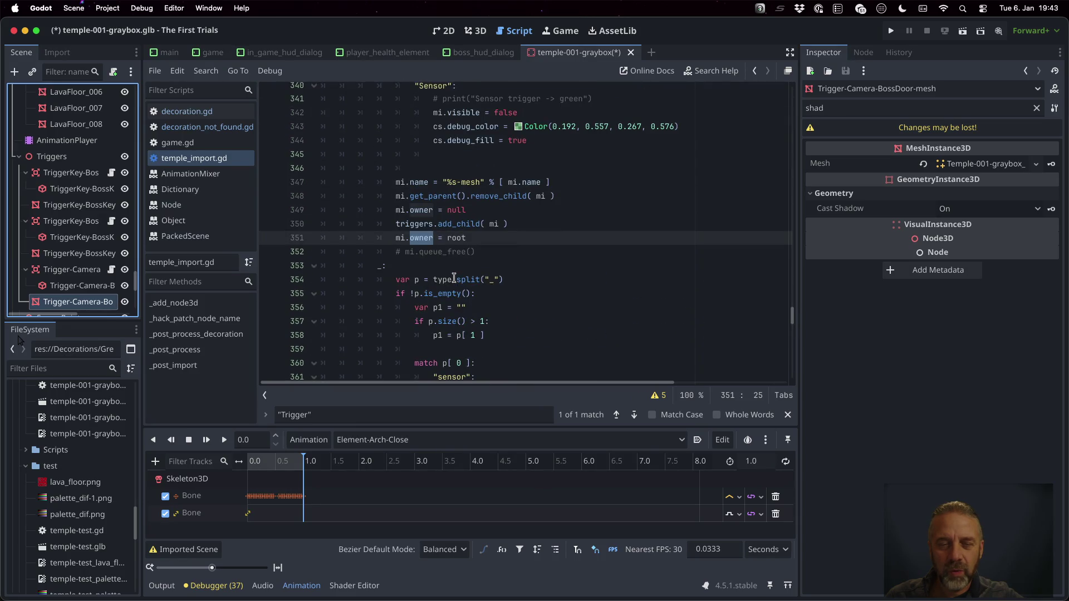
{"action": "scroll", "coordinate": [454, 278], "scroll_direction": "up", "scroll_amount": 1}
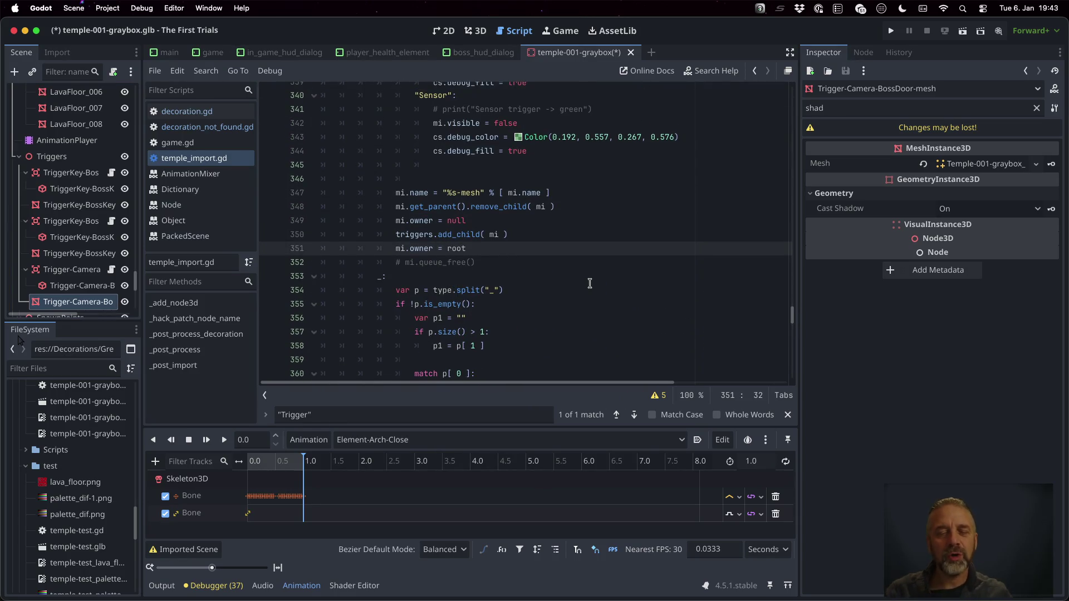
{"action": "key", "text": "Down"}
{"action": "key", "text": "alt+Right"}
- Add 'mi.owner = null' on a new line after the queue_free comment and save
{"action": "key", "text": "End"}
{"action": "key", "text": "Return"}
{"action": "type", "text": "mi.owner = null"}
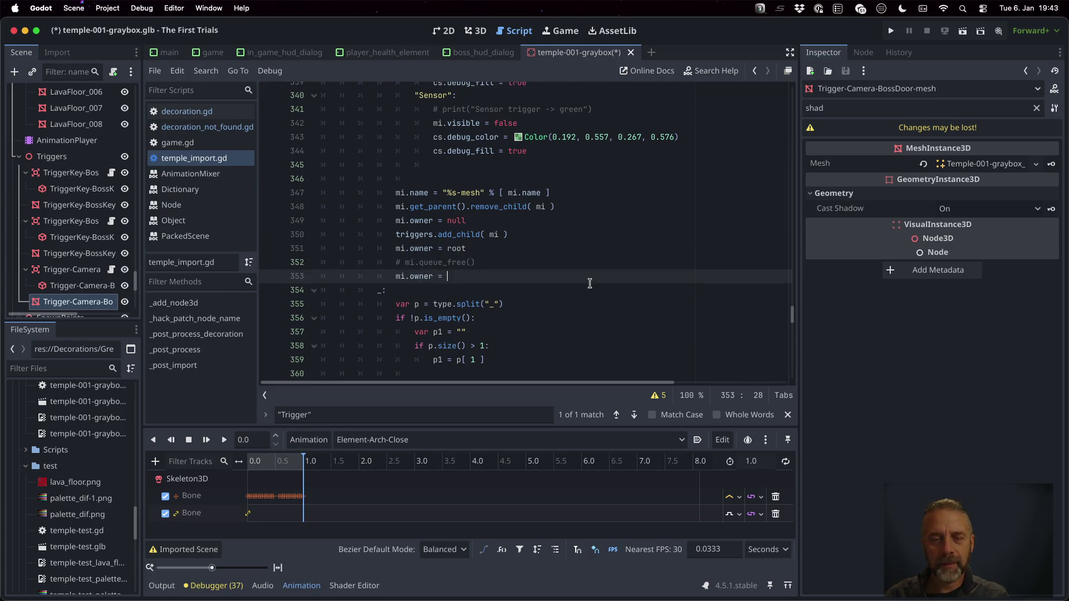
{"action": "key", "text": "ctrl+s"}
{"action": "key", "text": "Return"}
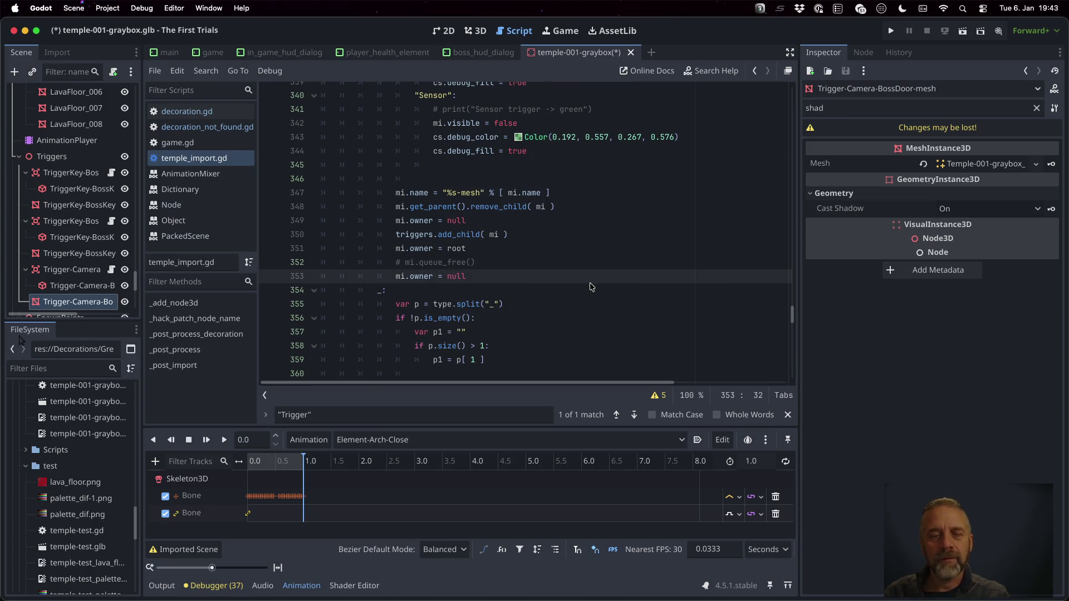
- Widen the left dock so full node names are visible
{"action": "scroll", "coordinate": [96, 504], "scroll_direction": "down", "scroll_amount": 8}
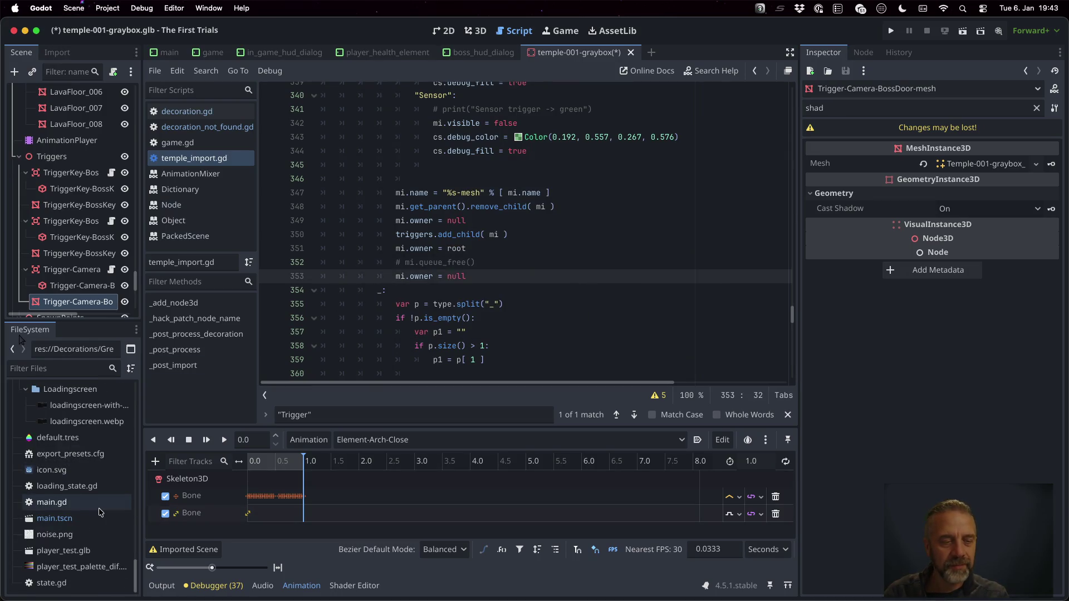
{"action": "scroll", "coordinate": [100, 512], "scroll_direction": "up", "scroll_amount": 4}
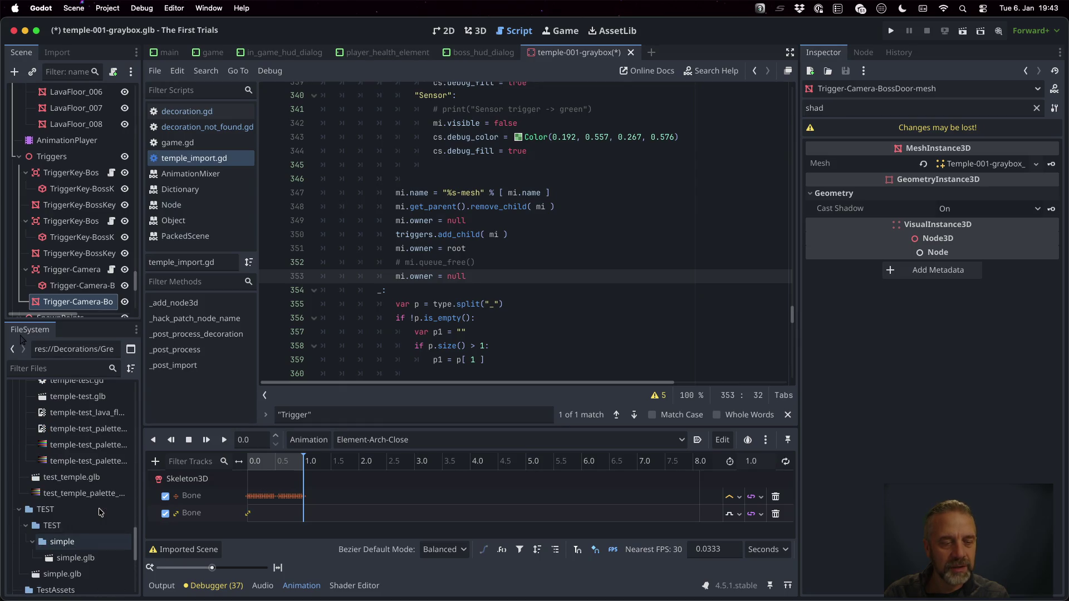
{"action": "scroll", "coordinate": [100, 512], "scroll_direction": "up", "scroll_amount": 10}
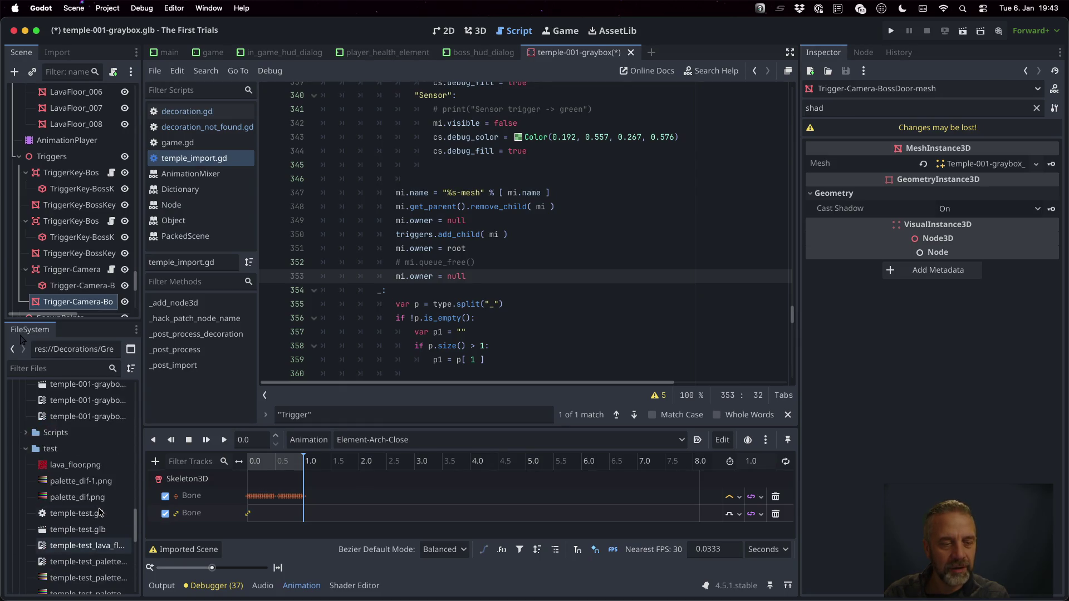
{"action": "left_click_drag", "start_coordinate": [141, 320], "coordinate": [244, 321]}
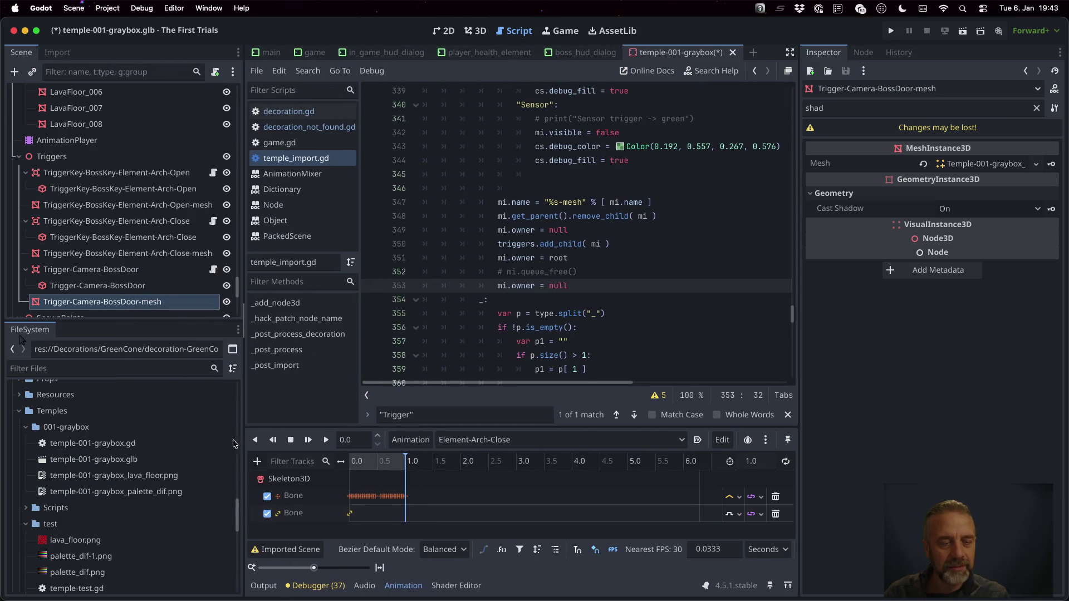
{"action": "right_click", "coordinate": [151, 462]}
- Reimport temple-001-graybox.glb and select Trigger-Camera-BossDoor and its collision shape in the 3D view
{"action": "left_click", "coordinate": [167, 539]}
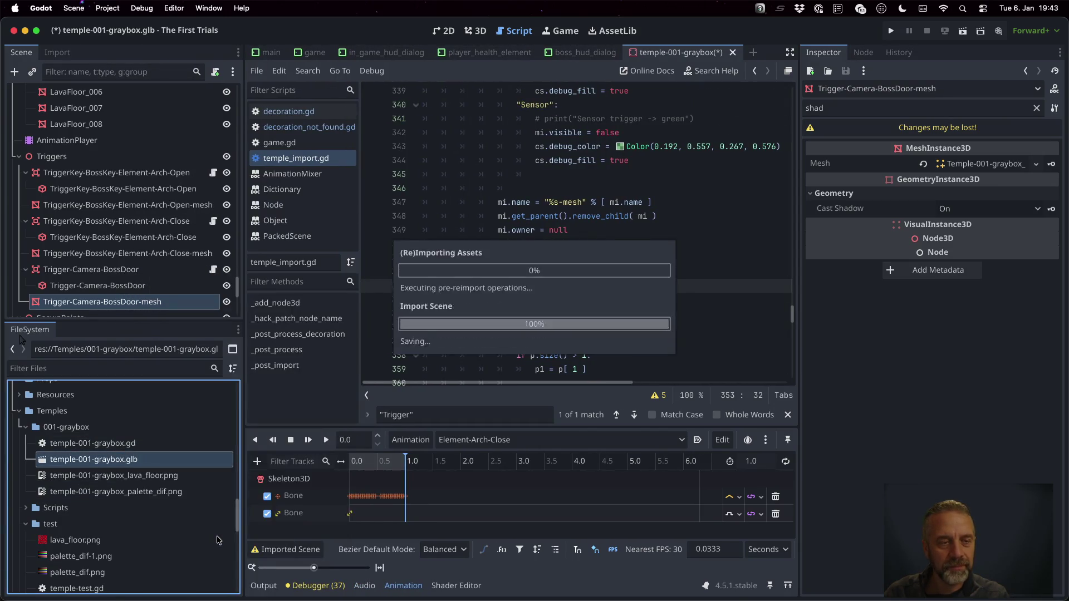
{"action": "left_click", "coordinate": [476, 31]}
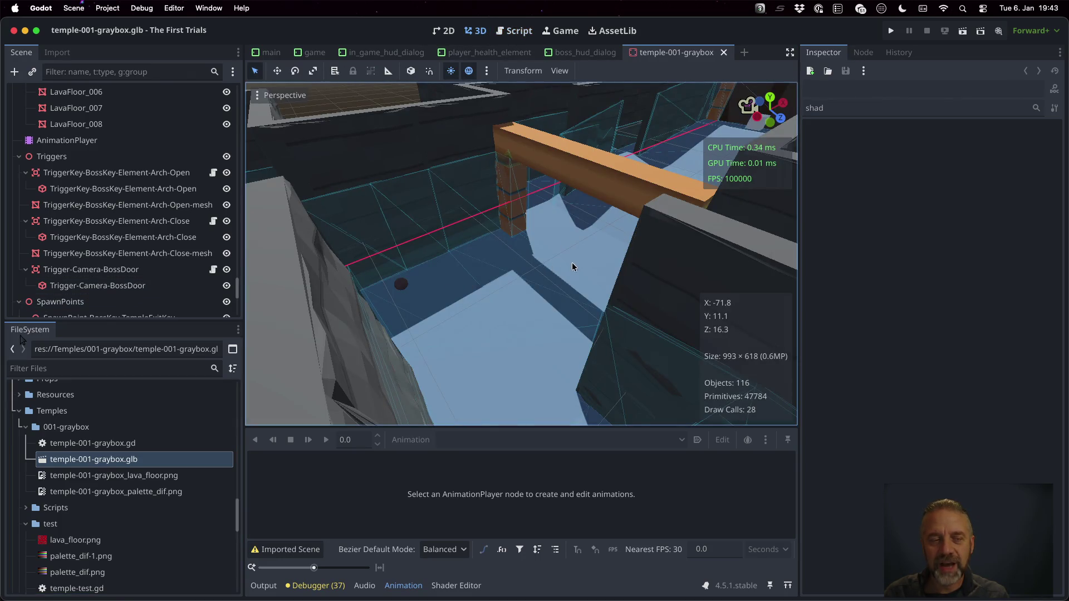
{"action": "left_click", "coordinate": [101, 273]}
{"action": "left_click", "coordinate": [104, 287]}
{"action": "left_click", "coordinate": [115, 271]}
{"action": "left_click", "coordinate": [127, 287]}
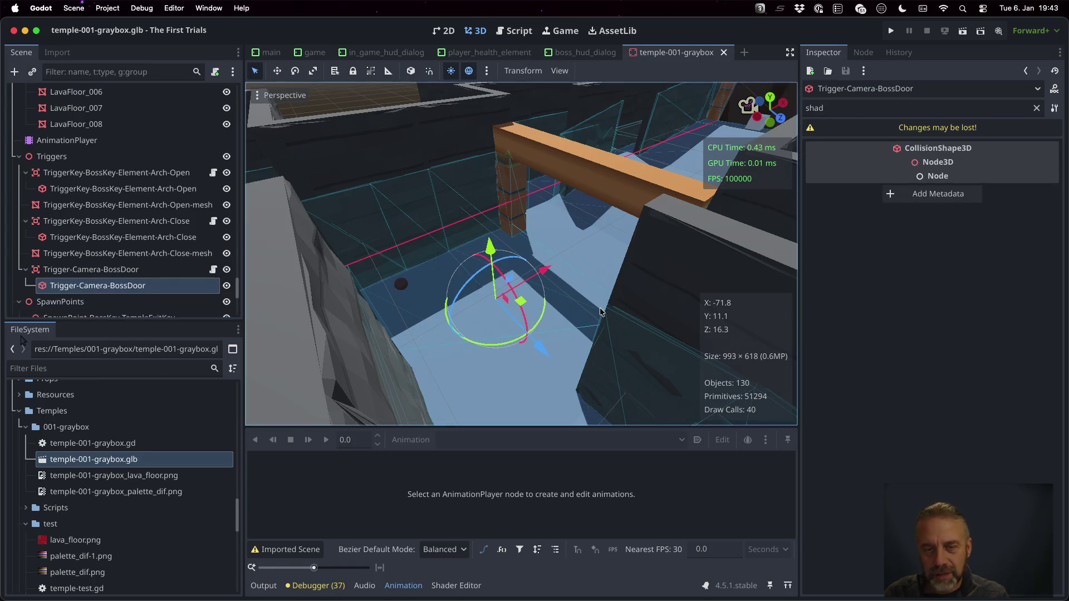
- Toggle the trigger shape's visibility and run the game
{"action": "scroll", "coordinate": [558, 312], "scroll_direction": "up", "scroll_amount": 5}
{"action": "scroll", "coordinate": [610, 296], "scroll_direction": "down", "scroll_amount": 5}
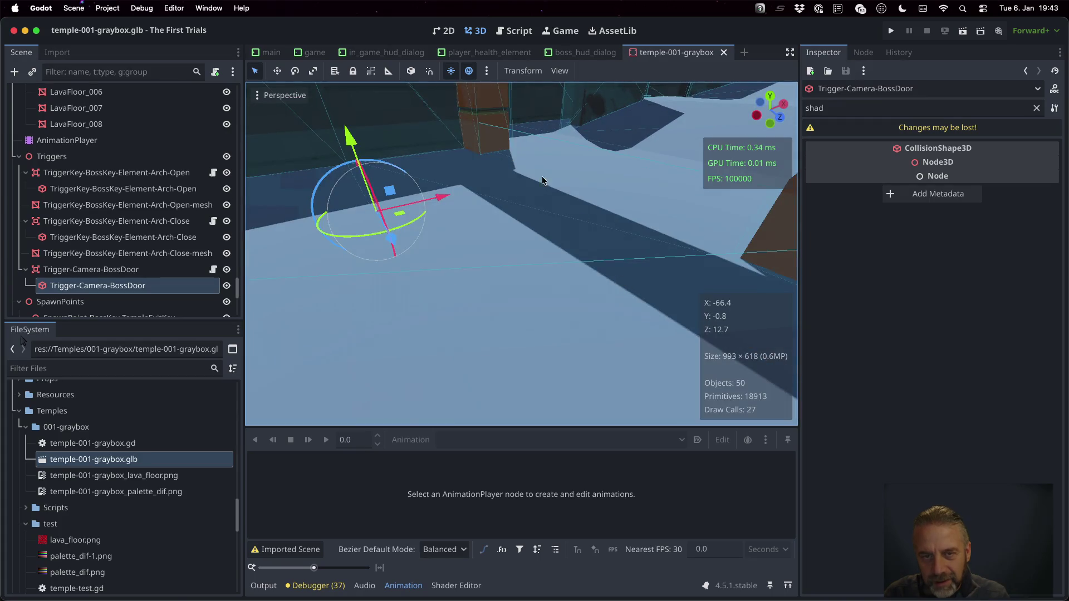
{"action": "left_click", "coordinate": [227, 286]}
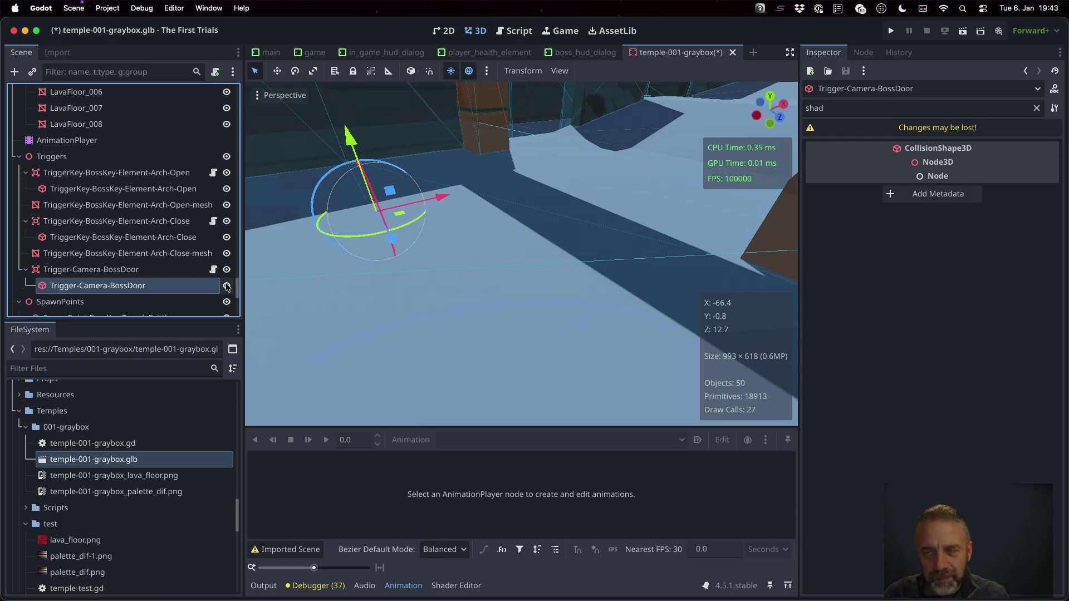
{"action": "key", "text": "super+b"}
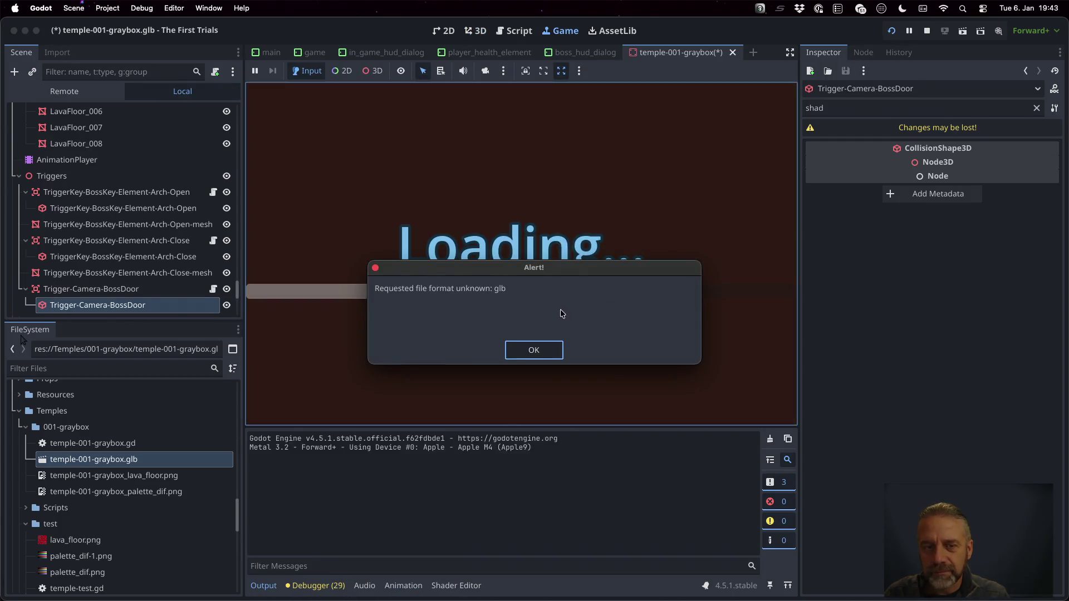
- Dismiss the 'Requested file format unknown: glb' alert, test the BossDoor trigger, and stop the game
{"action": "left_click", "coordinate": [537, 349]}
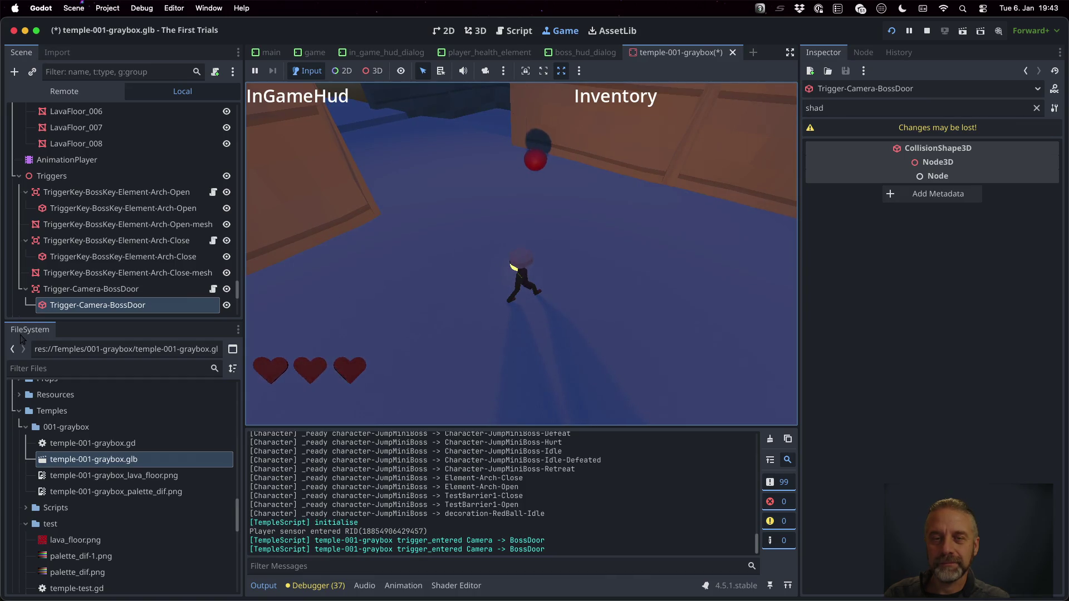
{"action": "left_click", "coordinate": [927, 31]}
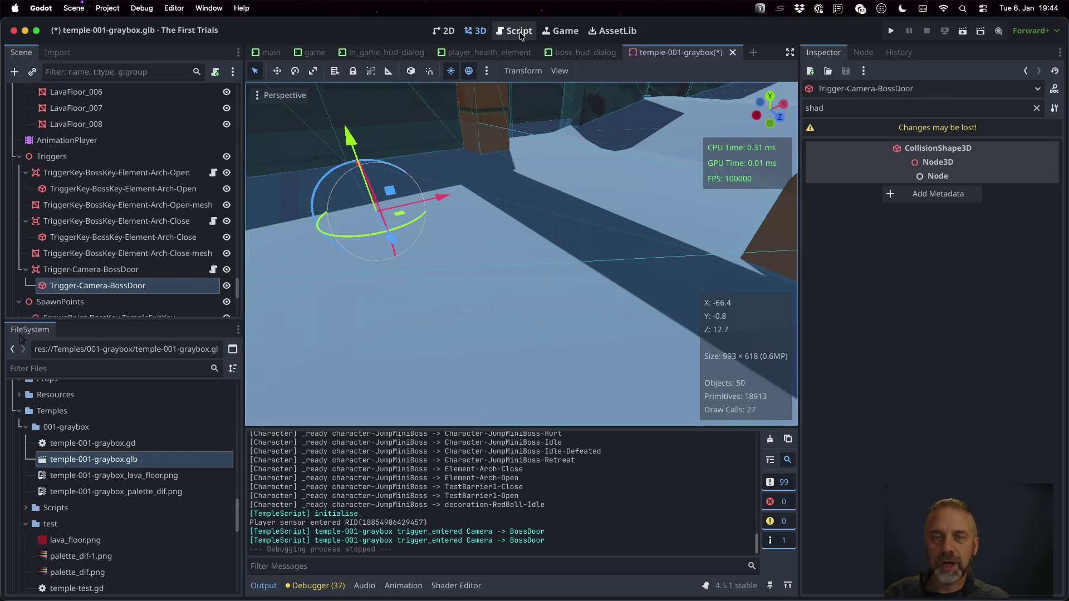
- Comment out the mi.owner = null line in temple_import.gd
{"action": "left_click", "coordinate": [519, 31]}
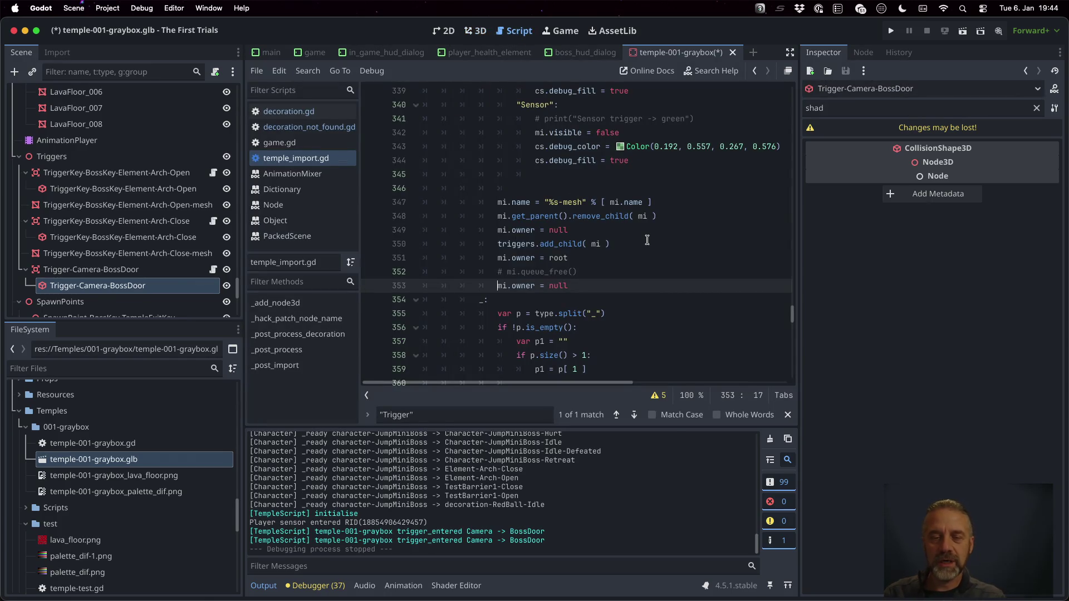
{"action": "key", "text": "ctrl+s"}
{"action": "key", "text": "Escape"}
{"action": "left_click", "coordinate": [597, 168]}
{"action": "left_click", "coordinate": [625, 250]}
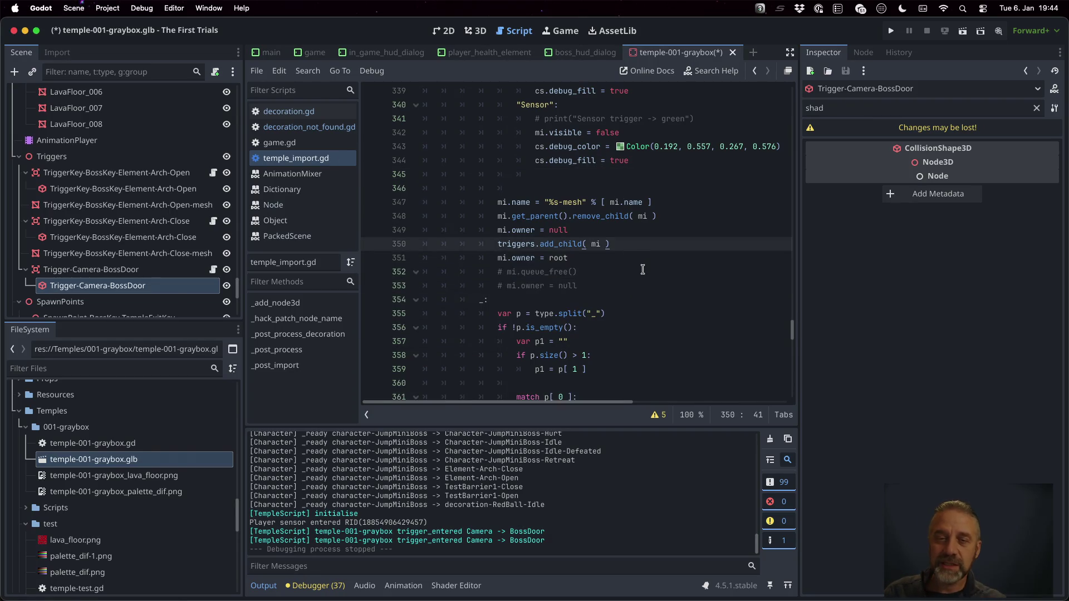
- Add 'mi.cast_shadow = false' below the MeshInstance3D cast, save, and run the game
{"action": "scroll", "coordinate": [642, 269], "scroll_direction": "up", "scroll_amount": 8}
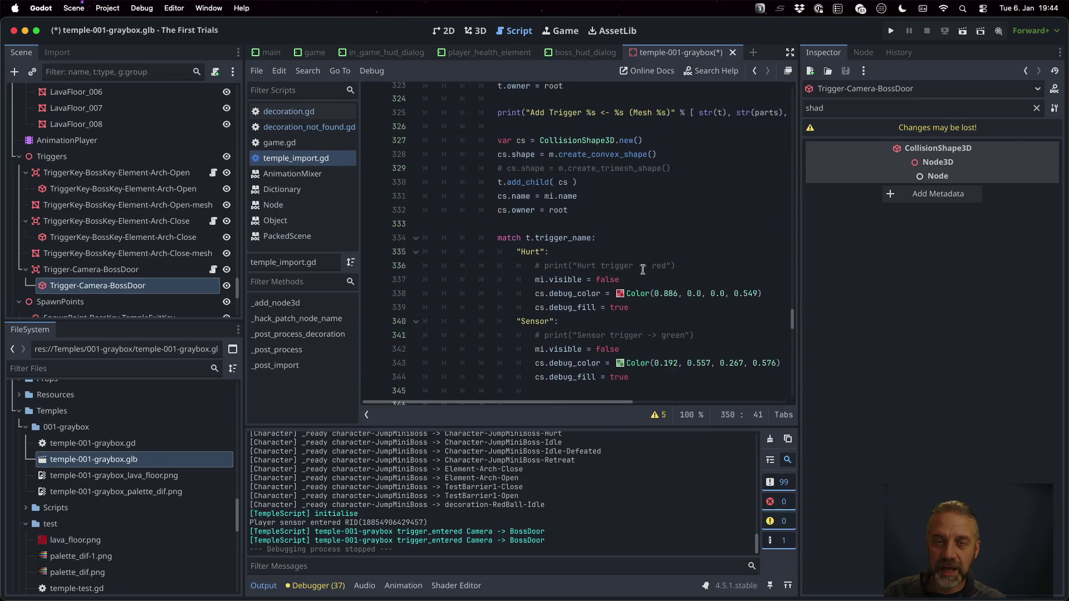
{"action": "scroll", "coordinate": [642, 269], "scroll_direction": "up", "scroll_amount": 12}
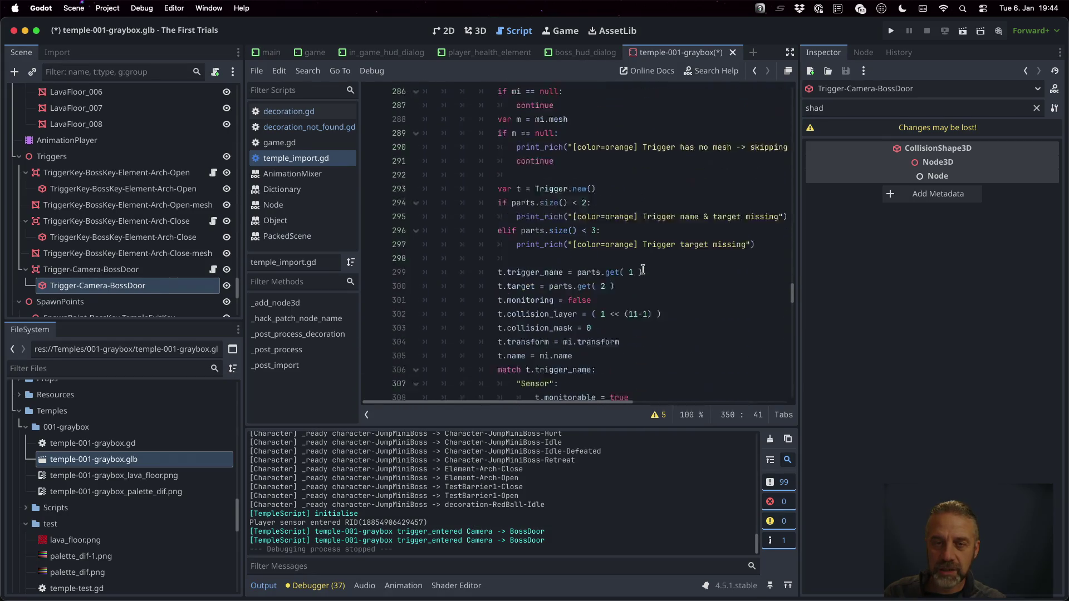
{"action": "scroll", "coordinate": [642, 269], "scroll_direction": "up", "scroll_amount": 3}
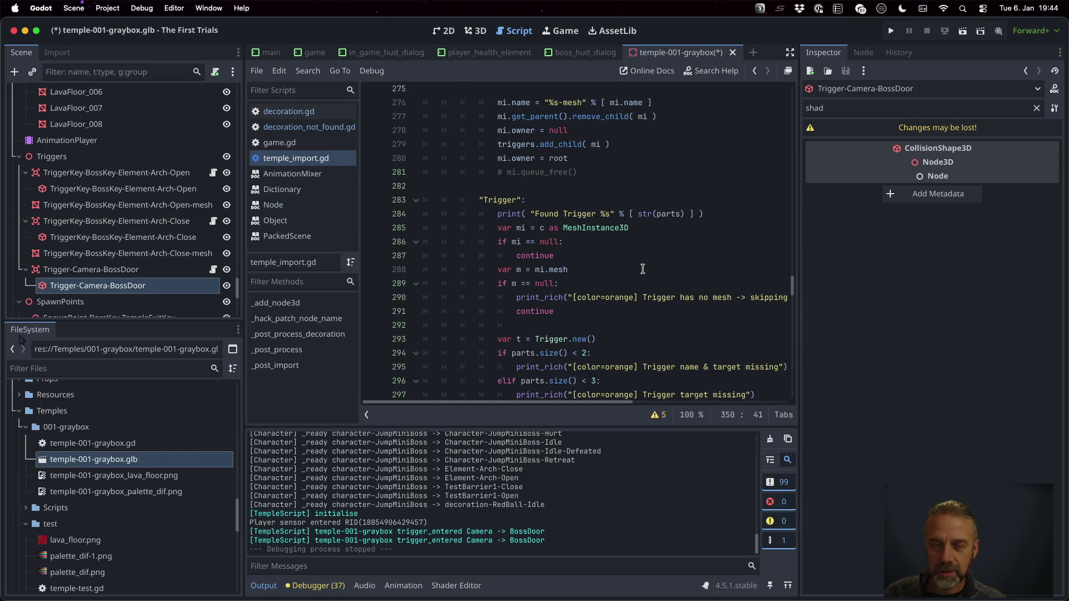
{"action": "left_click", "coordinate": [639, 228]}
{"action": "key", "text": "Return"}
{"action": "type", "text": "mi.ca"}
{"action": "key", "text": "Return"}
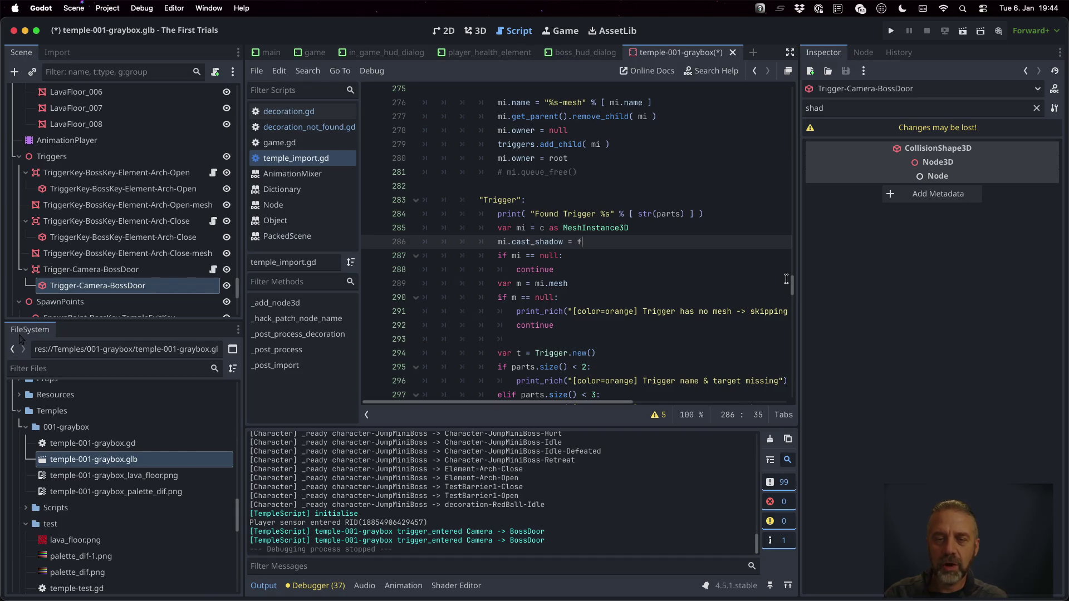
{"action": "type", "text": "alse"}
{"action": "key", "text": "ctrl+s"}
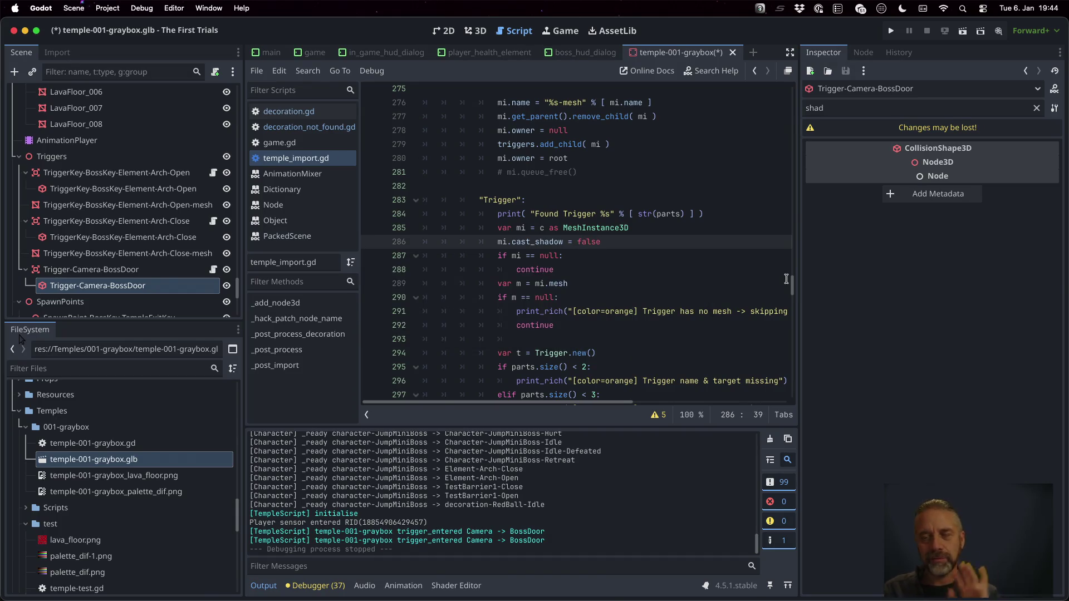
{"action": "key", "text": "super+b"}
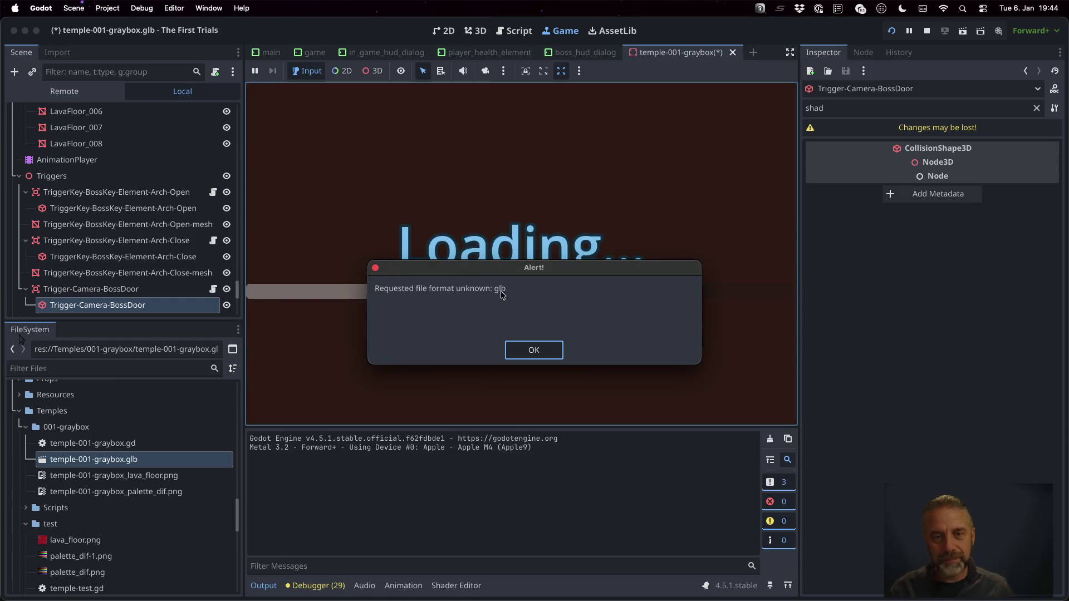
- Dismiss the glb alert, stop the game, reimport temple-001-graybox.glb, and run the project again
{"action": "left_click", "coordinate": [533, 351]}
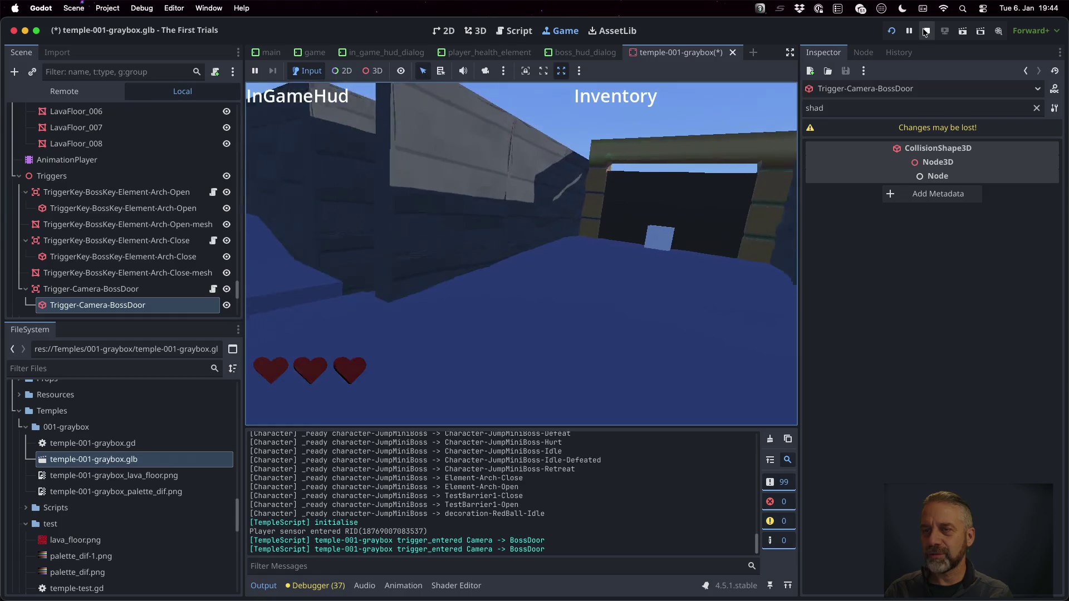
{"action": "left_click", "coordinate": [925, 31]}
{"action": "right_click", "coordinate": [157, 459]}
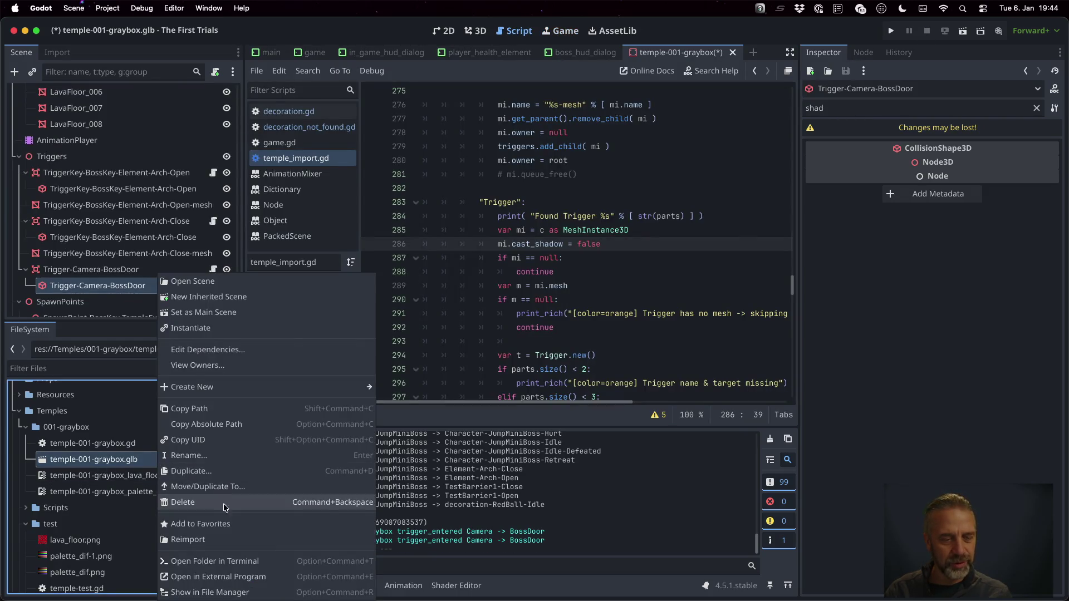
{"action": "left_click", "coordinate": [223, 539]}
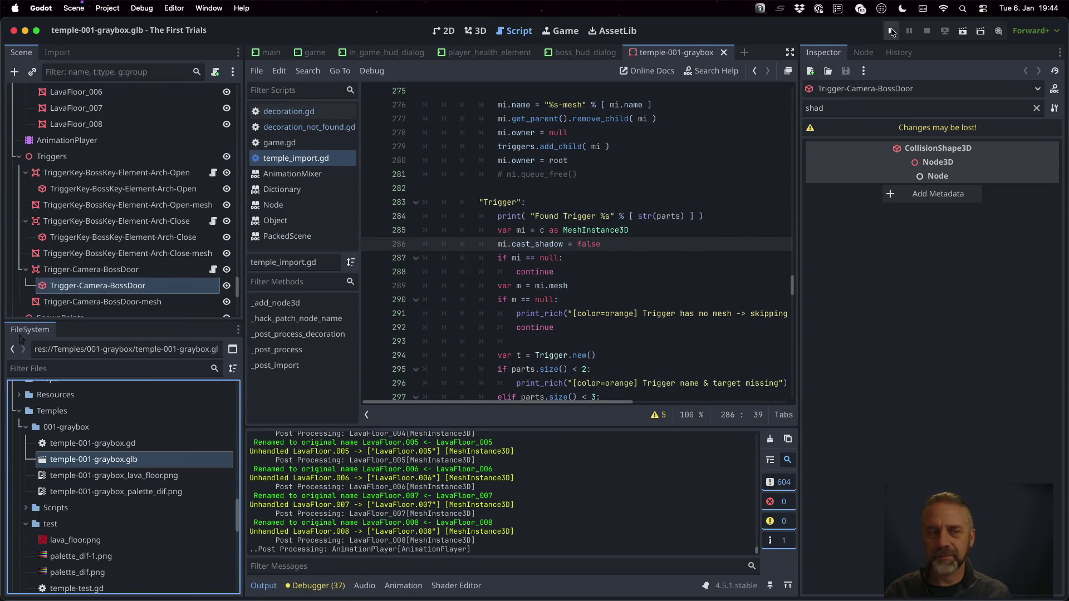
{"action": "left_click", "coordinate": [891, 30]}
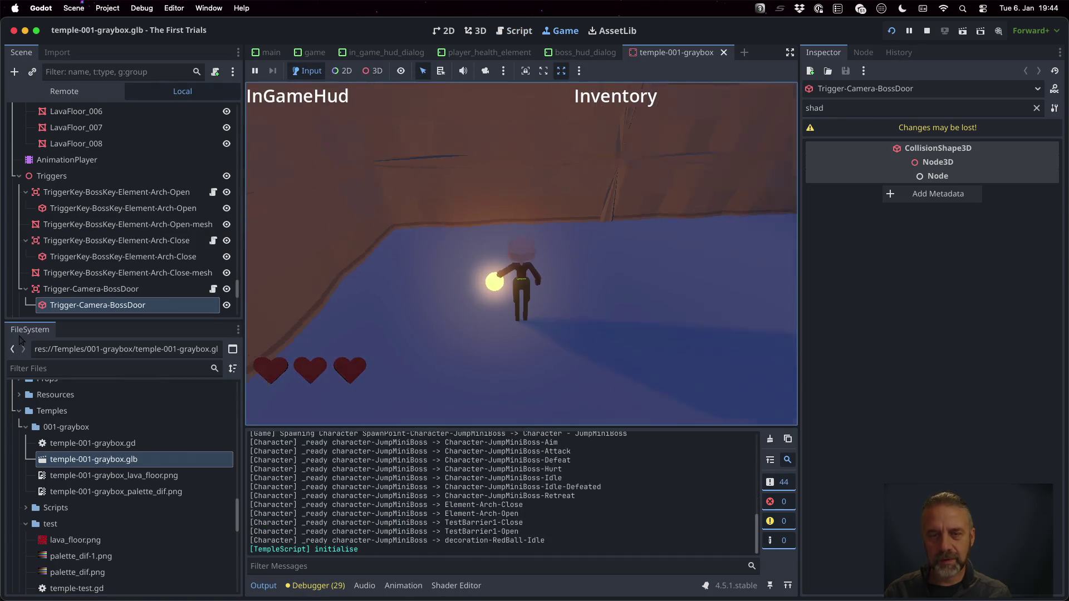
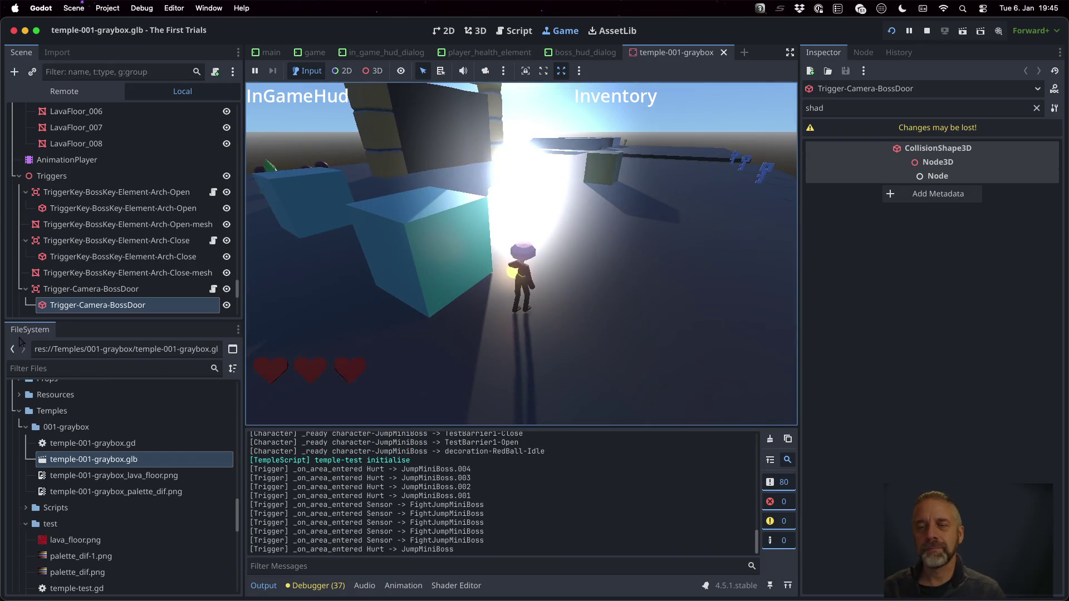
- Stop the running temple playtest and move over to the Blender desktop
{"action": "left_click", "coordinate": [928, 32]}
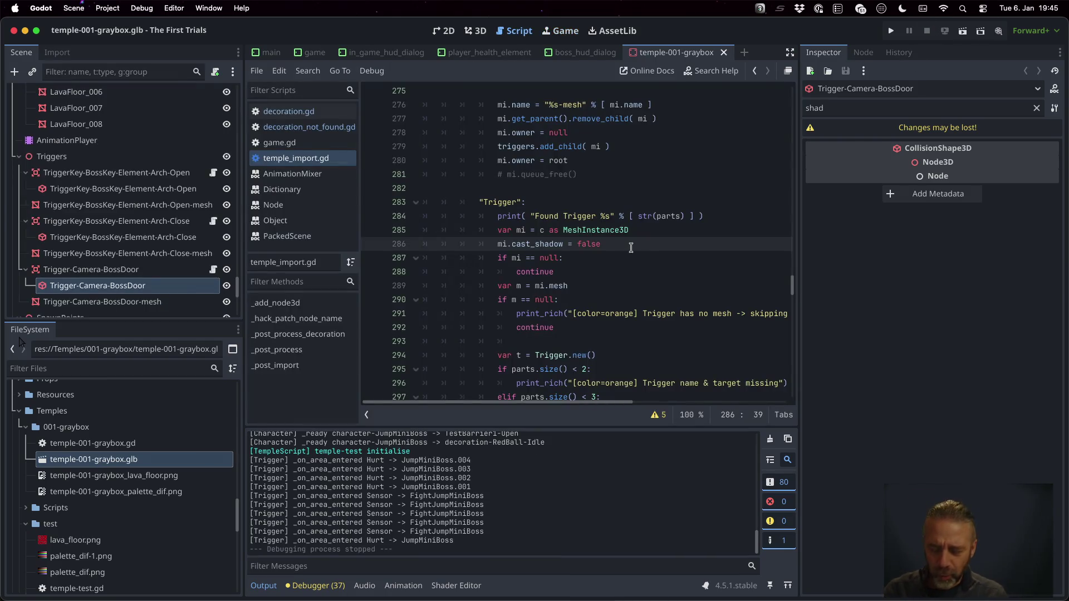
{"action": "key", "text": "ctrl+Right"}
{"action": "key", "text": "ctrl+Right"}
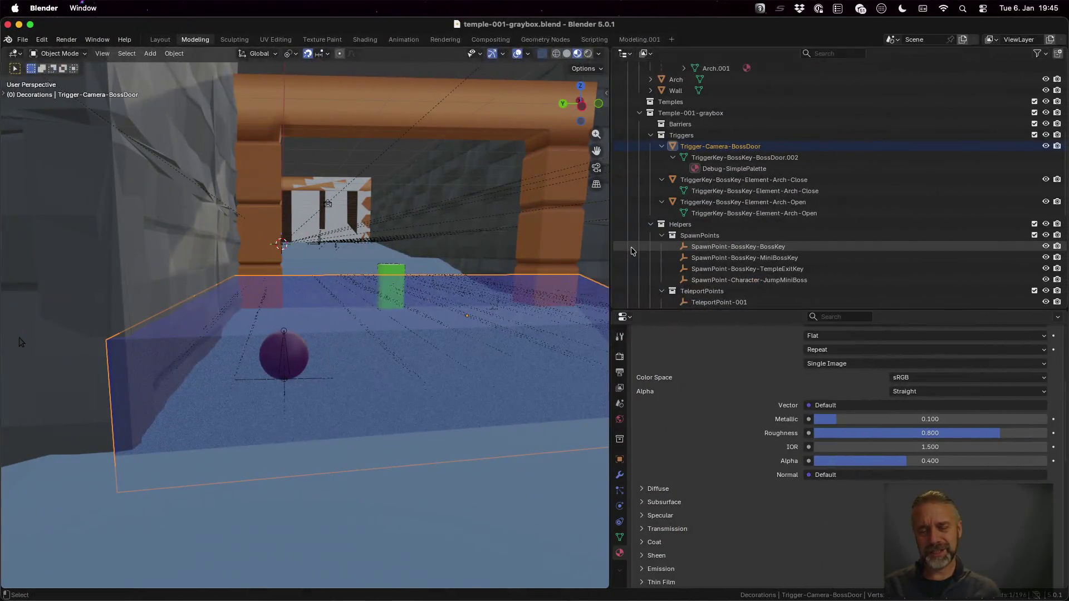
- Inspect the blue trigger box, then collapse the Triggers collection in the Outliner
{"action": "scroll", "coordinate": [418, 128], "scroll_direction": "up", "scroll_amount": 5}
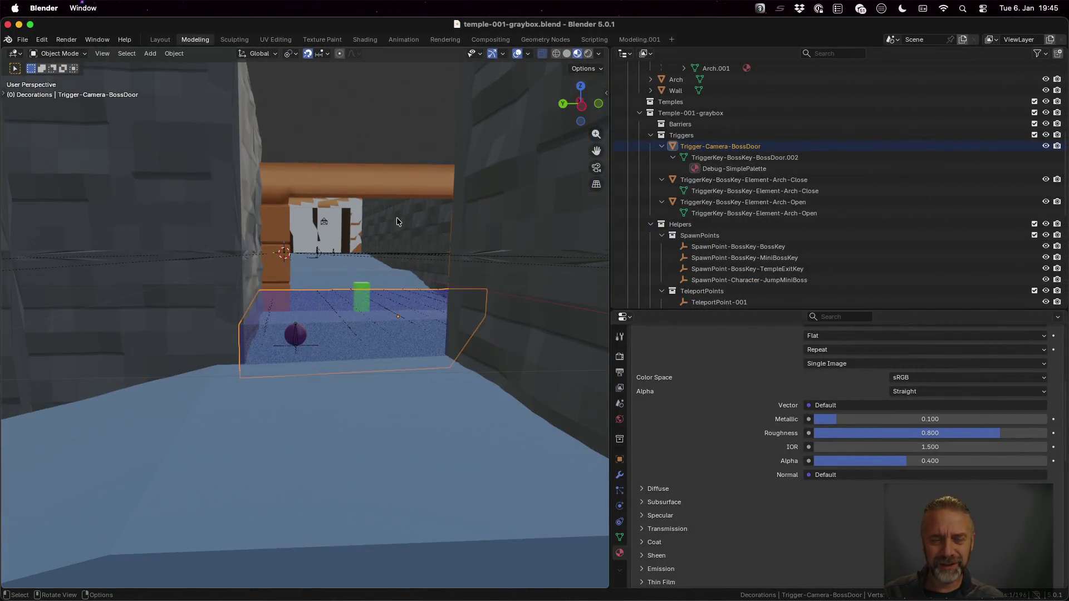
{"action": "left_click_drag", "start_coordinate": [397, 217], "coordinate": [388, 260]}
{"action": "scroll", "coordinate": [388, 221], "scroll_direction": "down", "scroll_amount": 4}
{"action": "mouse_move", "coordinate": [385, 153]}
{"action": "left_mouse_down"}
{"action": "mouse_move", "coordinate": [382, 135]}
{"action": "mouse_move", "coordinate": [377, 145]}
{"action": "left_mouse_up"}
{"action": "left_click", "coordinate": [651, 135]}
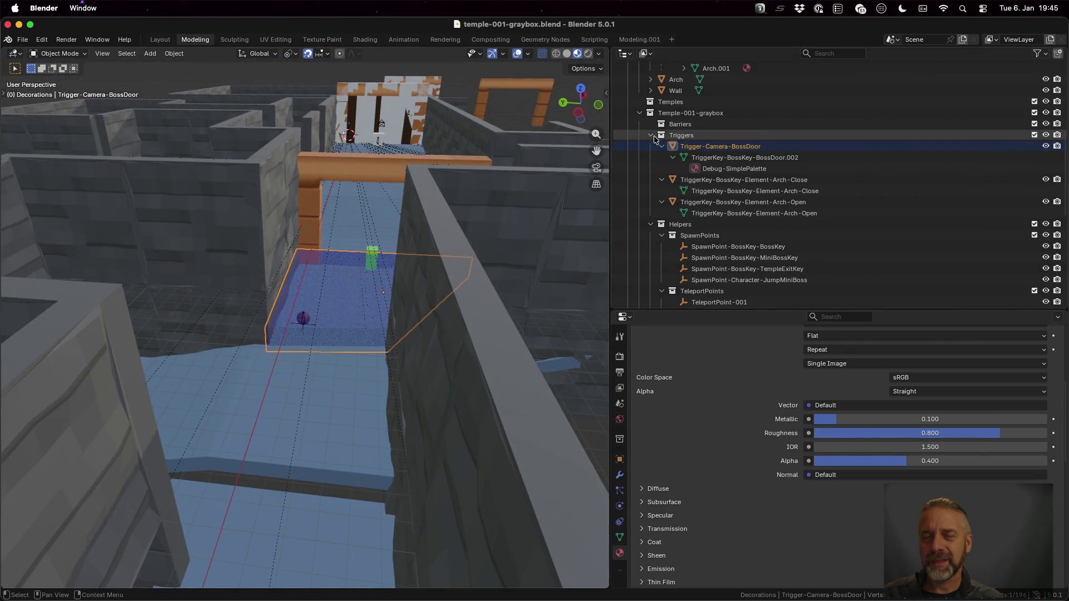
- Select the red ball Decoration-RedBall.001 on the corridor floor
{"action": "left_click", "coordinate": [303, 319]}
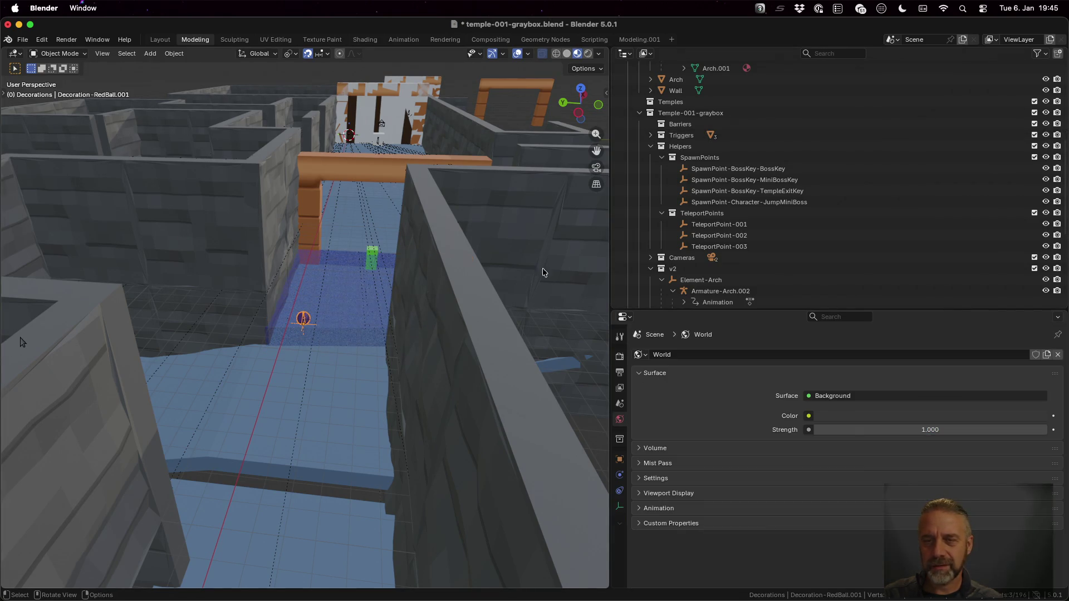
{"action": "scroll", "coordinate": [800, 239], "scroll_direction": "down", "scroll_amount": 5}
{"action": "scroll", "coordinate": [800, 239], "scroll_direction": "down", "scroll_amount": 3}
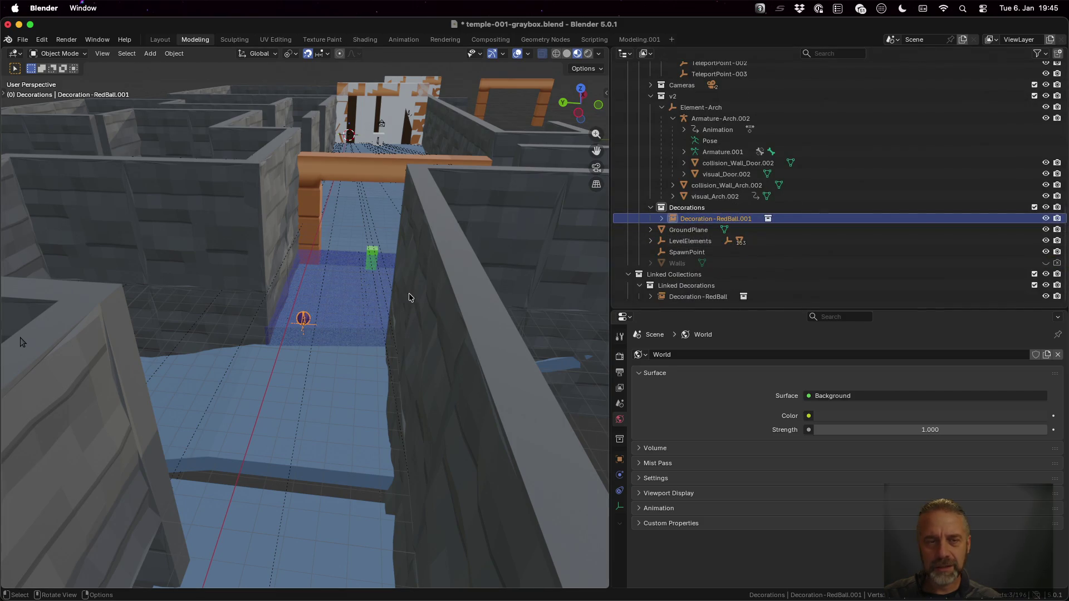
{"action": "left_click_drag", "start_coordinate": [338, 268], "coordinate": [327, 241]}
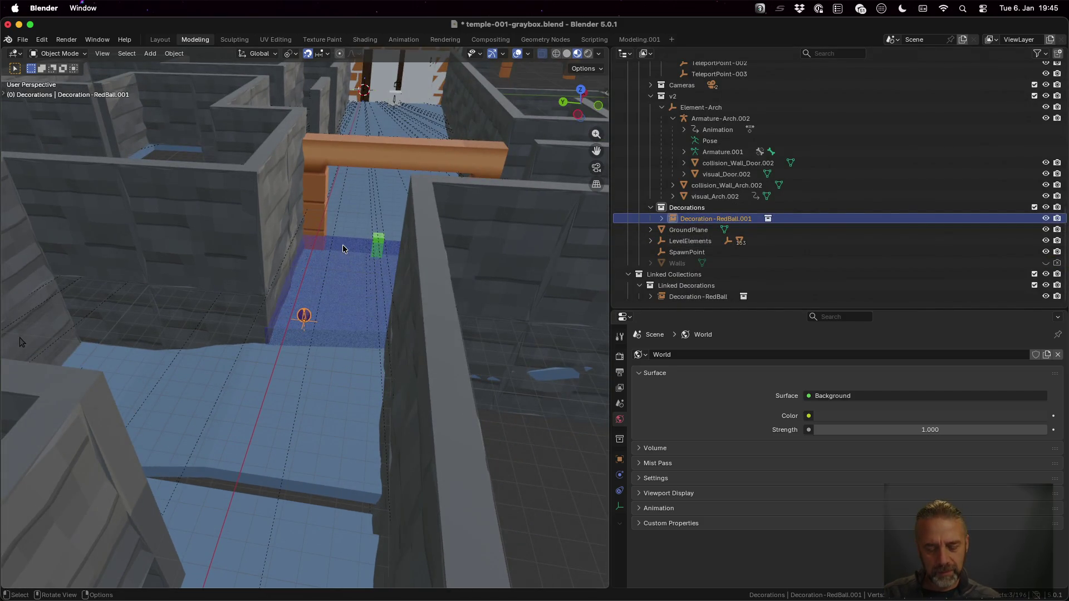
- Make a linked duplicate of the red ball and move it down the corridor
{"action": "key", "text": "shift+d"}
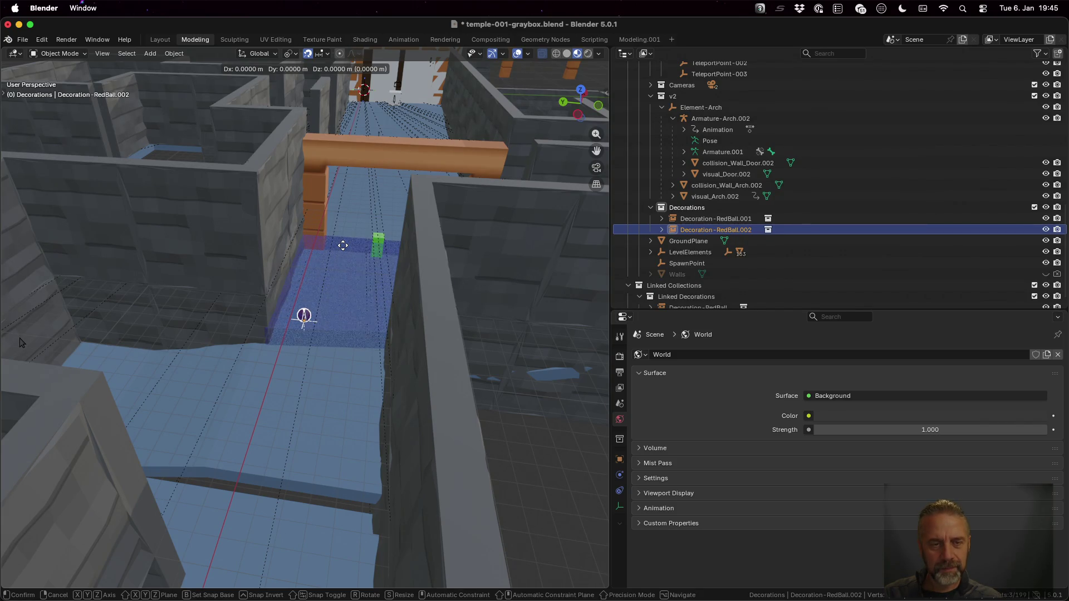
{"action": "key", "text": "z"}
{"action": "left_click", "coordinate": [337, 204]}
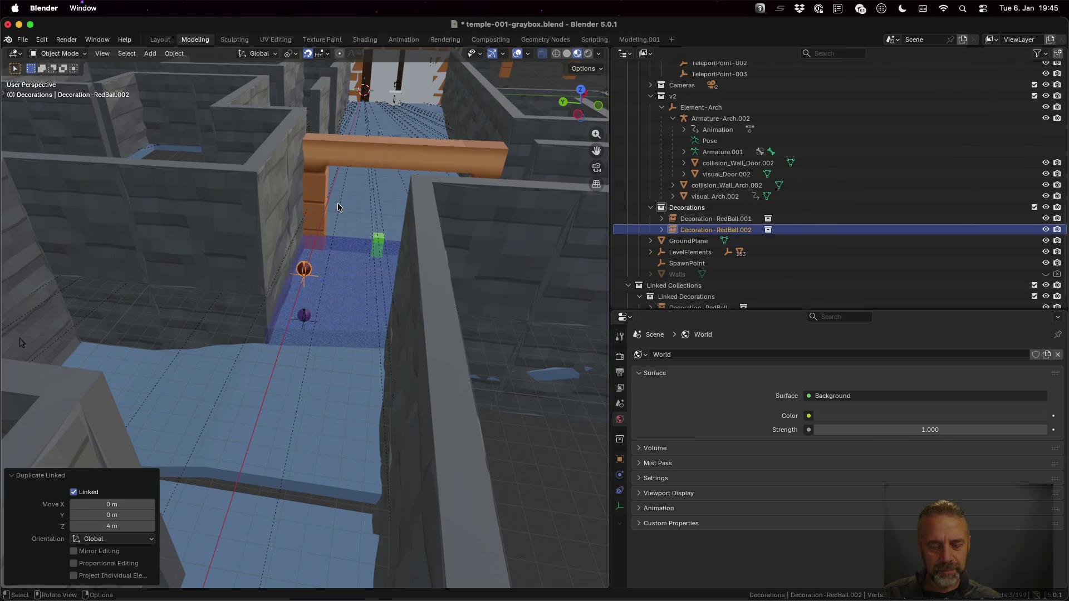
{"action": "key", "text": "shift+z"}
{"action": "key", "text": "shift+z"}
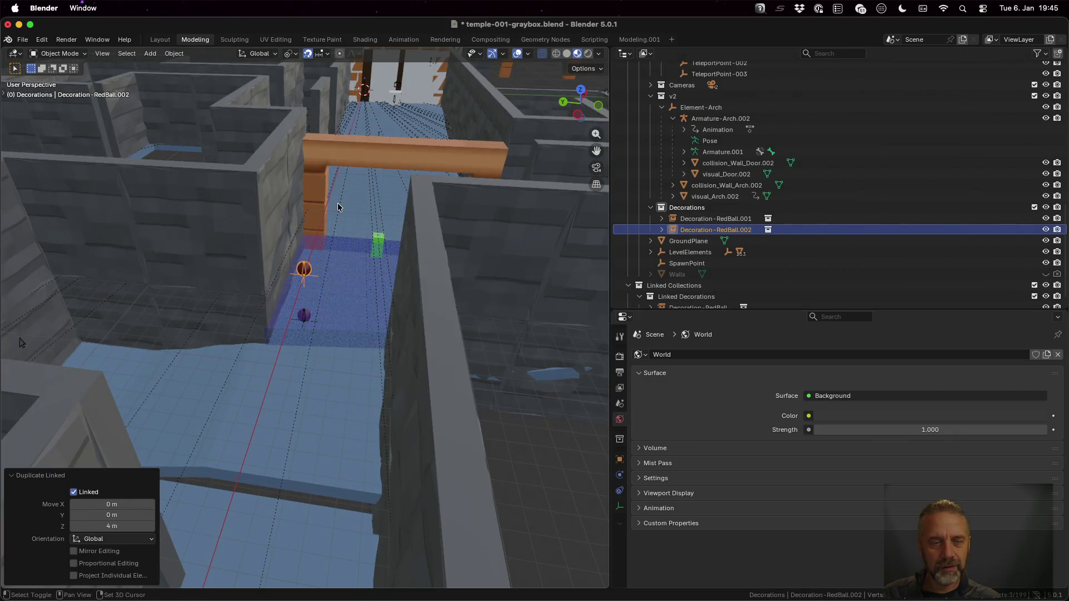
{"action": "key", "text": "g"}
{"action": "key", "text": "shift+z"}
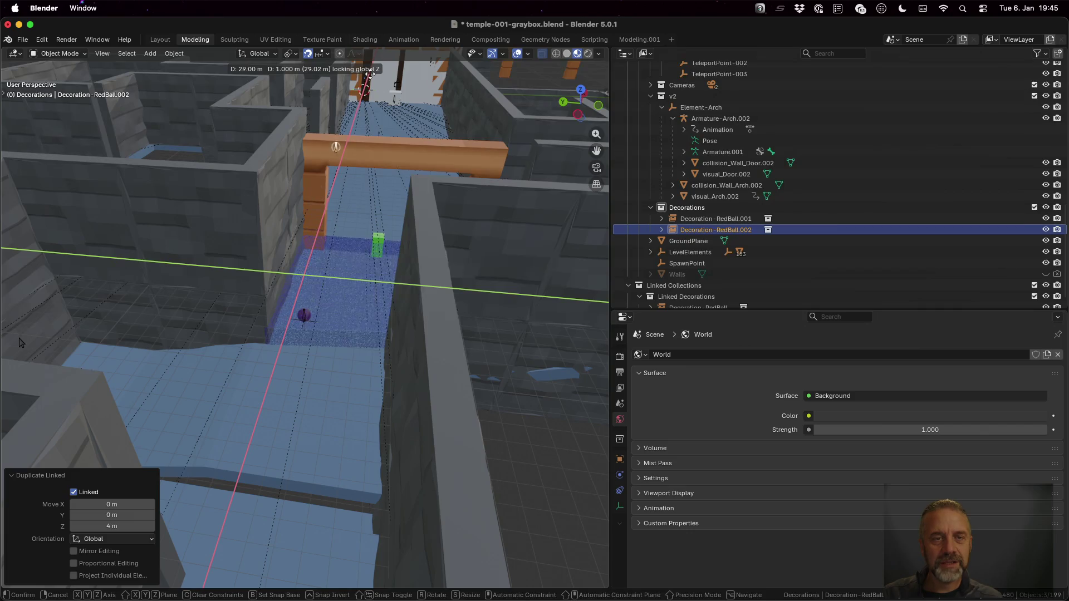
{"action": "left_click", "coordinate": [376, 69]}
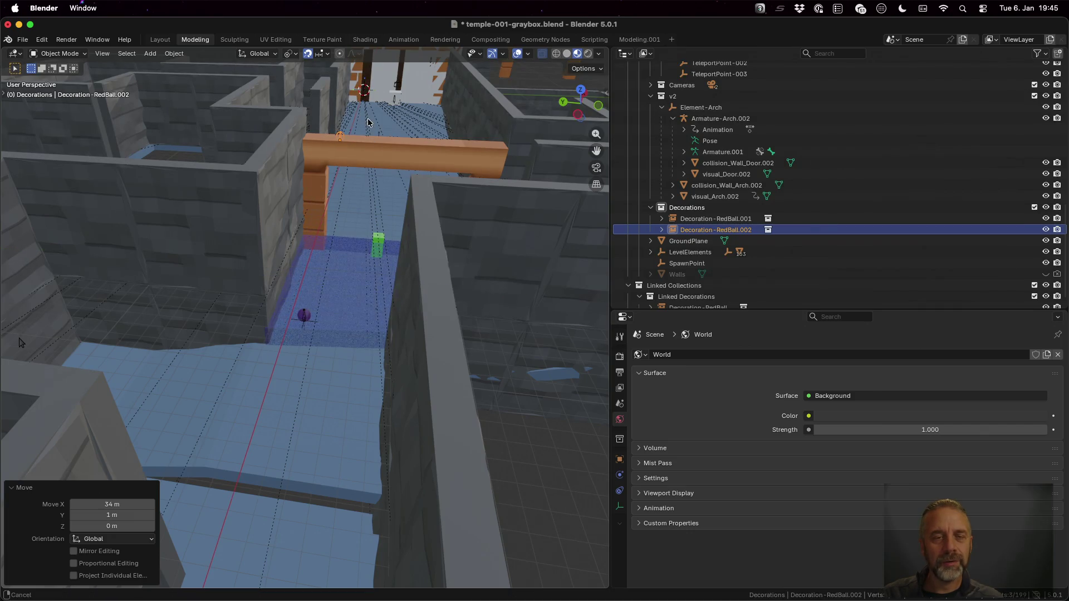
- Reposition the duplicate ball beside the door wall, keeping its height fixed
{"action": "scroll", "coordinate": [368, 122], "scroll_direction": "up", "scroll_amount": 5}
{"action": "scroll", "coordinate": [346, 237], "scroll_direction": "down", "scroll_amount": 3}
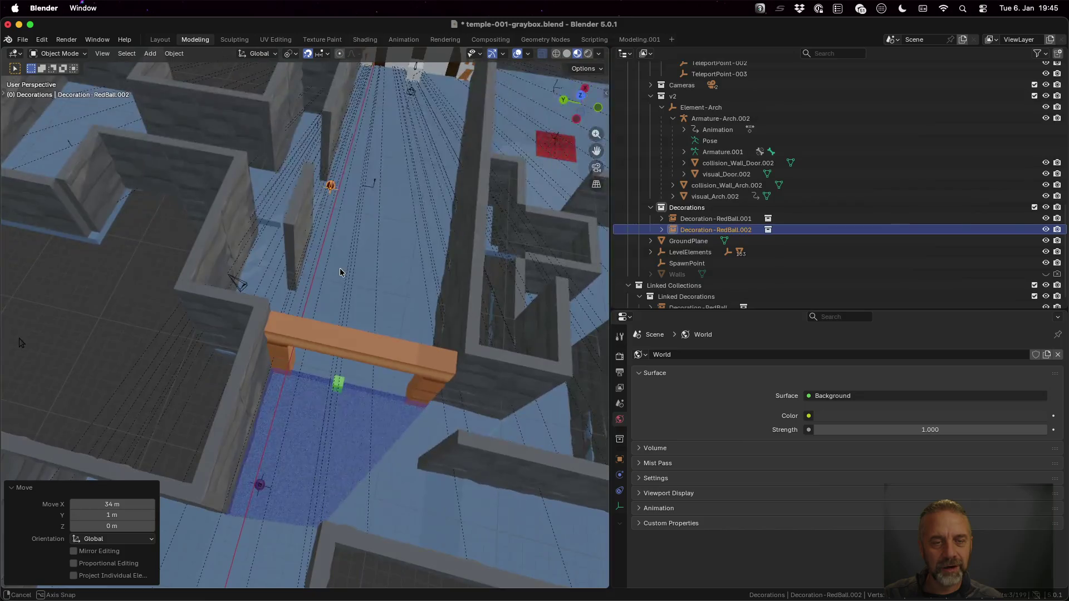
{"action": "key", "text": "shift+z"}
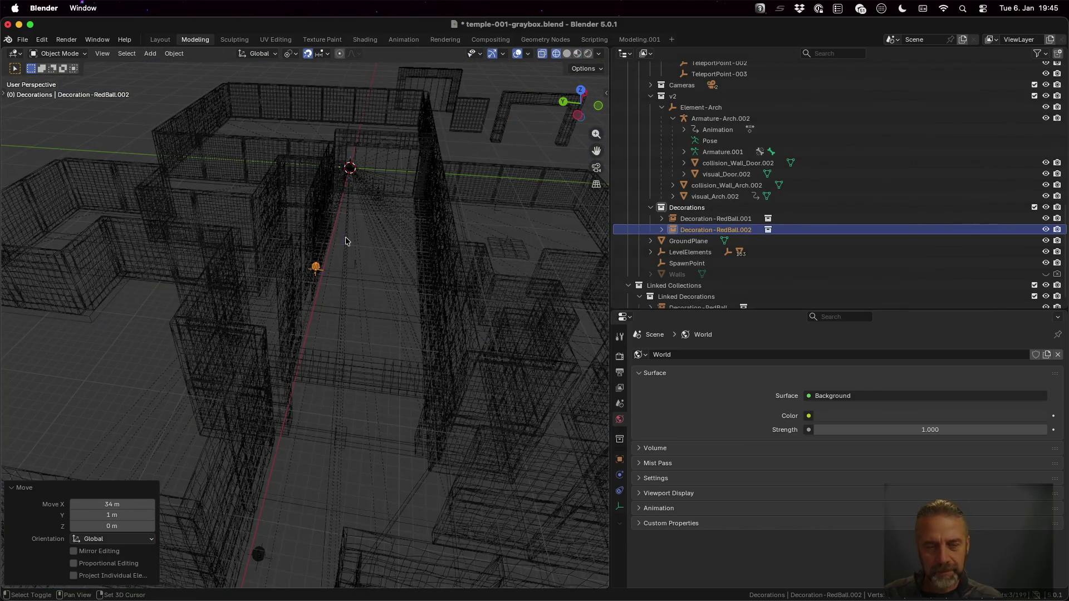
{"action": "key", "text": "shift+z"}
{"action": "key", "text": "g"}
{"action": "key", "text": "shift+z"}
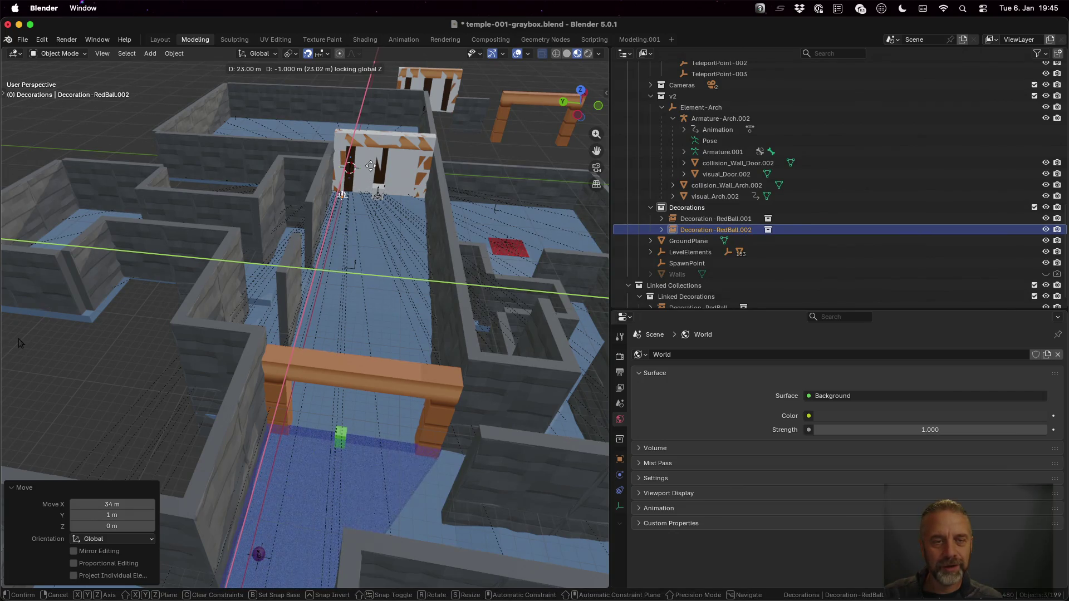
{"action": "left_click", "coordinate": [370, 169]}
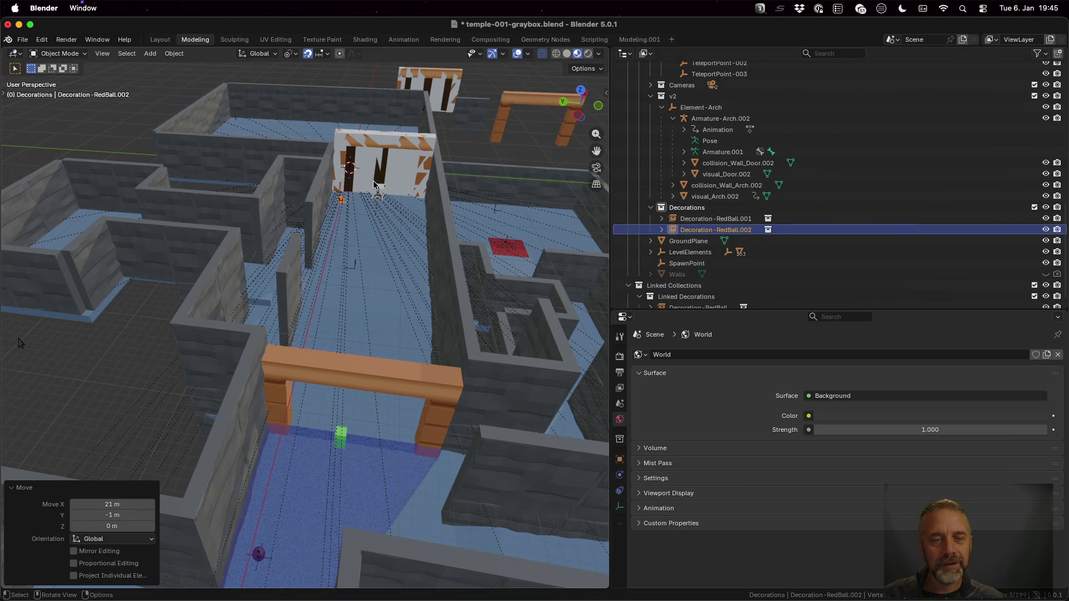
{"action": "scroll", "coordinate": [376, 201], "scroll_direction": "up", "scroll_amount": 5}
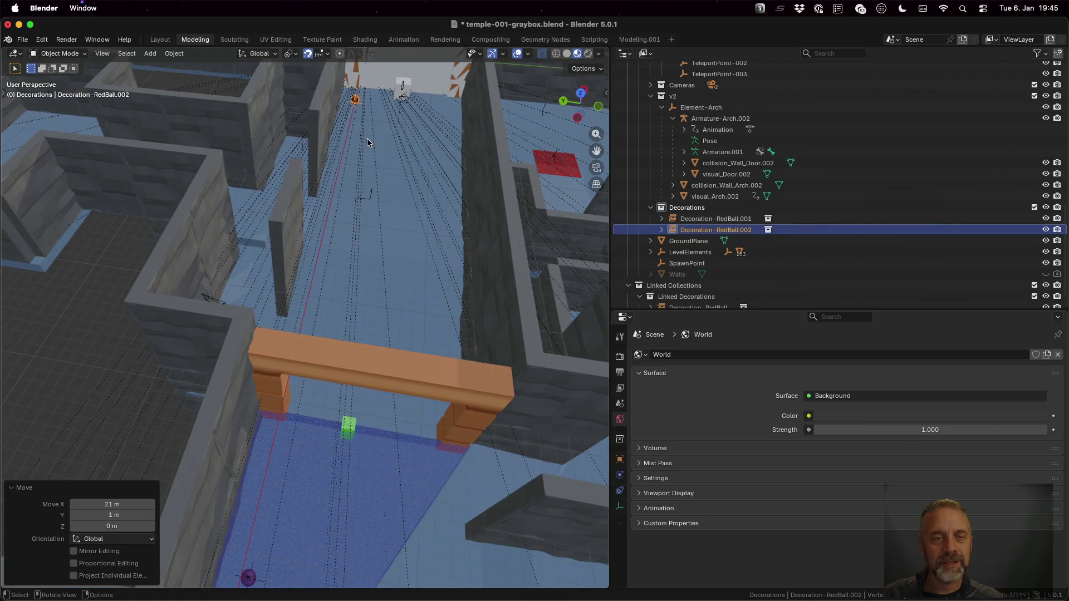
{"action": "scroll", "coordinate": [354, 103], "scroll_direction": "up", "scroll_amount": 5}
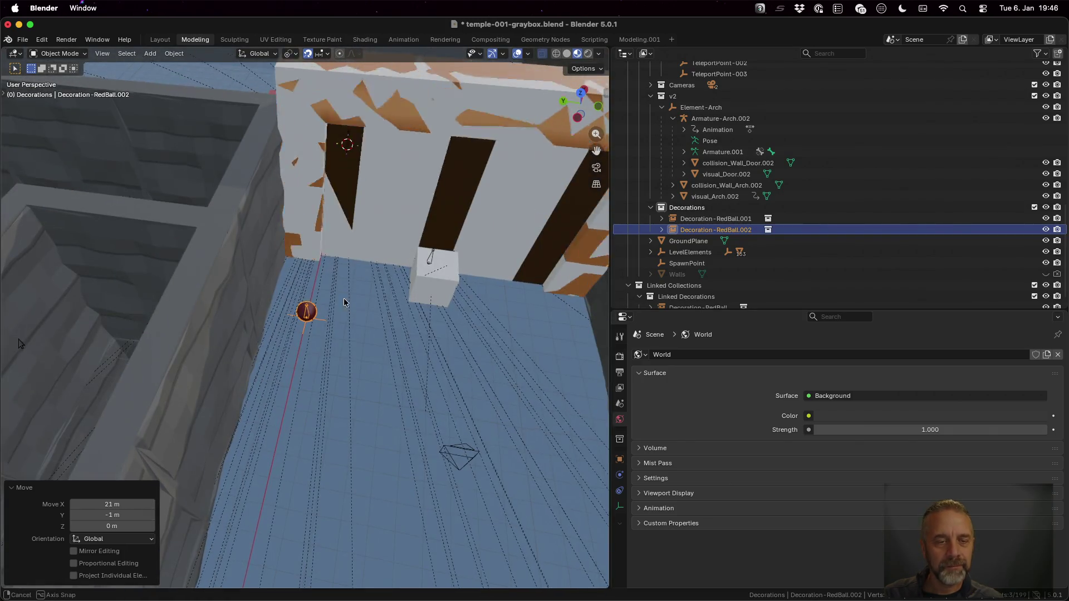
{"action": "scroll", "coordinate": [350, 279], "scroll_direction": "up", "scroll_amount": 5}
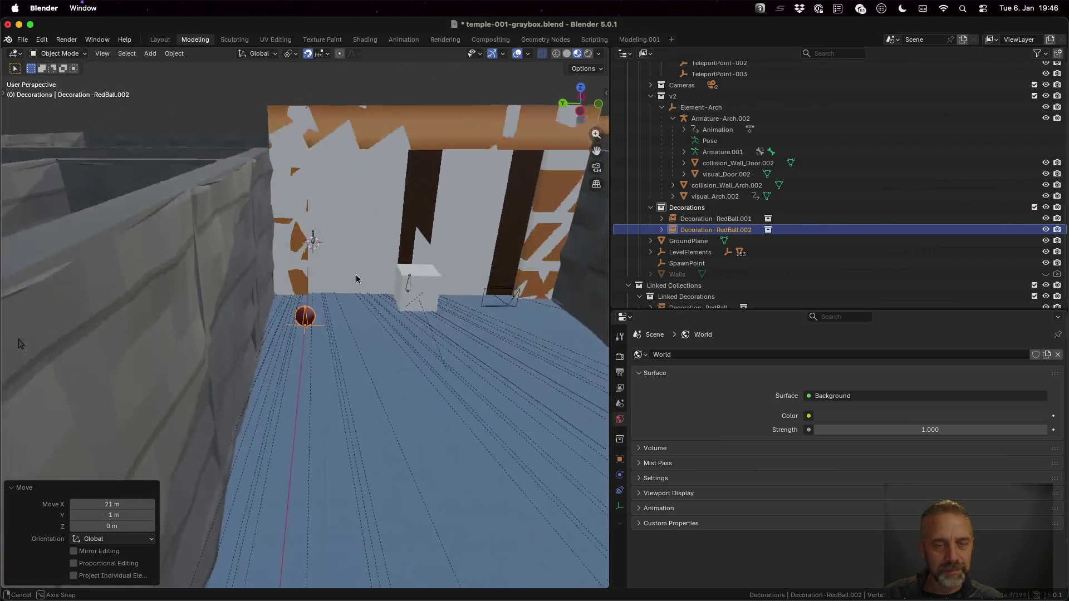
{"action": "scroll", "coordinate": [358, 318], "scroll_direction": "down", "scroll_amount": 5}
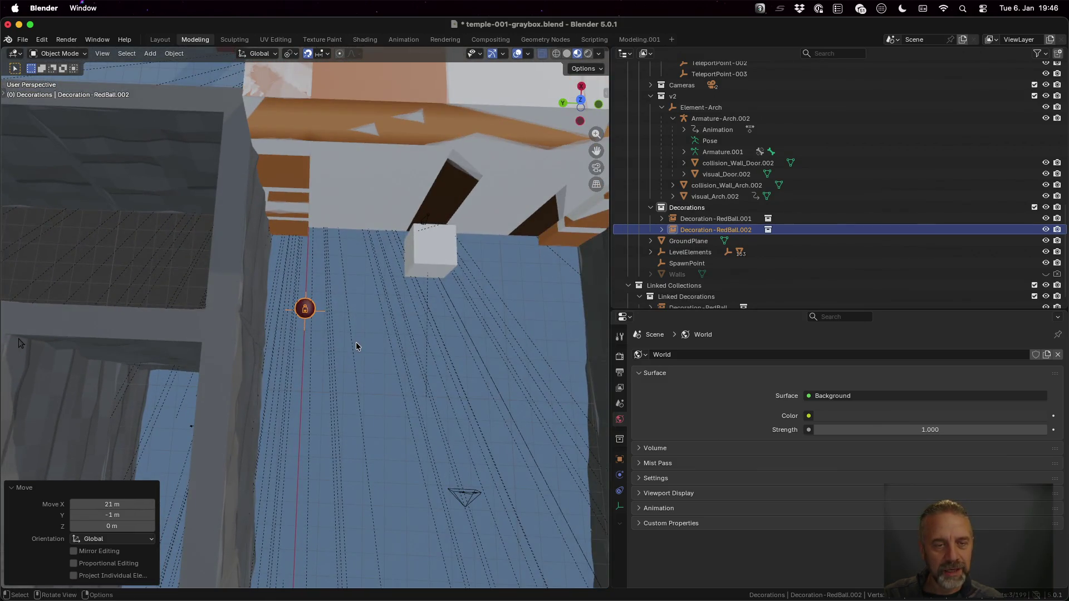
{"action": "key", "text": "g"}
{"action": "key", "text": "shift+z"}
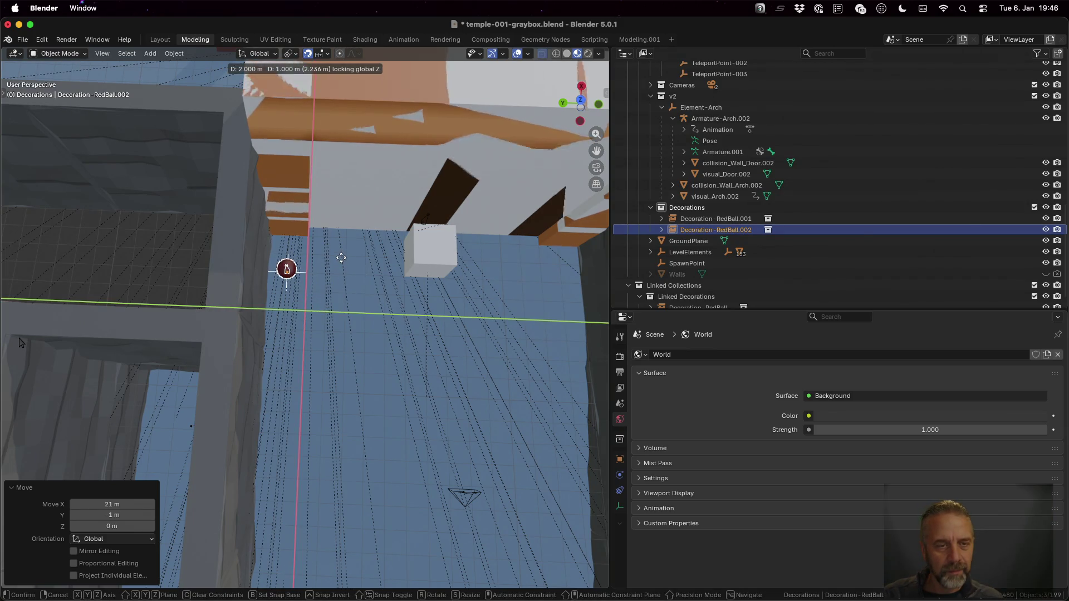
{"action": "left_click", "coordinate": [345, 278]}
- Add another linked red ball, Decoration-RedBall.003, 14 m along Y
{"action": "scroll", "coordinate": [341, 301], "scroll_direction": "up", "scroll_amount": 3}
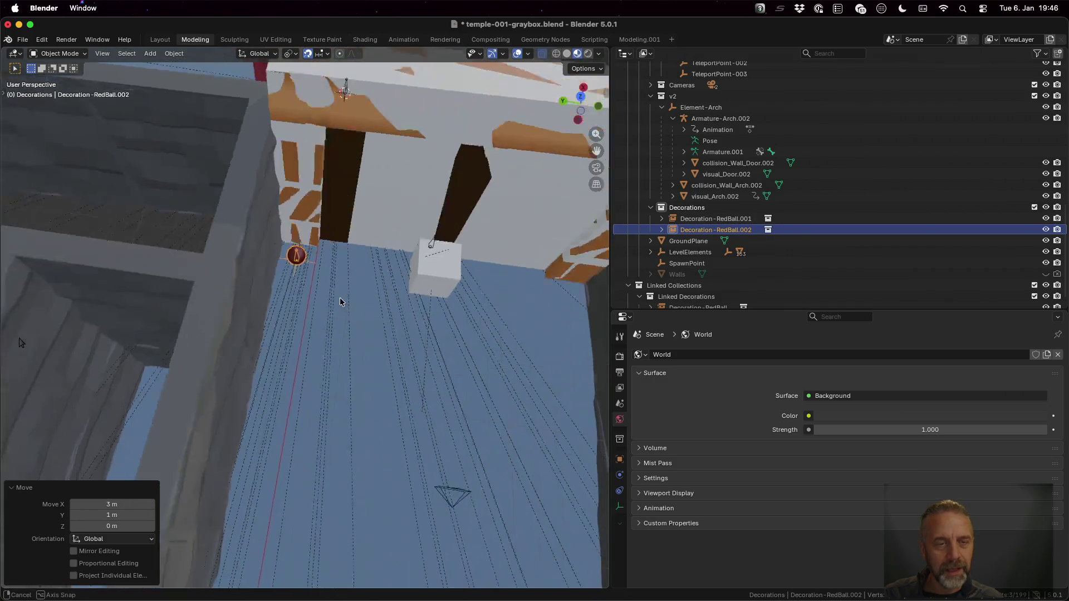
{"action": "scroll", "coordinate": [341, 301], "scroll_direction": "up", "scroll_amount": 5}
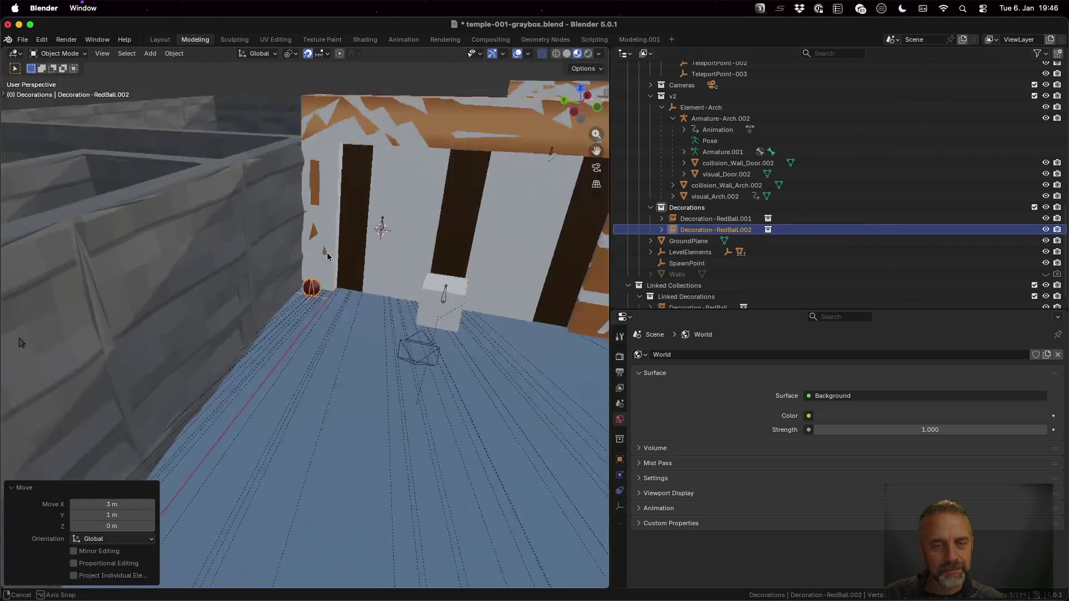
{"action": "scroll", "coordinate": [327, 256], "scroll_direction": "down", "scroll_amount": 5}
{"action": "scroll", "coordinate": [356, 294], "scroll_direction": "down", "scroll_amount": 3}
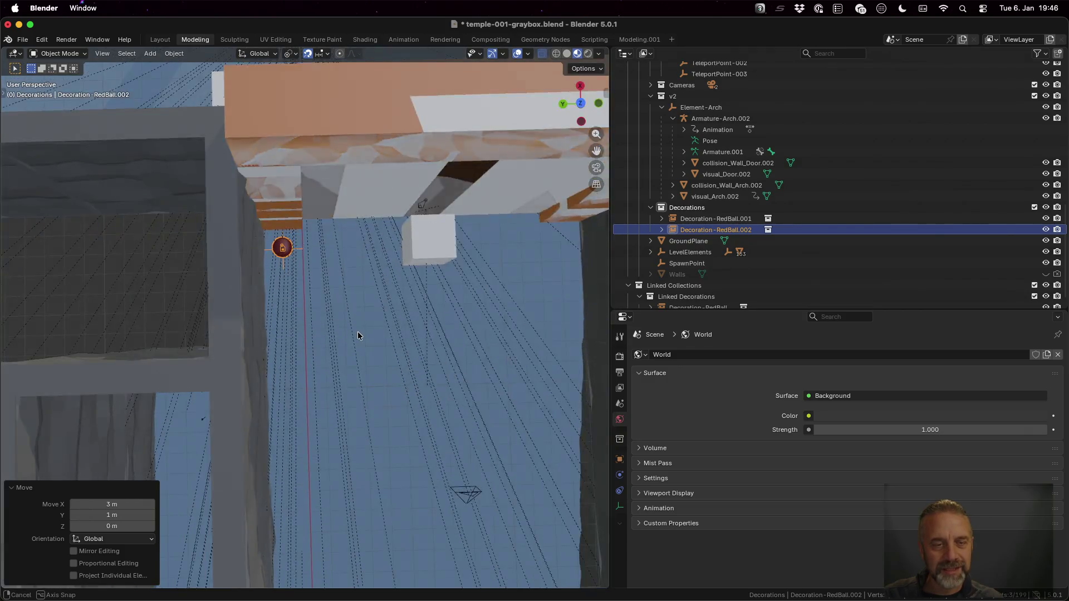
{"action": "scroll", "coordinate": [355, 314], "scroll_direction": "up", "scroll_amount": 3}
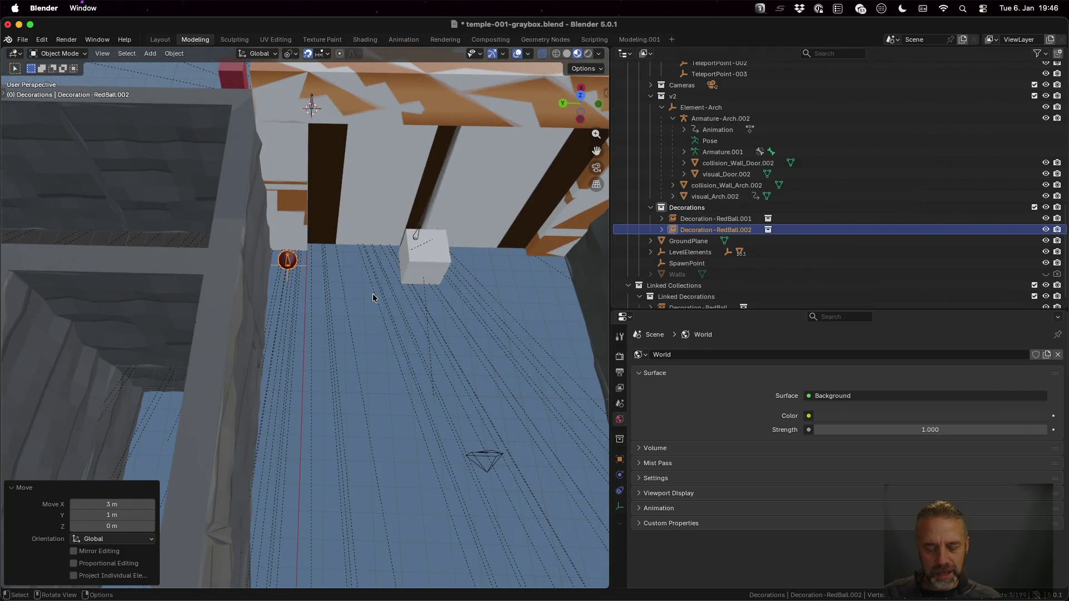
{"action": "key", "text": "shift+d"}
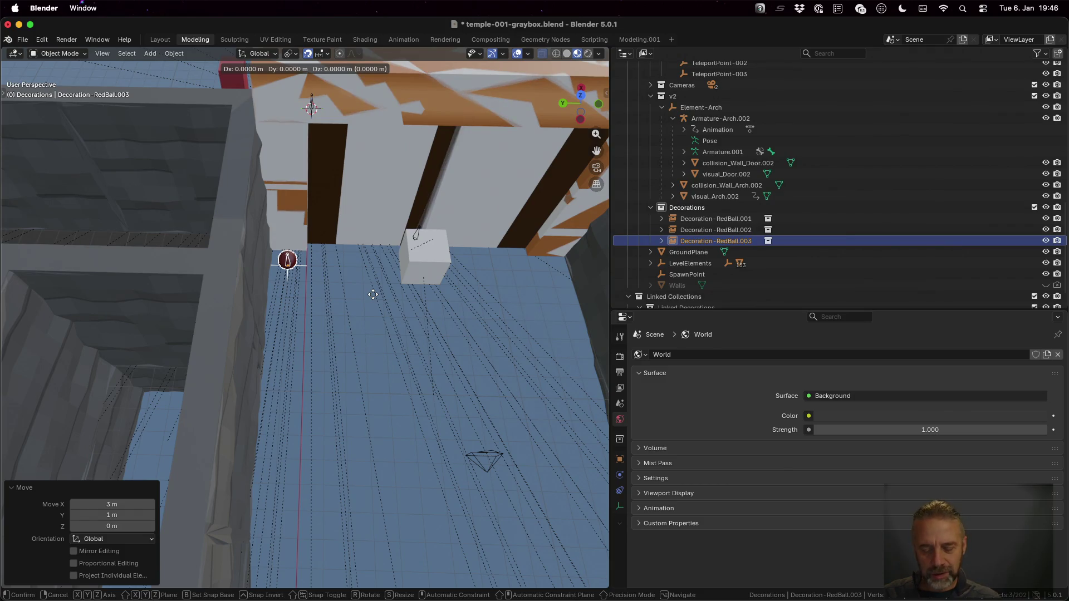
{"action": "key", "text": "y"}
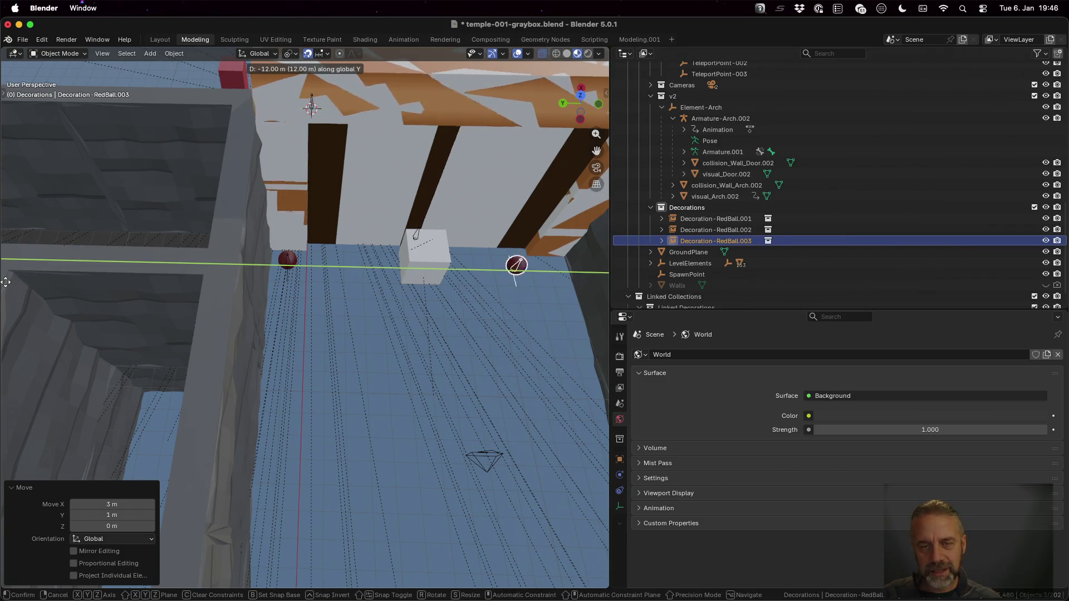
{"action": "left_click", "coordinate": [32, 287]}
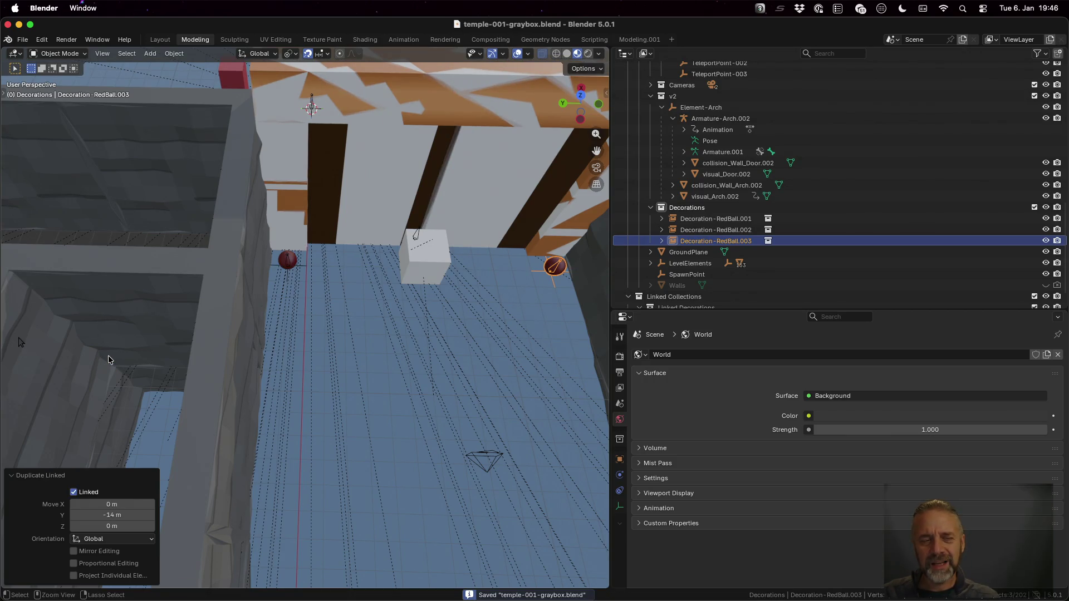
- Rerun ./rexport_v3.sh on the graybox blend in the terminal, then return to Godot
{"action": "key", "text": "super+Tab"}
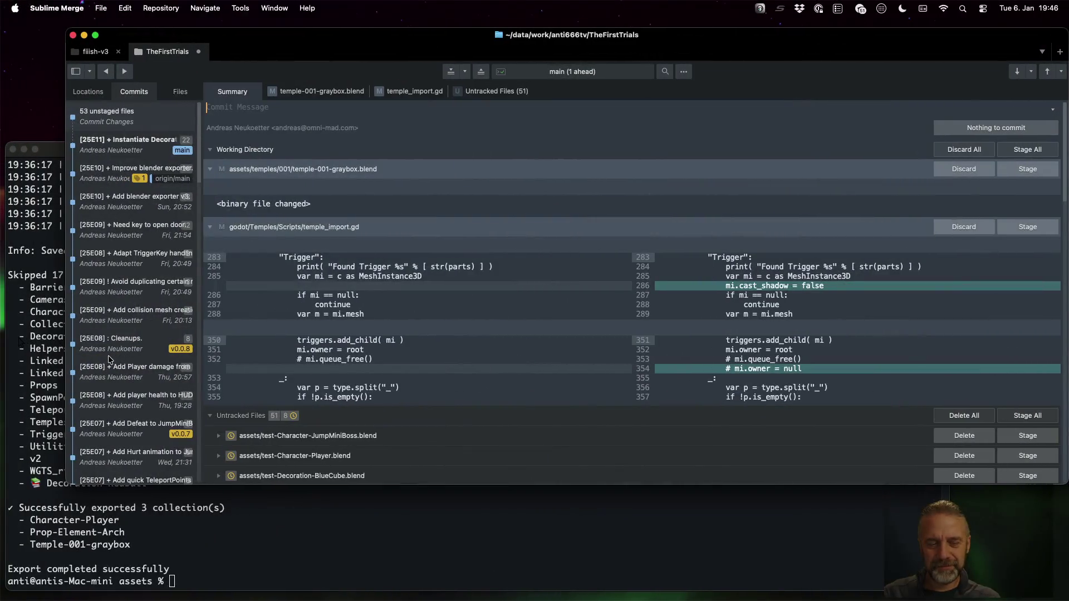
{"action": "left_click", "coordinate": [281, 554]}
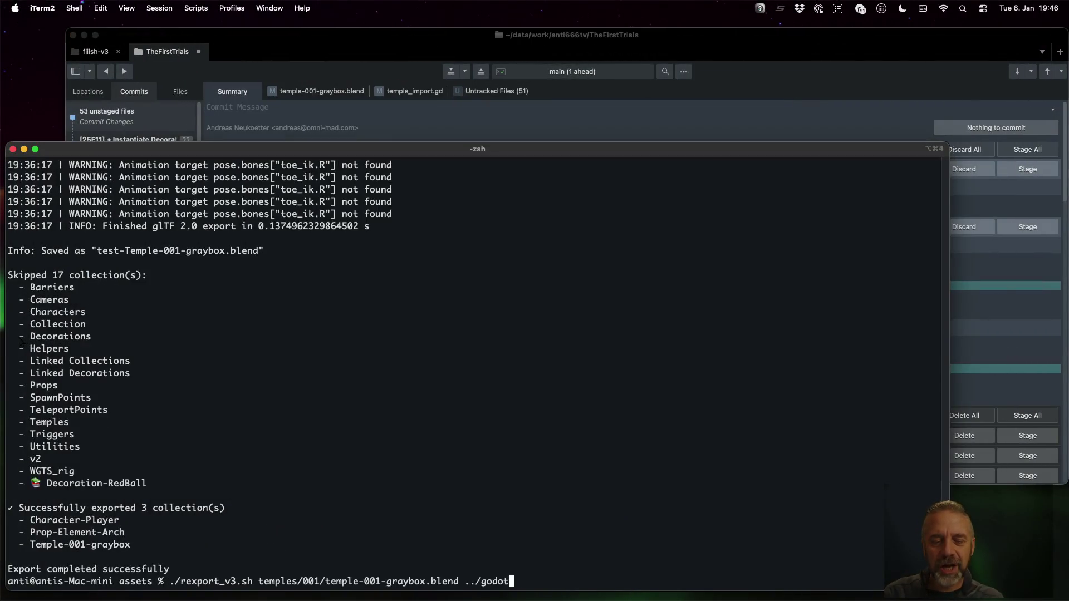
{"action": "key", "text": "Return"}
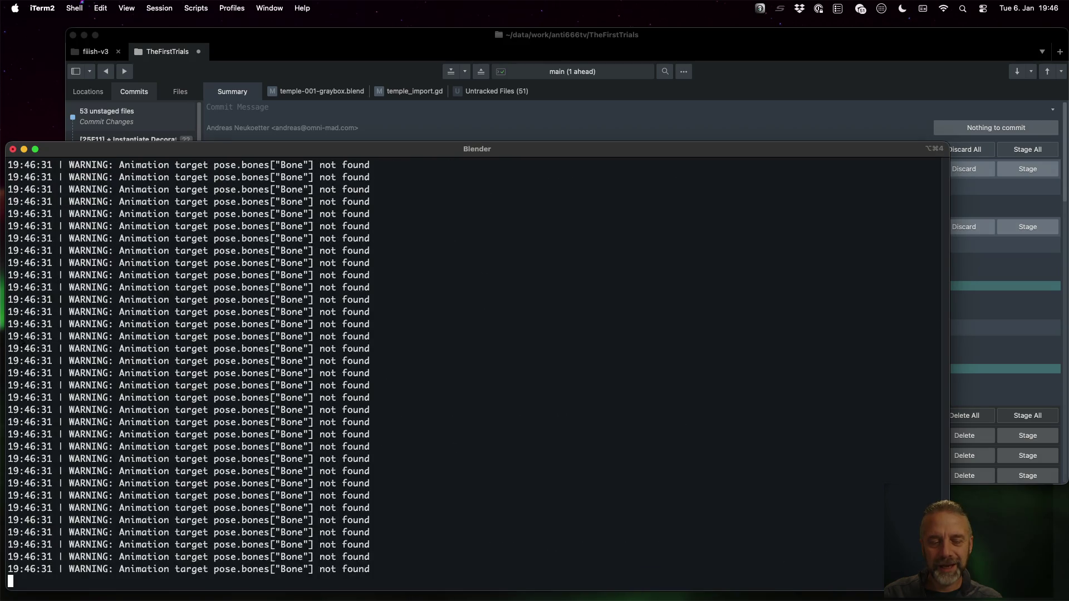
{"action": "key", "text": "super+Tab"}
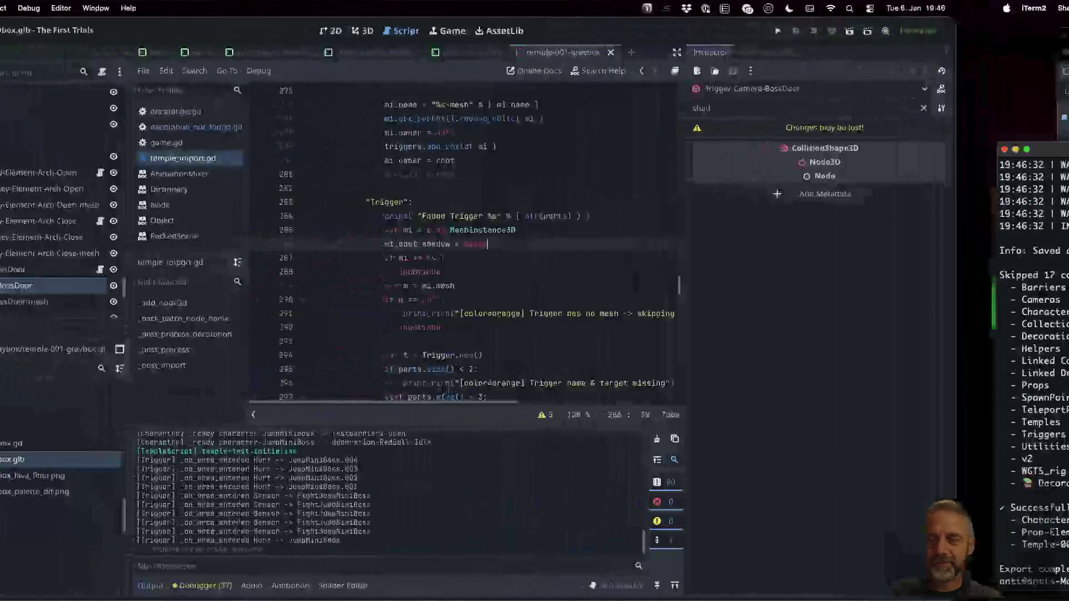
- Reload the changed temple files, check the Errors list, and reimport temple-001-graybox.glb
{"action": "left_click", "coordinate": [504, 376]}
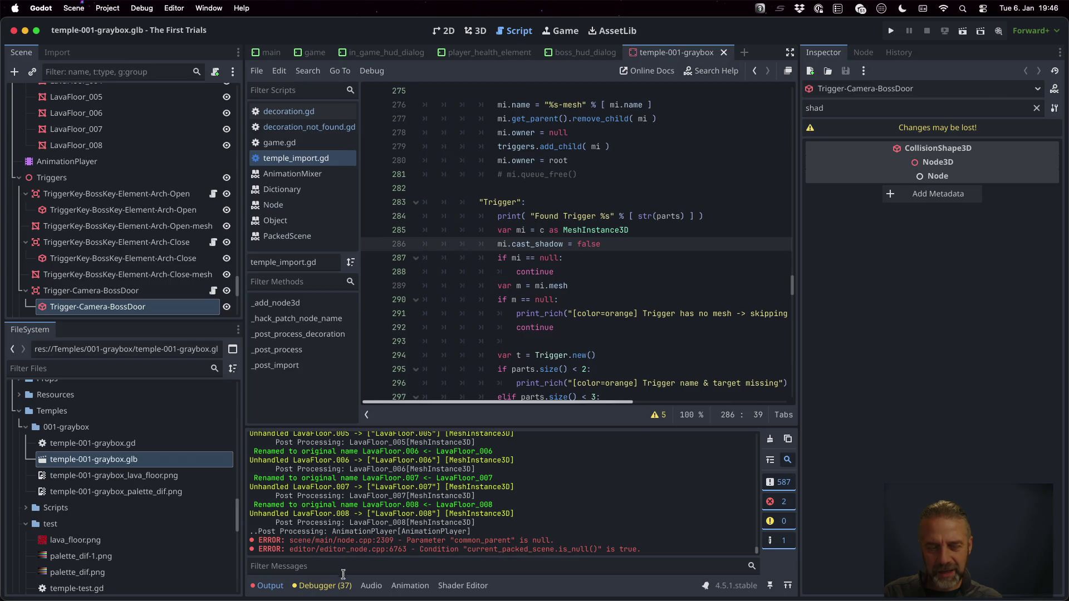
{"action": "left_click", "coordinate": [322, 585]}
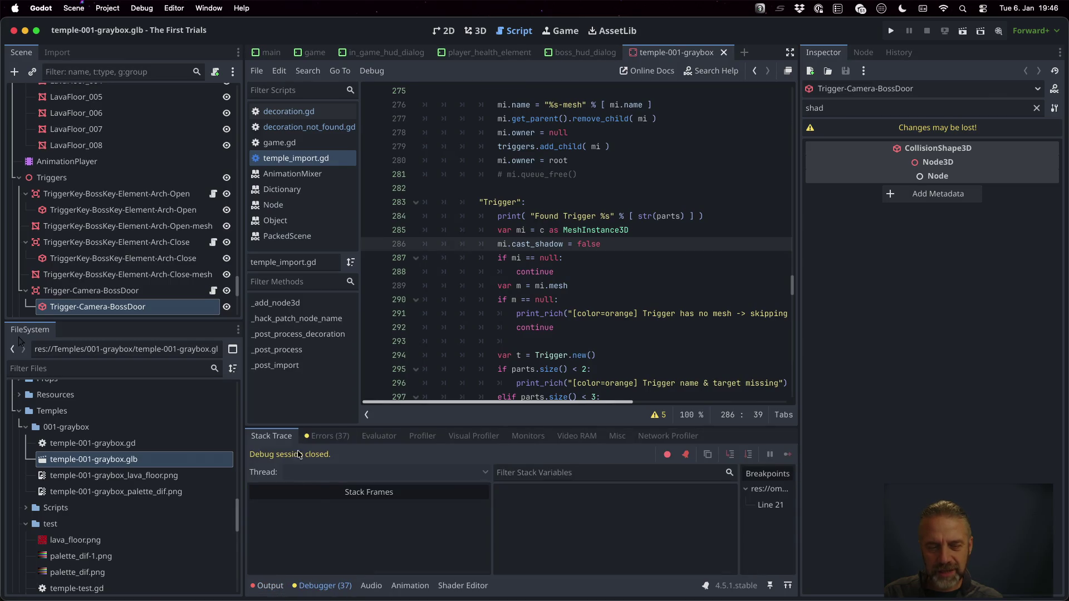
{"action": "left_click", "coordinate": [329, 436]}
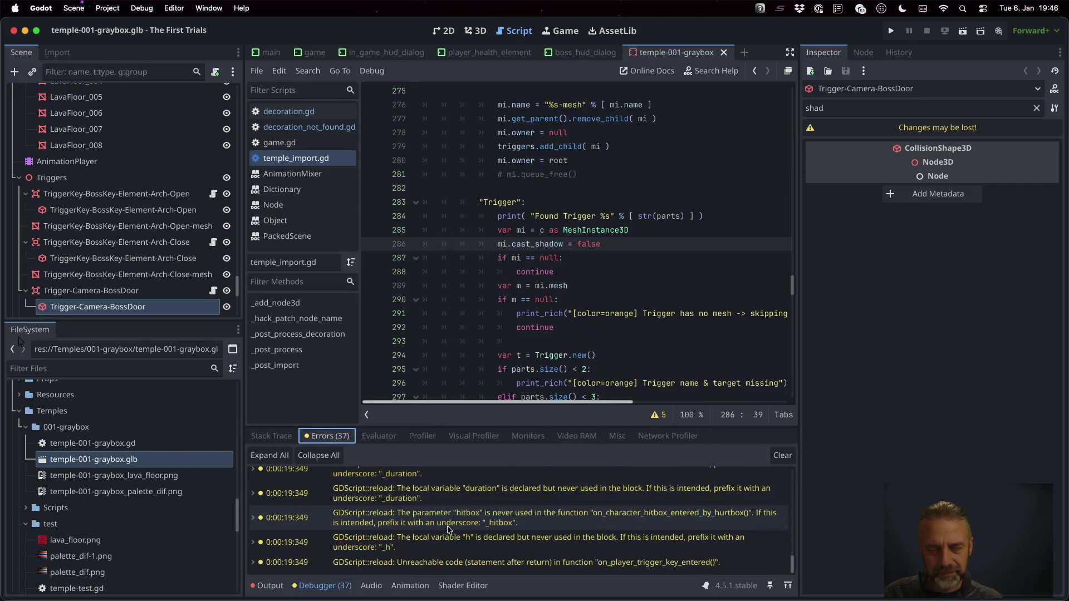
{"action": "left_click", "coordinate": [252, 586]}
{"action": "right_click", "coordinate": [150, 465]}
{"action": "left_click", "coordinate": [184, 521]}
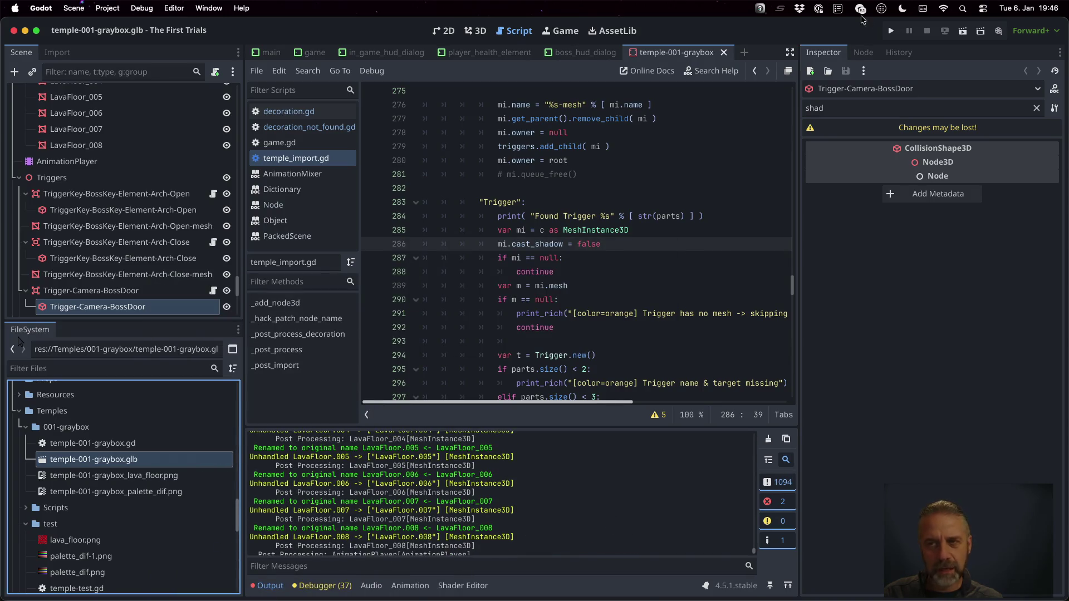
- Playtest the temple until the Camera -> BossDoor trigger fires, stop, and bring up TODO.md
{"action": "left_click", "coordinate": [890, 31]}
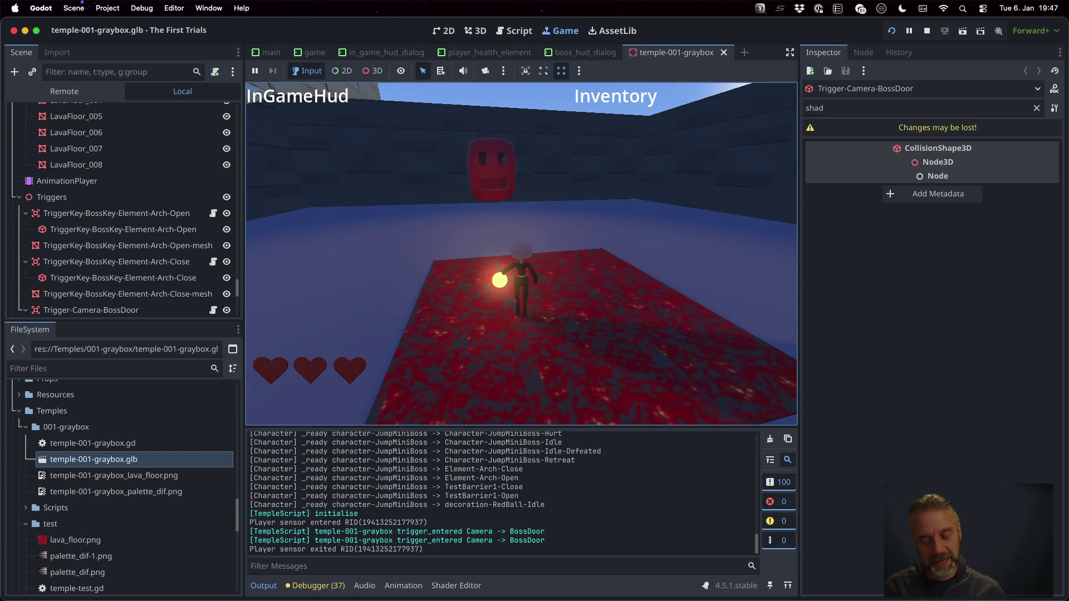
{"action": "left_click", "coordinate": [932, 34]}
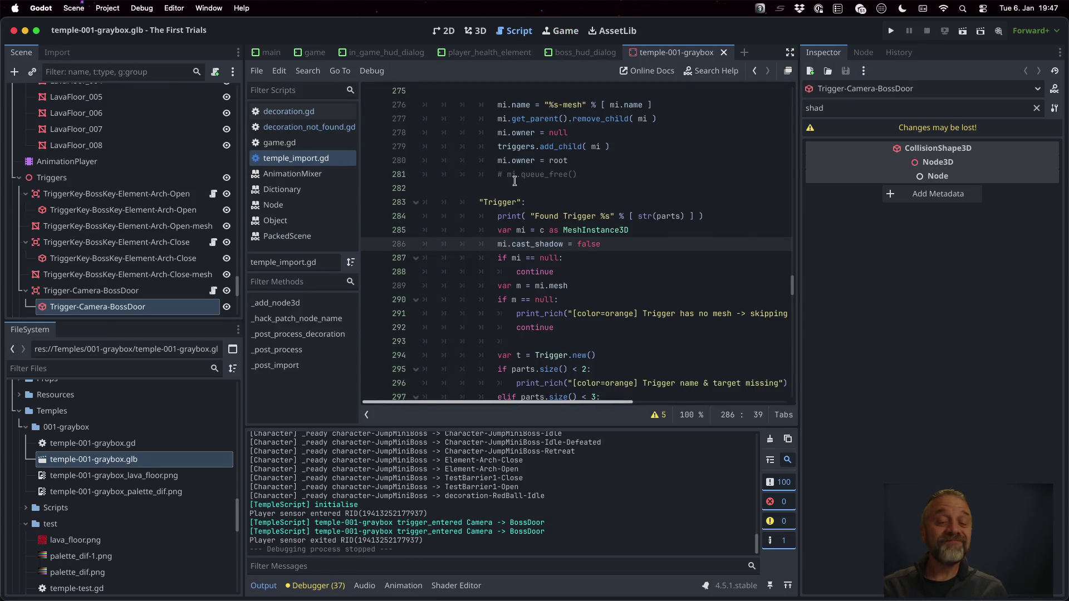
{"action": "key", "text": "ctrl+Up"}
{"action": "left_click", "coordinate": [409, 448]}
- Add '- [x] Disable shadow casting for Trigger debug meshes.' below the decorations item and save TODO.md
{"action": "left_click", "coordinate": [440, 332]}
{"action": "key", "text": "Up"}
{"action": "key", "text": "Up"}
{"action": "key", "text": "Up"}
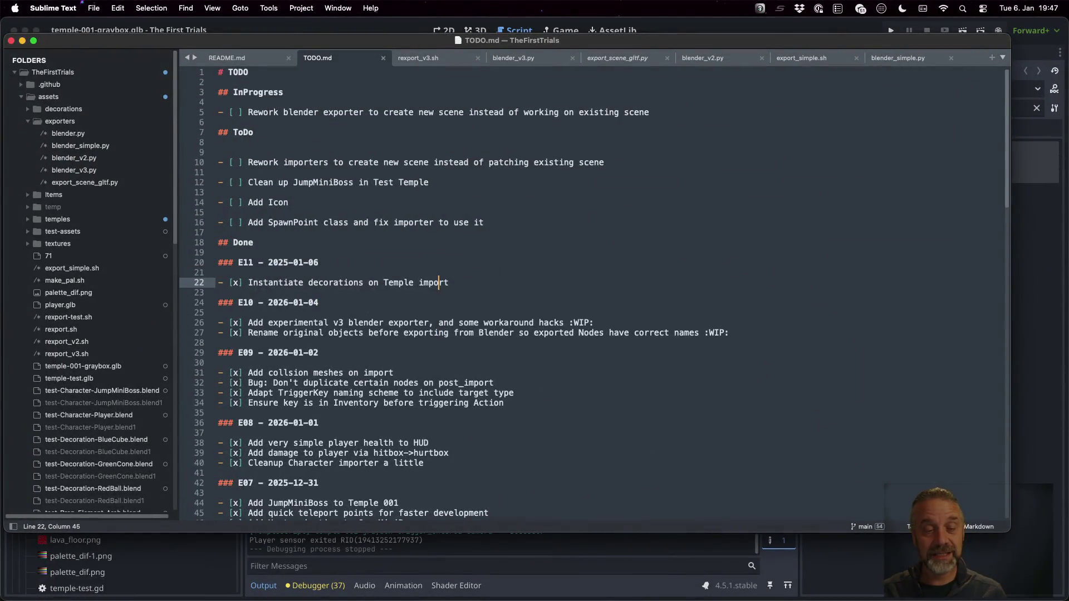
{"action": "key", "text": "Return"}
{"action": "type", "text": "- [x] Disable shadow "}
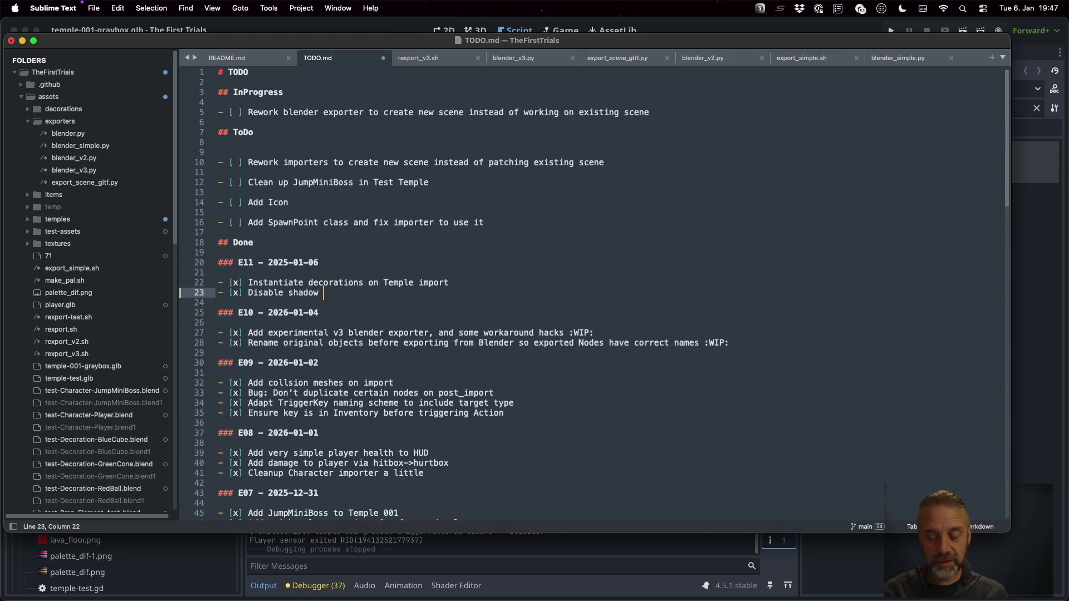
{"action": "type", "text": "casting for"}
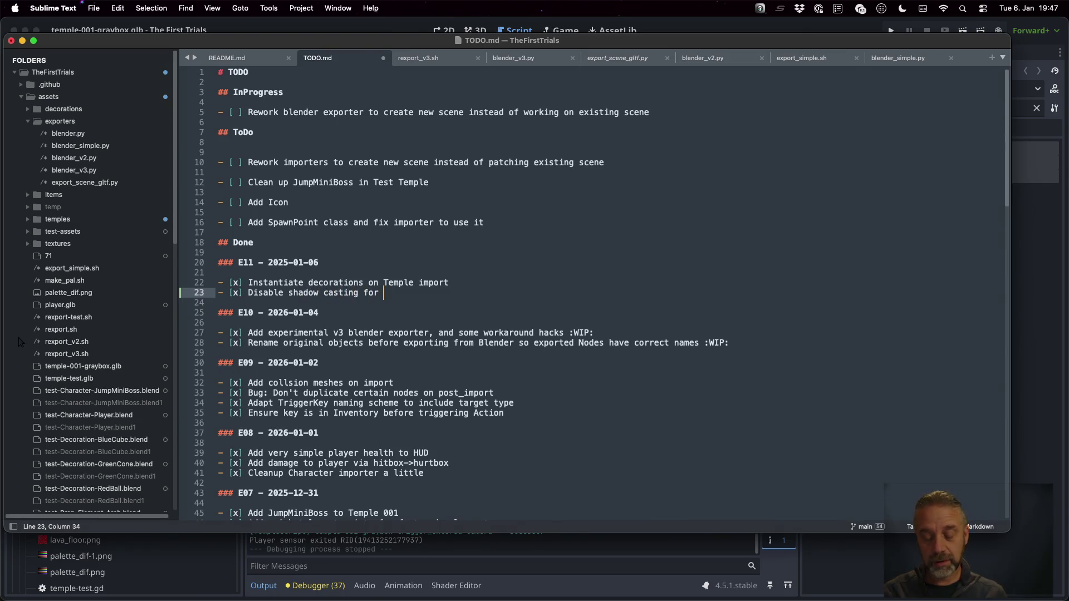
{"action": "type", "text": "gger debug meshes"}
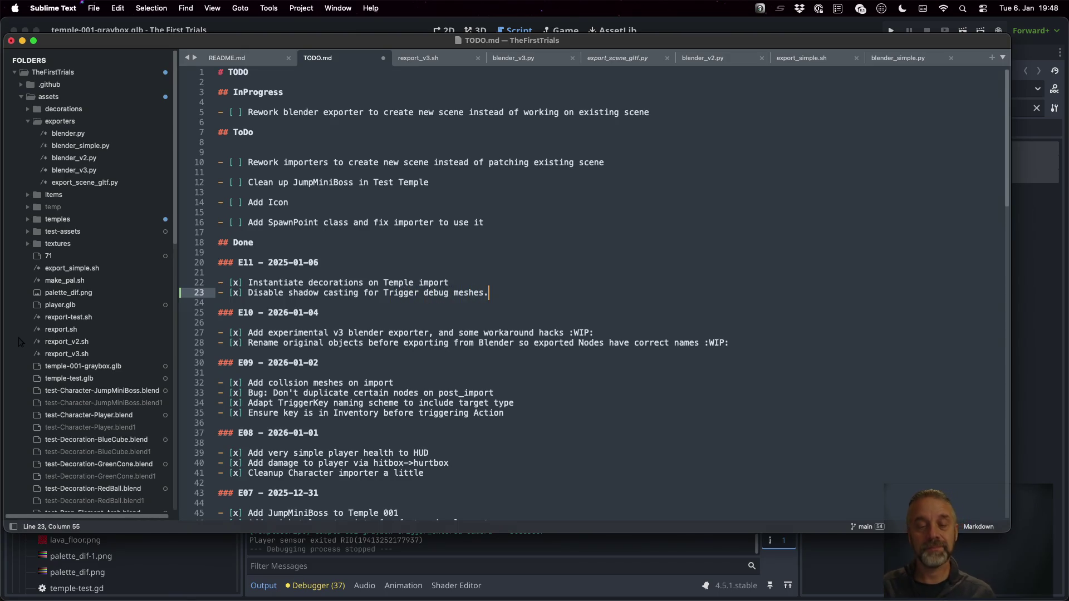
{"action": "key", "text": "super+s"}
{"action": "key", "text": "super+Tab"}
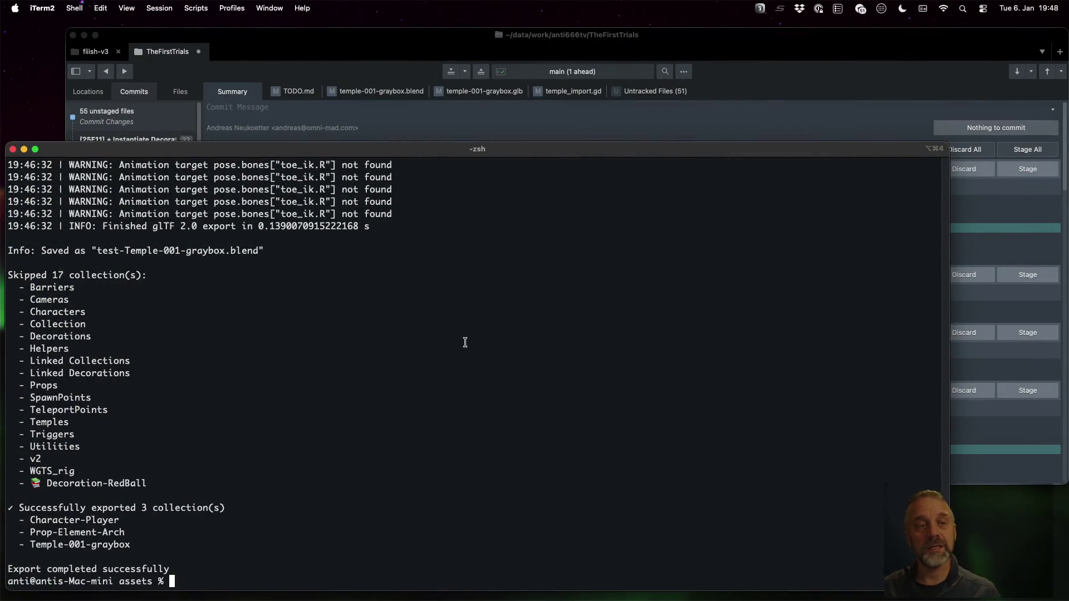
- Write the commit message '[25E11] - Disable shadow casting for Trigger debug meshes.' and stage TODO.md, .blend and .glb
{"action": "left_click", "coordinate": [404, 36]}
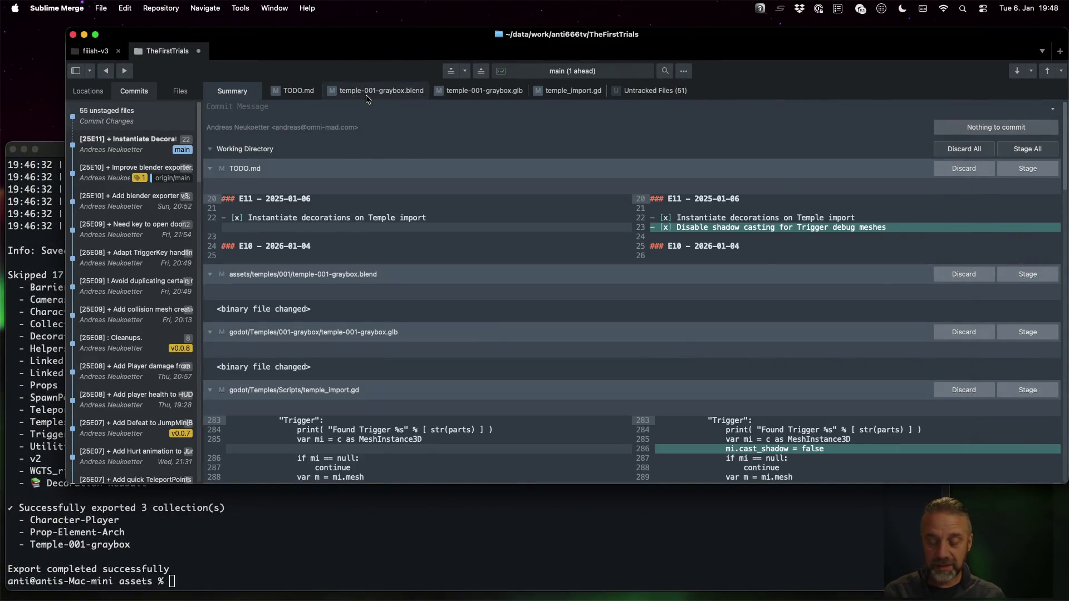
{"action": "type", "text": "[25E11"}
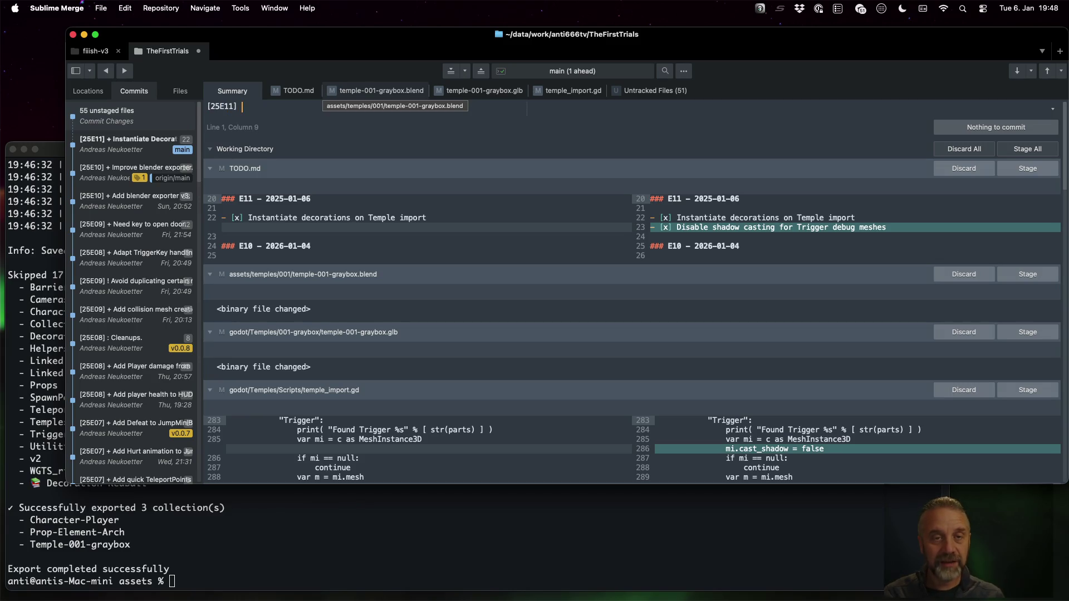
{"action": "type", "text": "isable shadow c"}
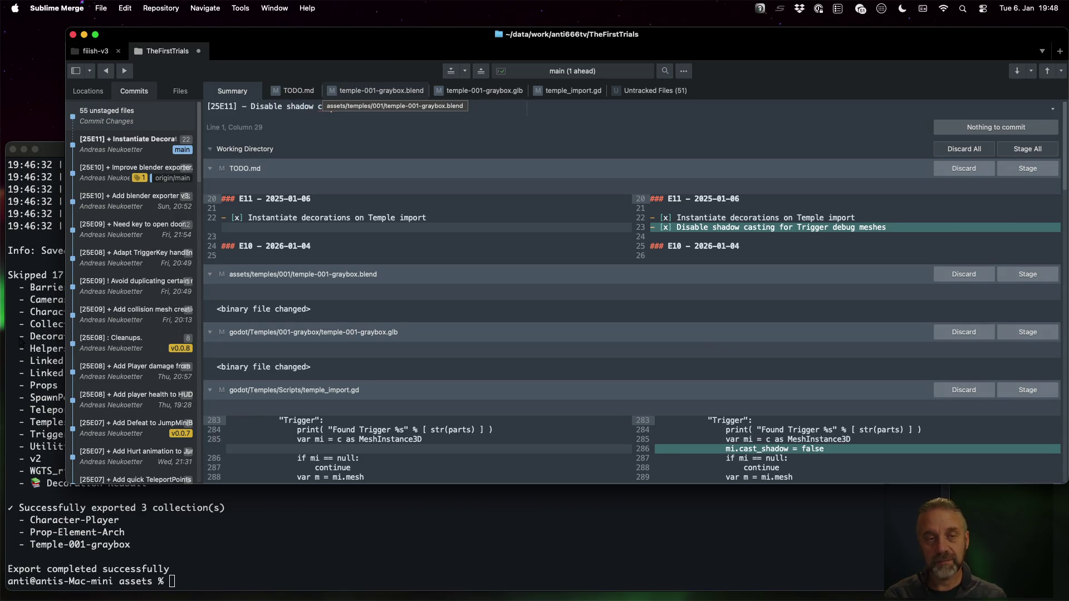
{"action": "type", "text": "for T"}
{"action": "type", "text": "riige"}
{"action": "type", "text": "ger"}
{"action": "type", "text": "ug meshes."}
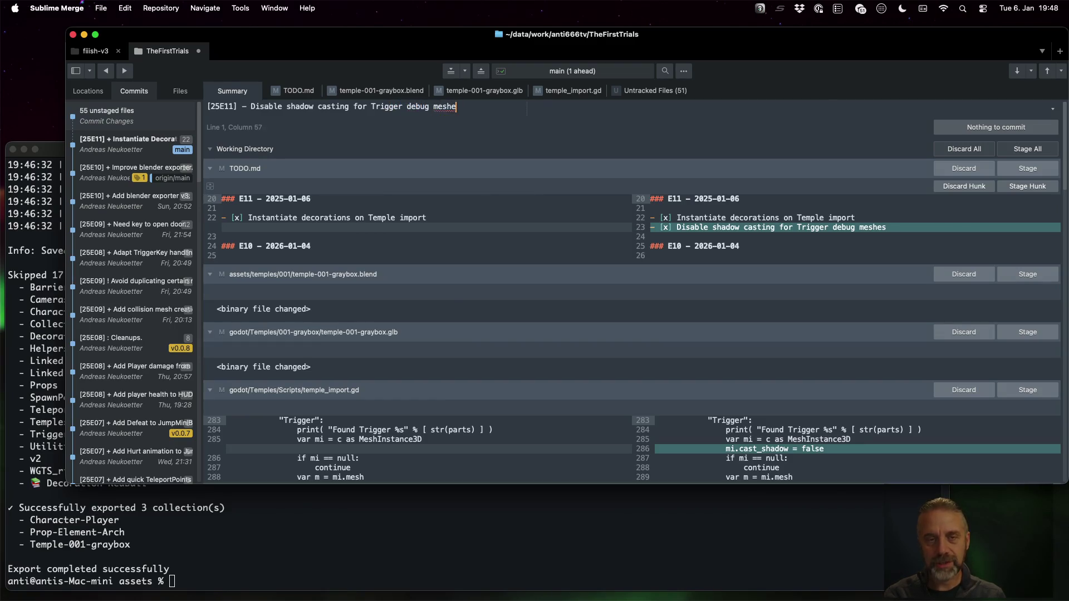
{"action": "left_click", "coordinate": [1009, 169]}
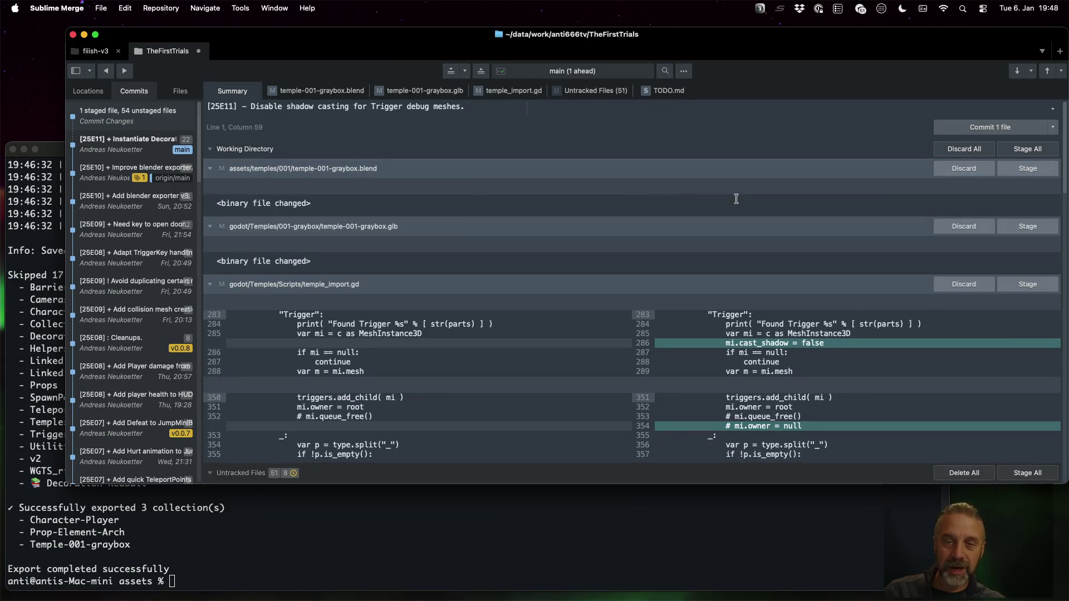
{"action": "left_click", "coordinate": [1013, 172]}
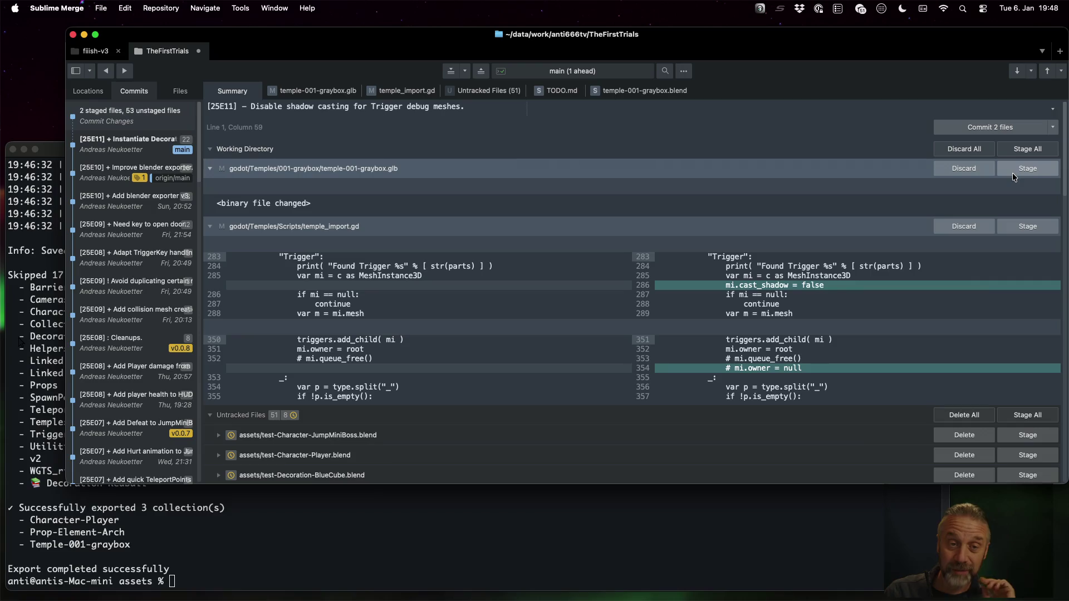
{"action": "left_click", "coordinate": [1013, 172]}
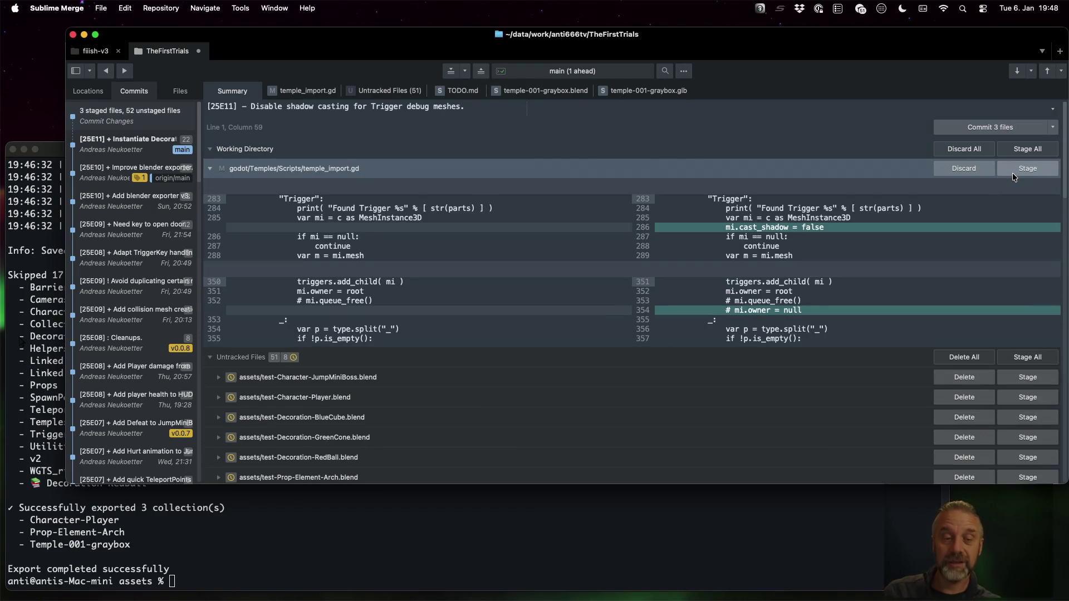
- Stage the changed shadow-casting lines in temple_import.gd
{"action": "mouse_move", "coordinate": [320, 220]}
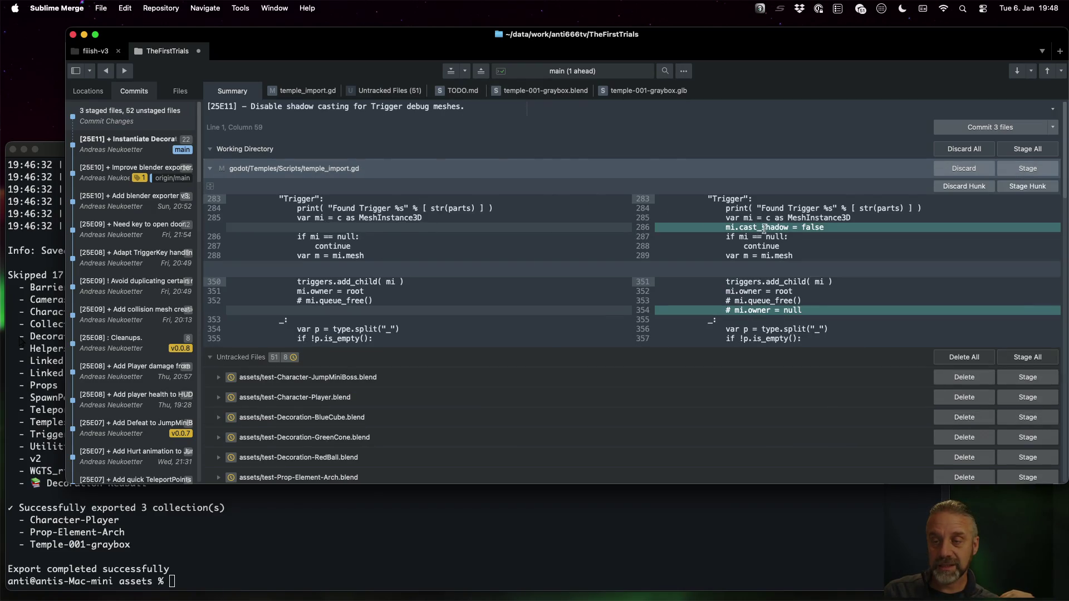
{"action": "left_click", "coordinate": [727, 227]}
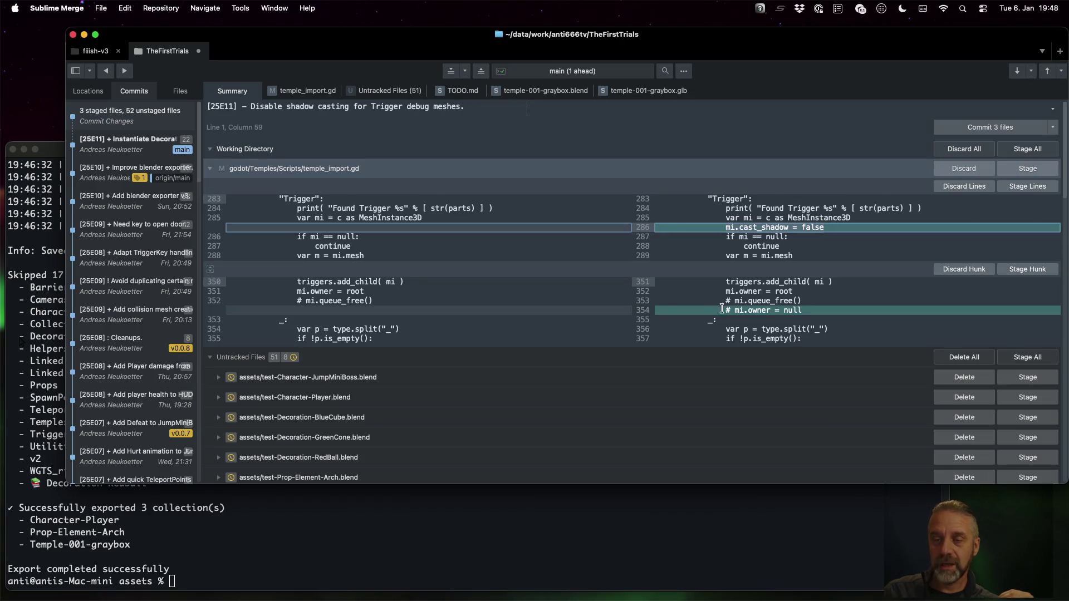
{"action": "left_click", "coordinate": [749, 309], "text": "super"}
{"action": "mouse_move", "coordinate": [1026, 184]}
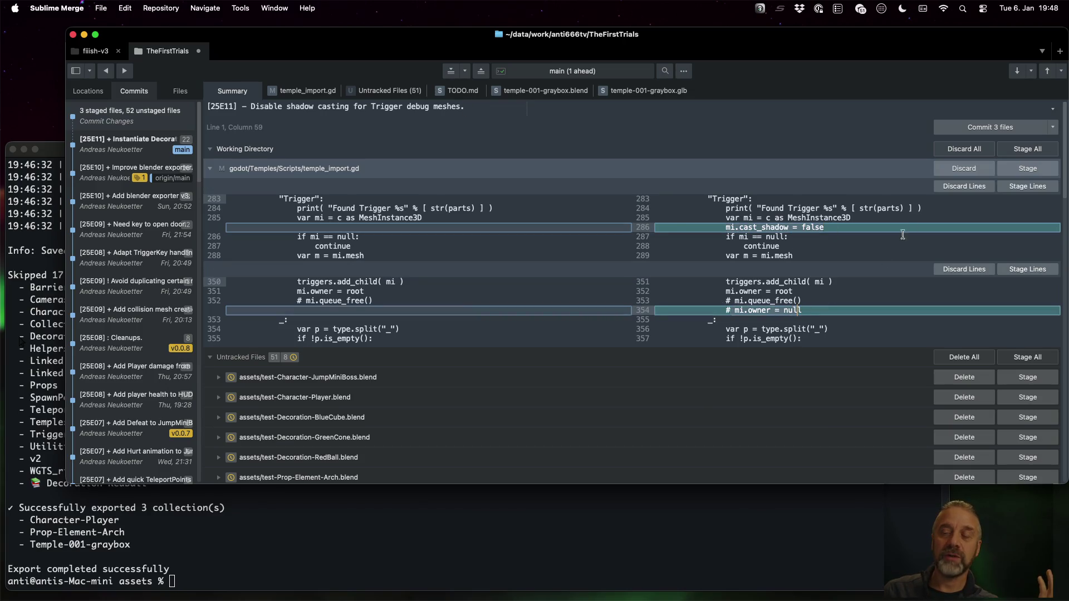
{"action": "left_click", "coordinate": [1028, 169]}
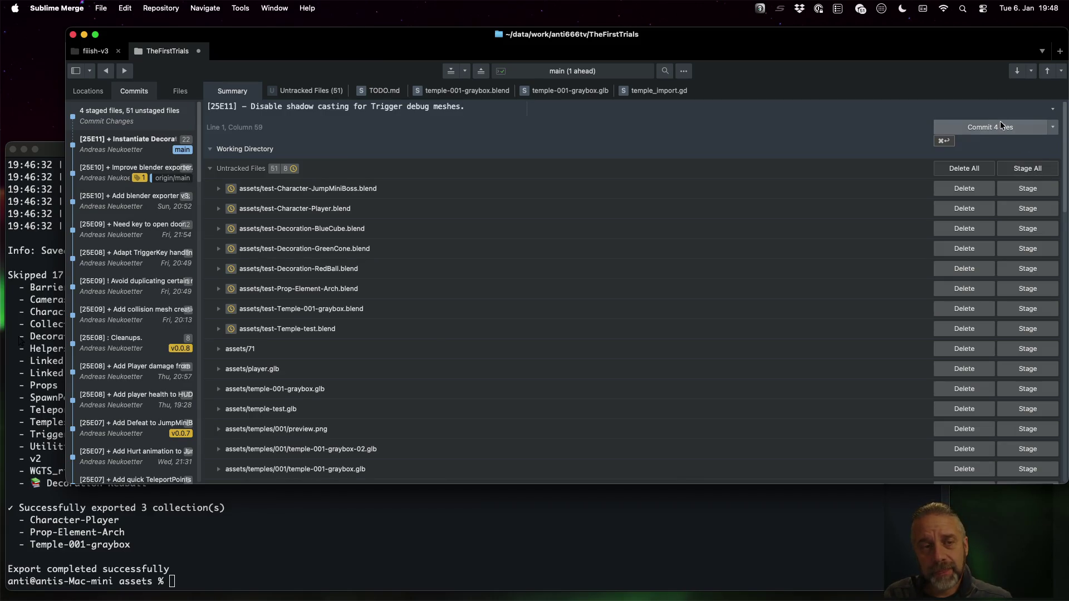
- Commit the four staged files and push main to origin
{"action": "left_click", "coordinate": [999, 123]}
{"action": "key", "text": "super+p"}
{"action": "type", "text": "push"}
{"action": "key", "text": "Return"}
{"action": "key", "text": "super+p"}
{"action": "type", "text": "push"}
{"action": "key", "text": "Return"}
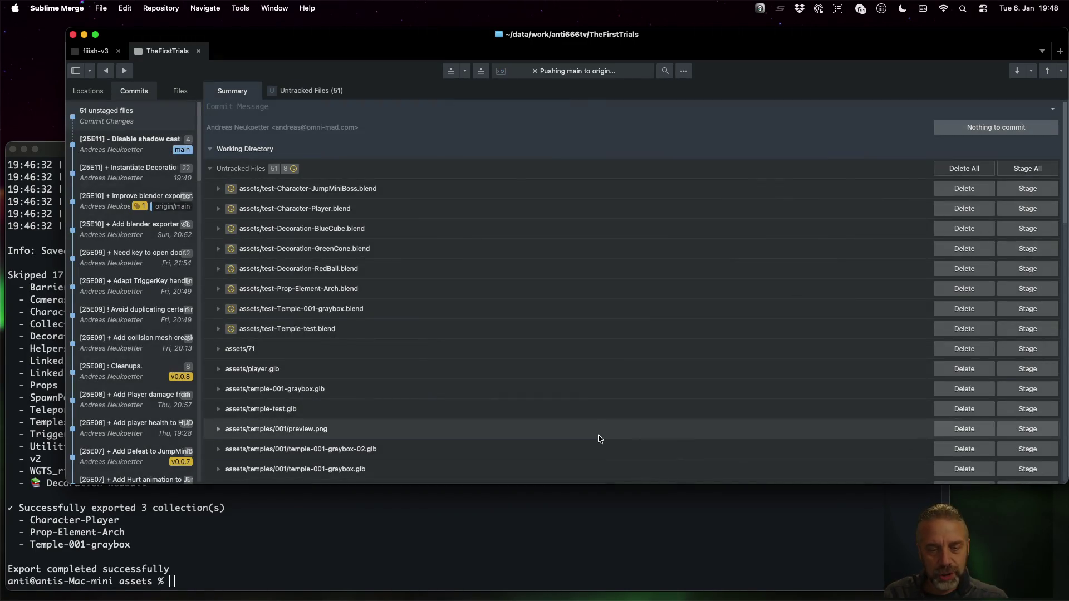
{"action": "left_click", "coordinate": [596, 537]}
- Create annotated tag v0.0.11 by editing the previous v0.0.10 git tag command
{"action": "key", "text": "ctrl+r"}
{"action": "type", "text": "tag"}
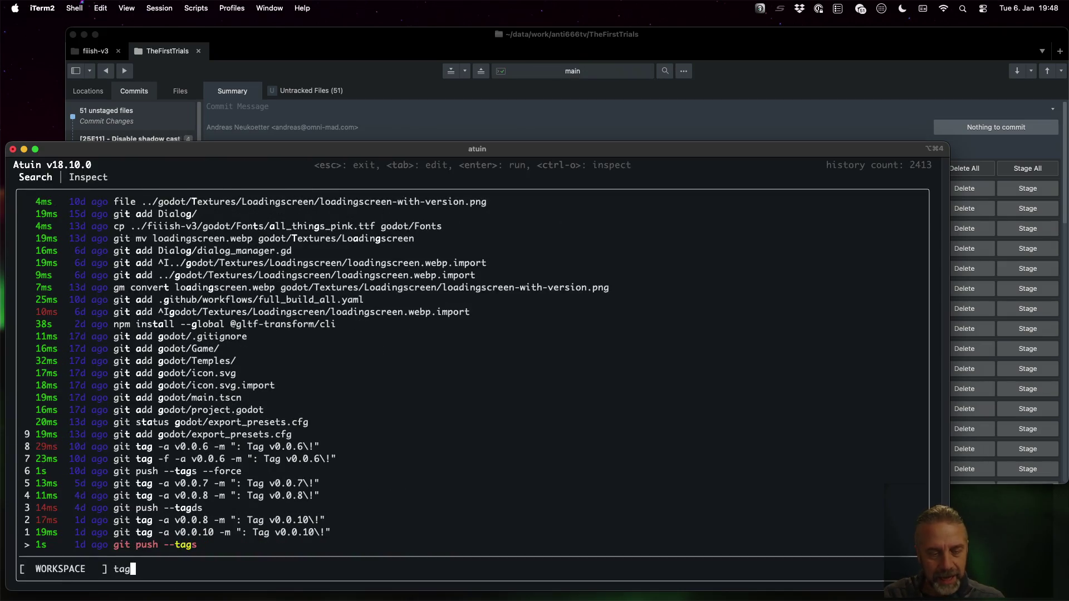
{"action": "key", "text": "Up"}
{"action": "key", "text": "Tab"}
{"action": "key", "text": "Left"}
{"action": "key", "text": "Left"}
{"action": "key", "text": "Left"}
{"action": "key", "text": "BackSpace"}
{"action": "type", "text": "1"}
{"action": "key", "text": "Left"}
{"action": "key", "text": "Left"}
{"action": "key", "text": "Left"}
{"action": "key", "text": "Delete"}
{"action": "type", "text": "1"}
{"action": "key", "text": "Return"}
- Push the new tag to GitHub with git push --tags
{"action": "key", "text": "ctrl+r"}
{"action": "type", "text": "push"}
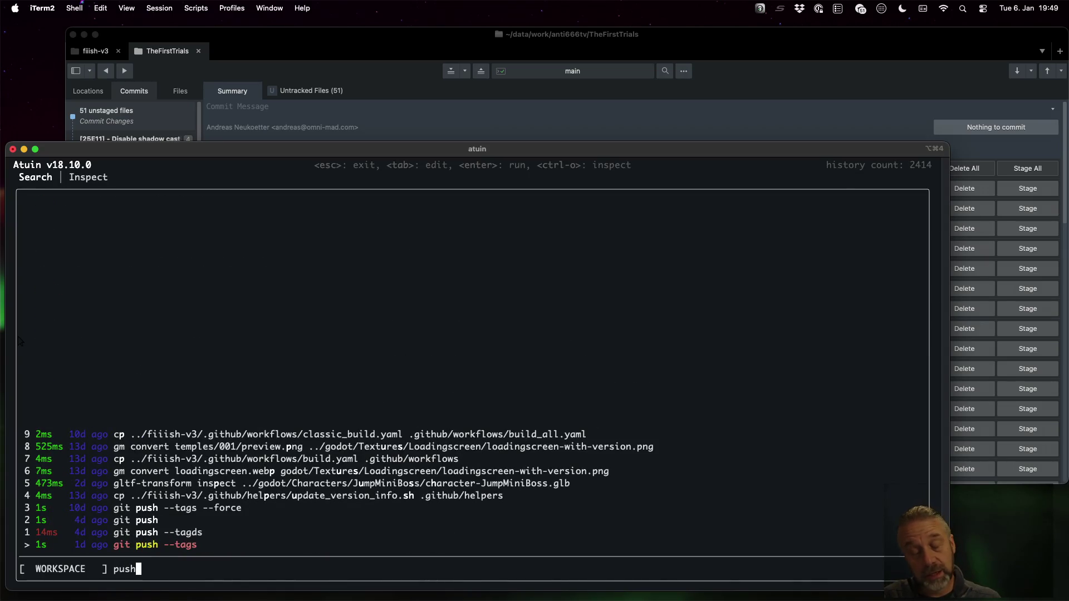
{"action": "key", "text": "Return"}
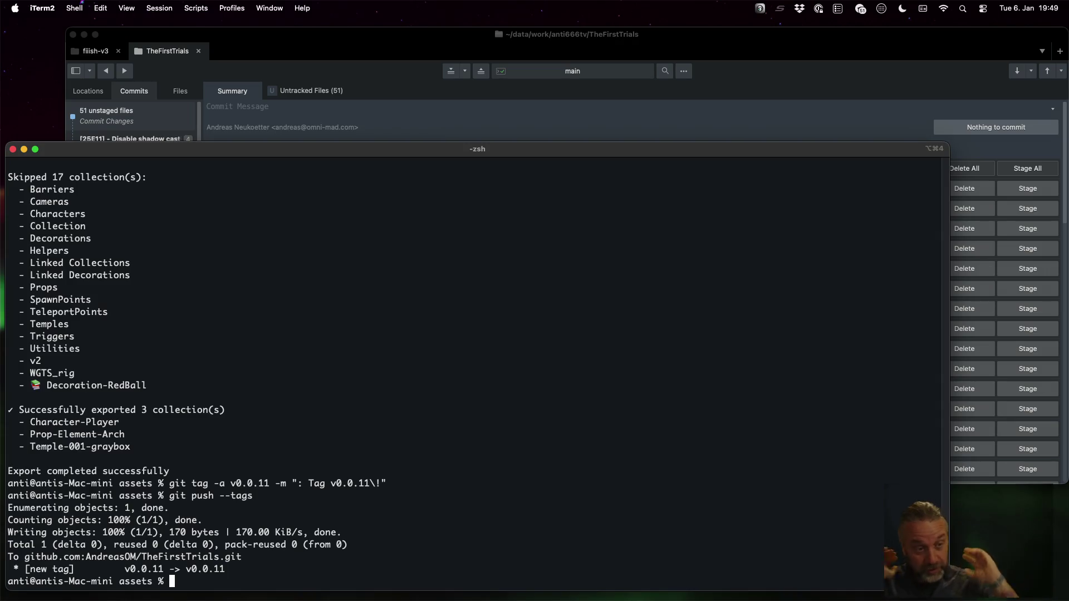
{"action": "key", "text": "ctrl+Left"}
{"action": "key", "text": "ctrl+Left"}
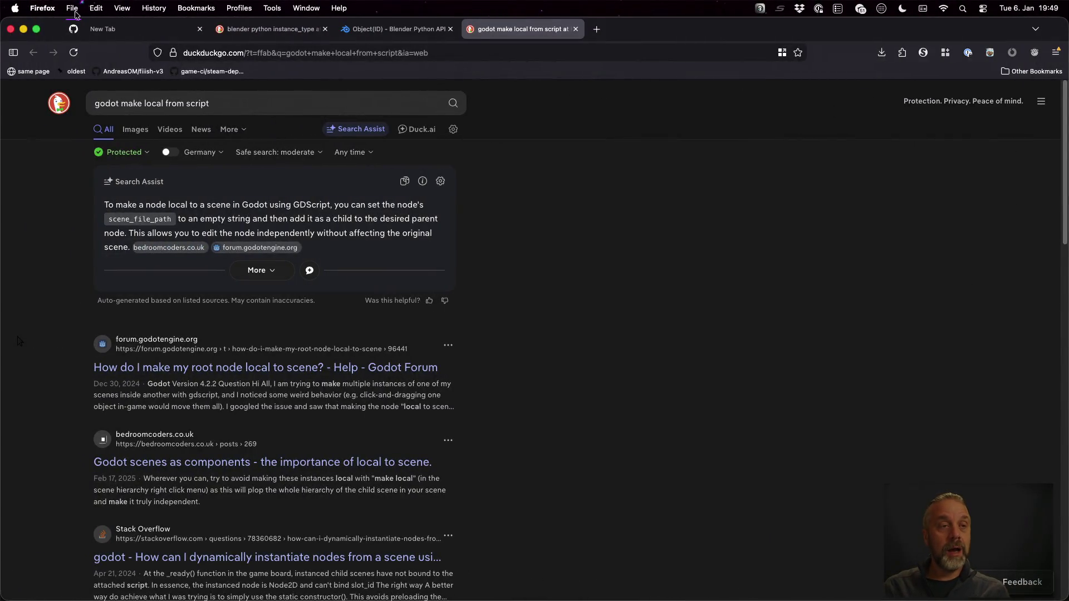
- Open the build job log of GitHub Actions run #6 for v0.0.11
{"action": "left_click", "coordinate": [77, 29]}
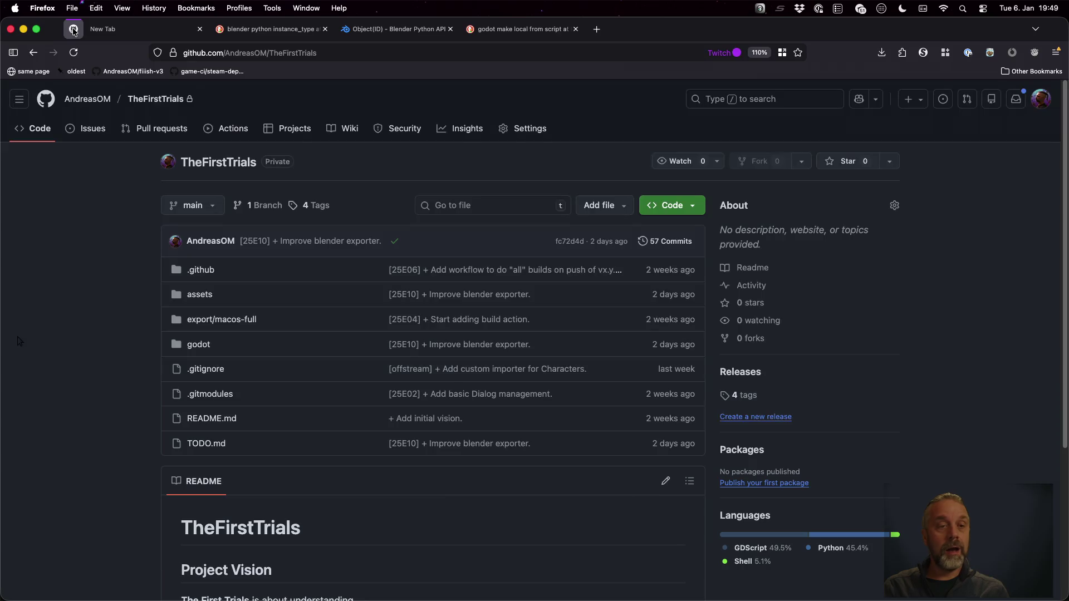
{"action": "left_click", "coordinate": [223, 130]}
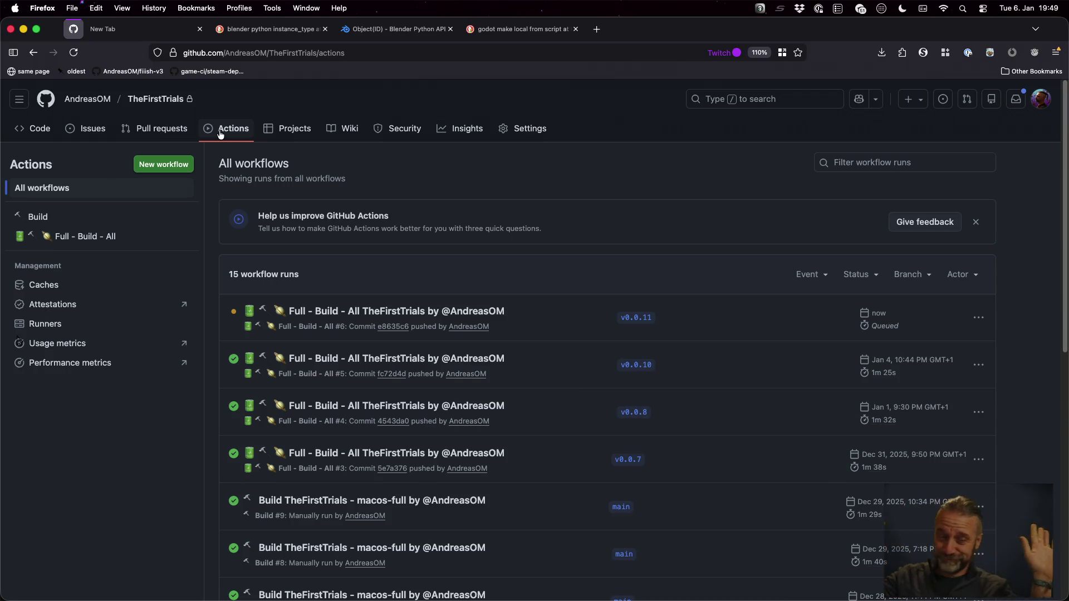
{"action": "left_click", "coordinate": [417, 307]}
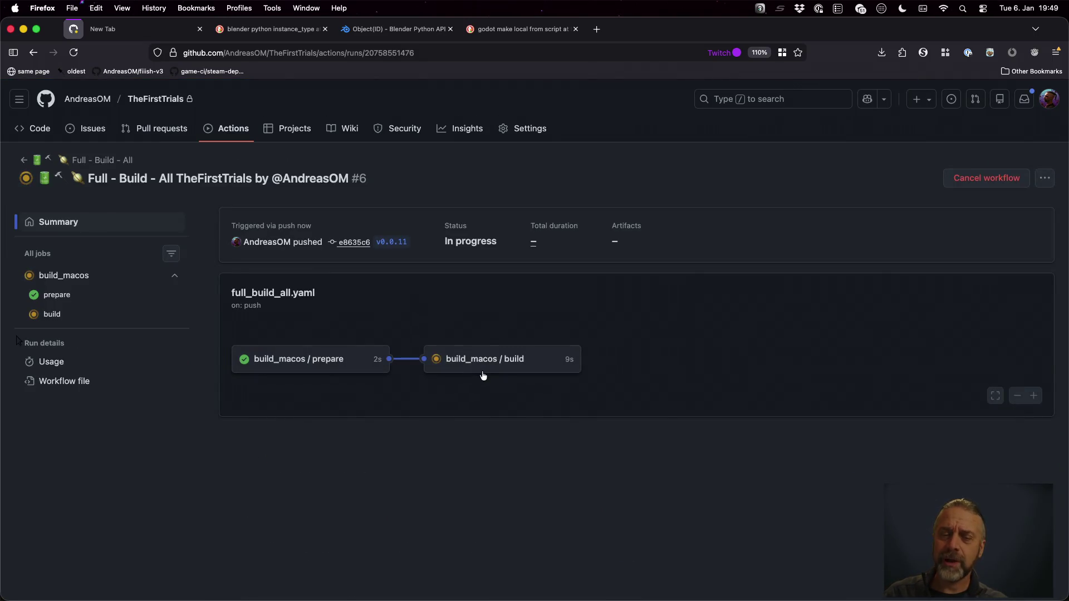
{"action": "left_click", "coordinate": [482, 362]}
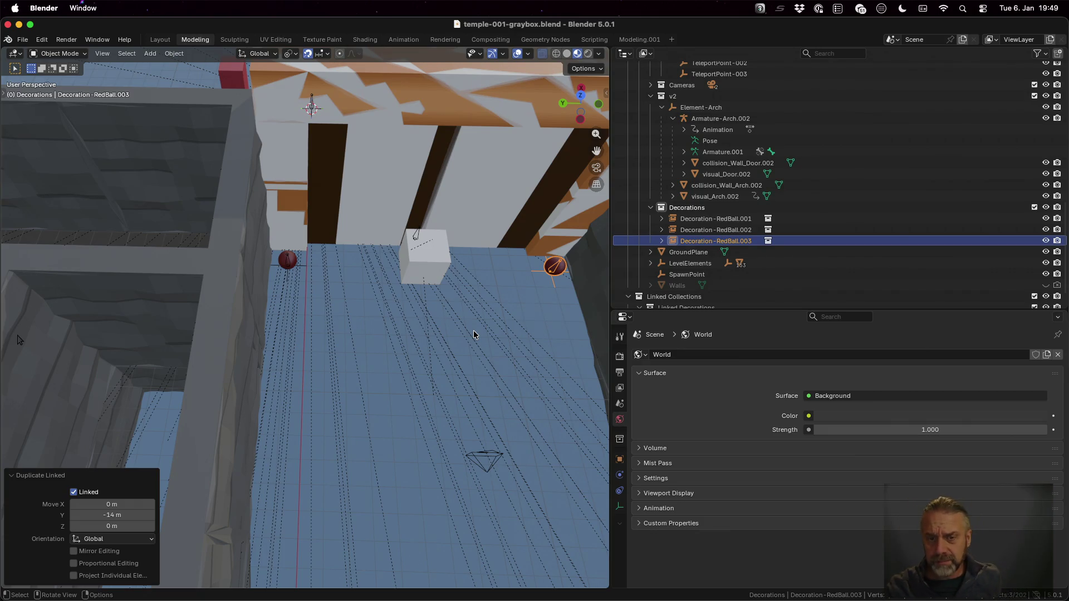
- In the Animation workspace, list the available actions for Decoration-RedBall.003, including decoration-RedBall-Idle
{"action": "scroll", "coordinate": [473, 334], "scroll_direction": "down", "scroll_amount": 8}
{"action": "mouse_move", "coordinate": [466, 374]}
{"action": "left_mouse_down"}
{"action": "mouse_move", "coordinate": [423, 317]}
{"action": "mouse_move", "coordinate": [353, 302]}
{"action": "mouse_move", "coordinate": [341, 317]}
{"action": "left_mouse_up"}
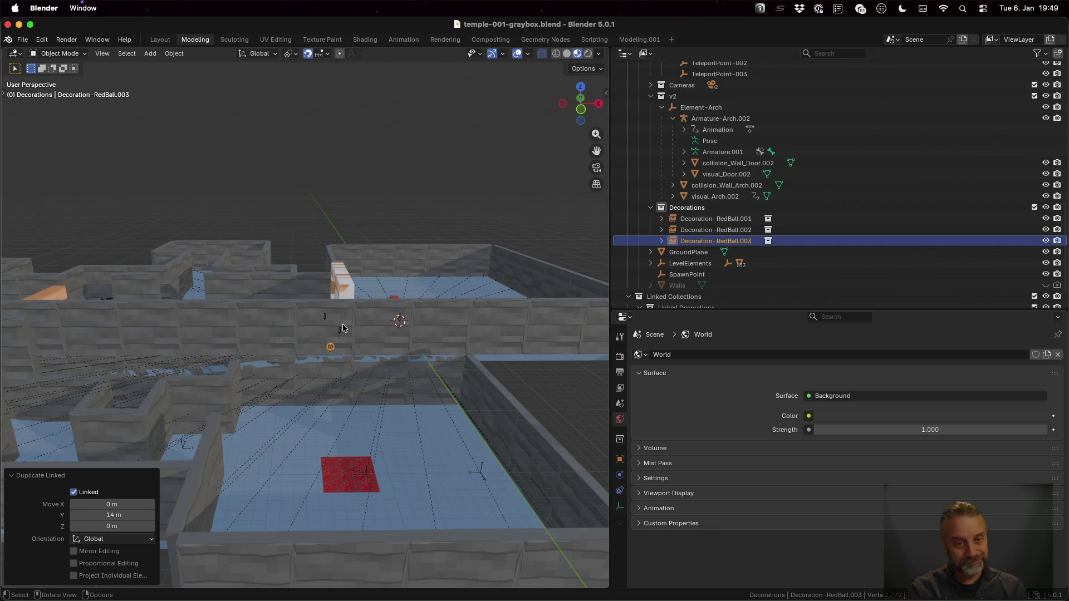
{"action": "left_click_drag", "start_coordinate": [343, 328], "coordinate": [417, 354]}
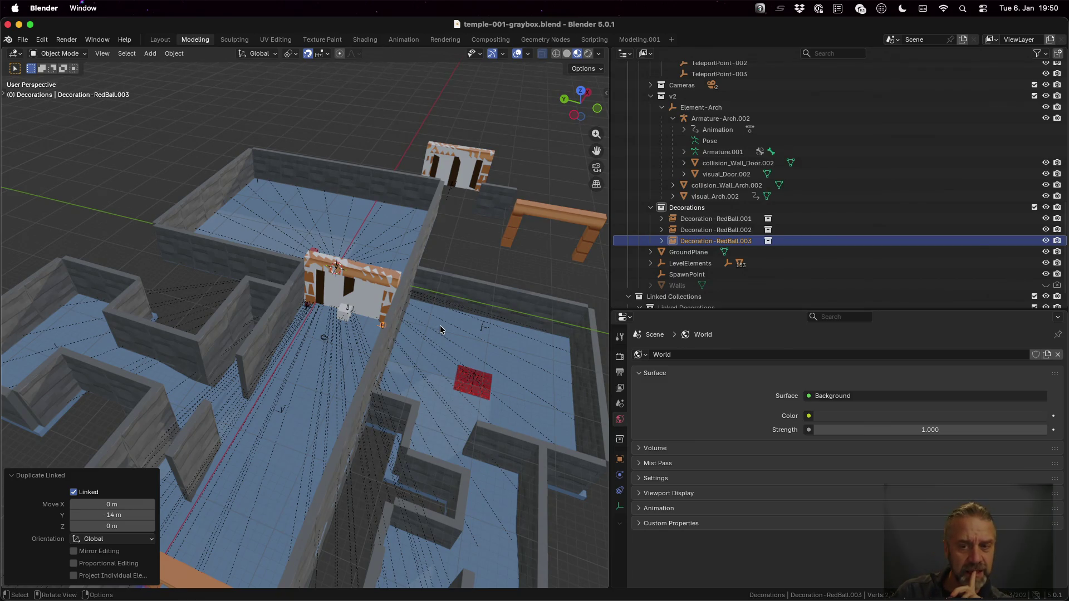
{"action": "left_click", "coordinate": [403, 40]}
{"action": "left_click", "coordinate": [289, 420]}
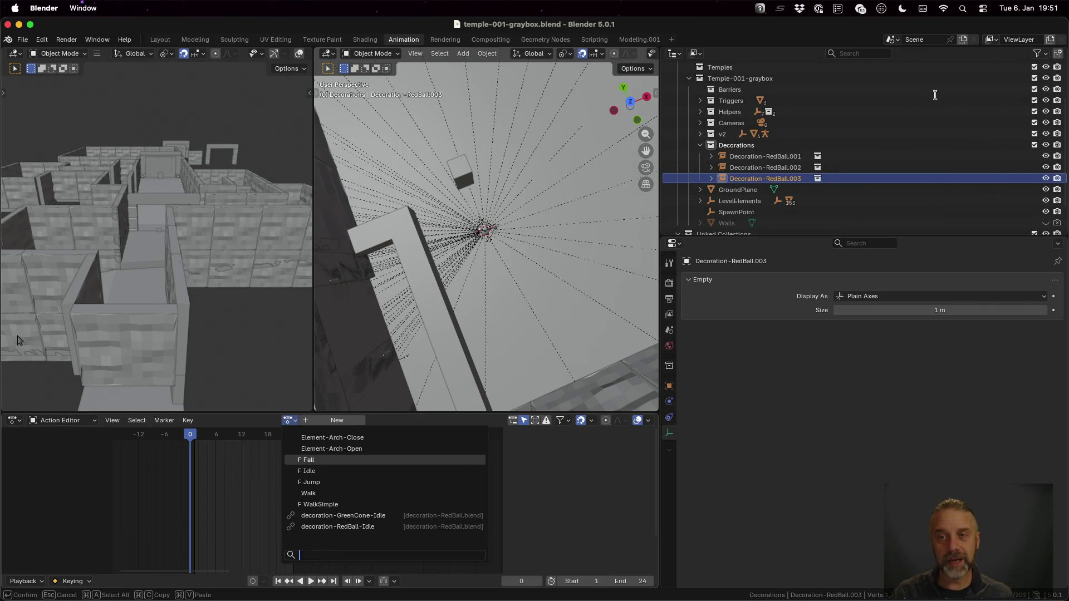
- Expand Decoration-RedBall.001 in the outliner, return to the Modeling workspace, and orbit around the arch
{"action": "left_click", "coordinate": [710, 157]}
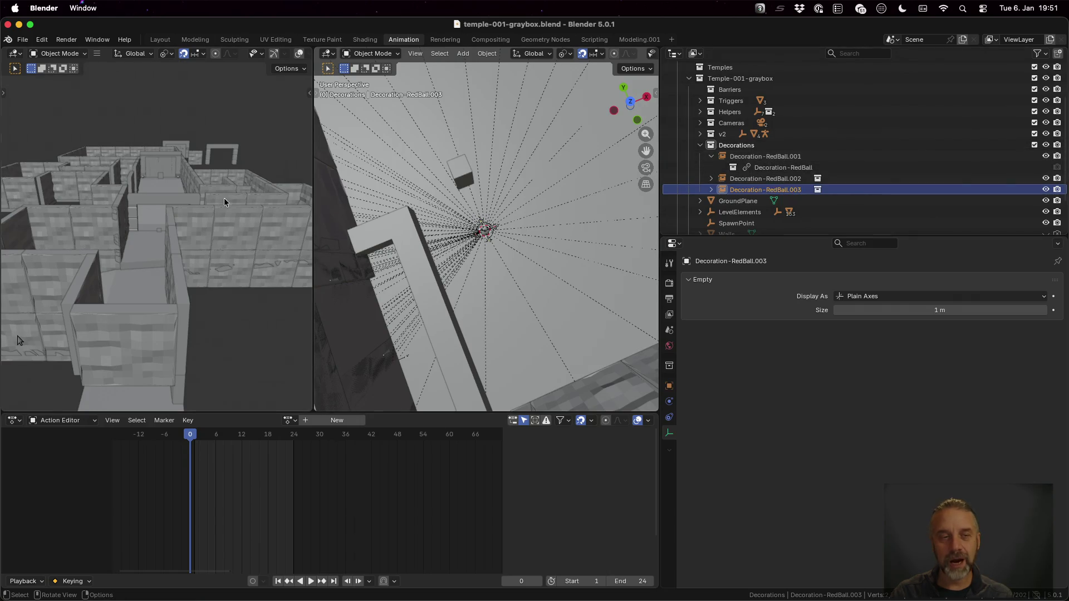
{"action": "scroll", "coordinate": [242, 223], "scroll_direction": "down", "scroll_amount": 3}
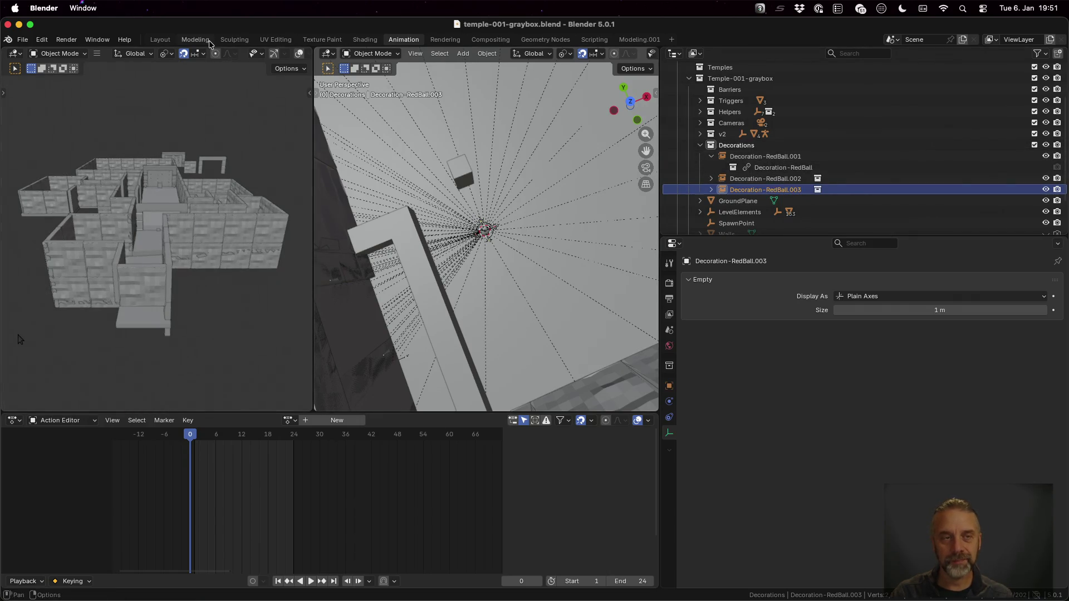
{"action": "left_click", "coordinate": [195, 39]}
{"action": "scroll", "coordinate": [348, 309], "scroll_direction": "up", "scroll_amount": 5}
{"action": "mouse_move", "coordinate": [347, 305]}
{"action": "left_mouse_down"}
{"action": "mouse_move", "coordinate": [345, 250]}
{"action": "mouse_move", "coordinate": [364, 271]}
{"action": "left_mouse_up"}
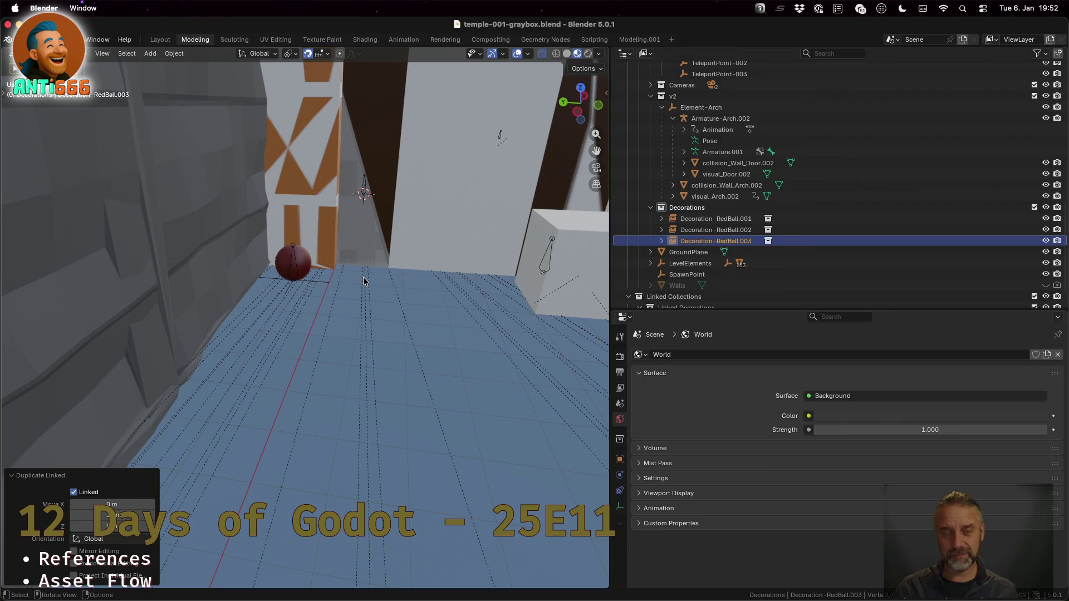
- In TODO.md, paste the ✅ check mark from the line above onto the E11 – 2026-01-06 line
{"action": "key", "text": "super+Tab"}
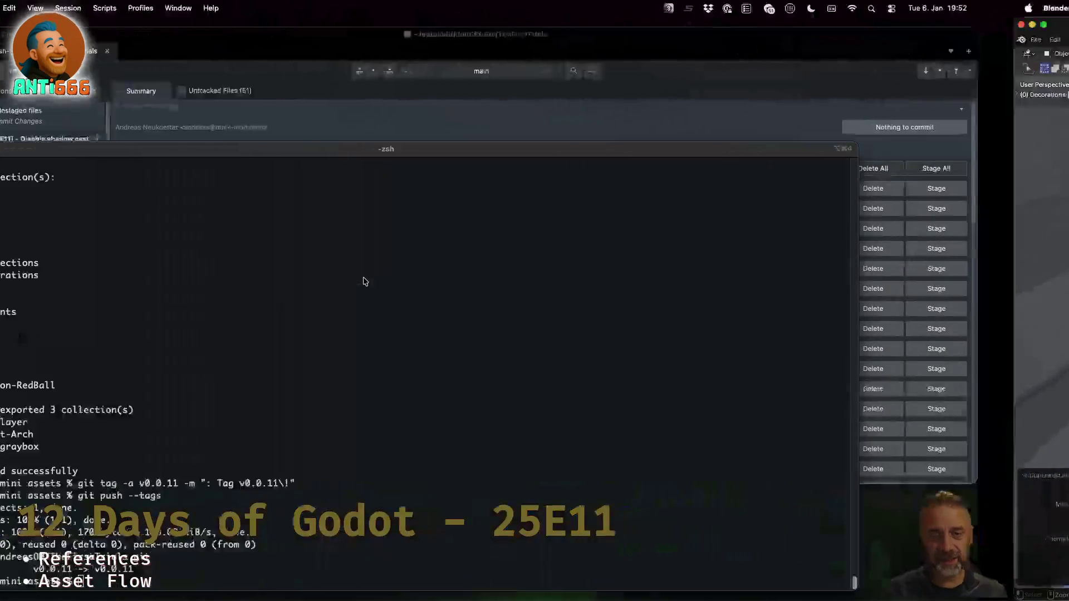
{"action": "key", "text": "super+Tab"}
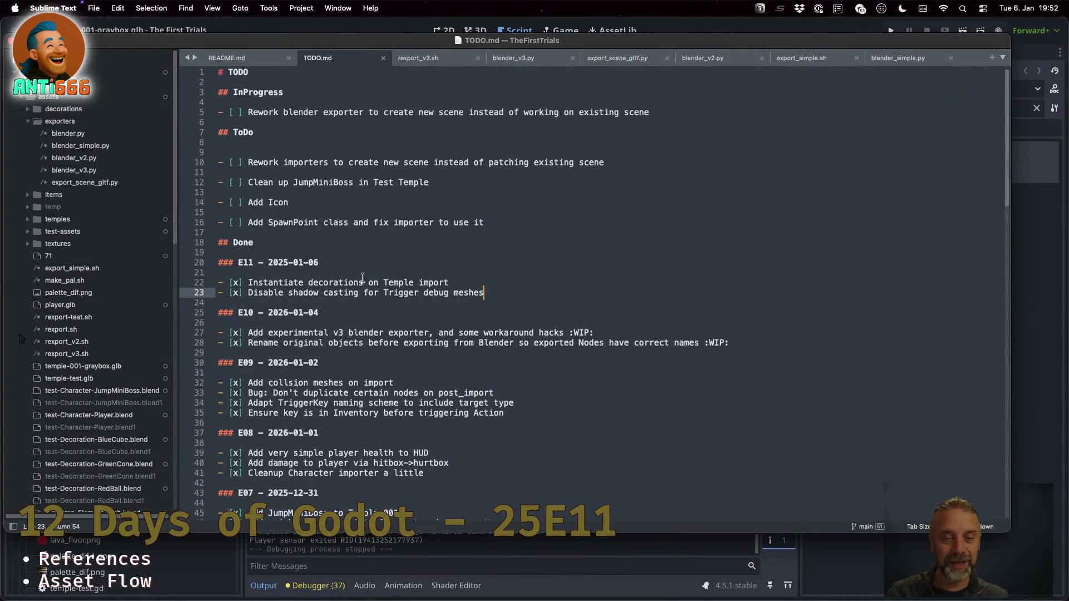
{"action": "scroll", "coordinate": [363, 277], "scroll_direction": "down", "scroll_amount": 15}
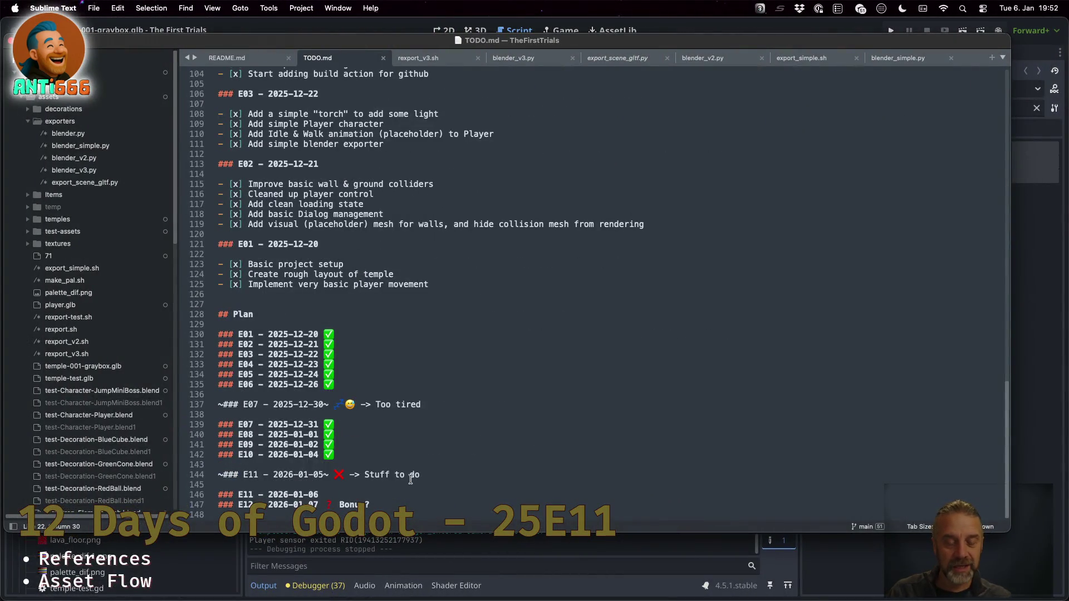
{"action": "left_click", "coordinate": [355, 455]}
{"action": "key", "text": "shift+Left"}
{"action": "key", "text": "super+c"}
{"action": "key", "text": "Down"}
{"action": "key", "text": "Down"}
{"action": "key", "text": "Down"}
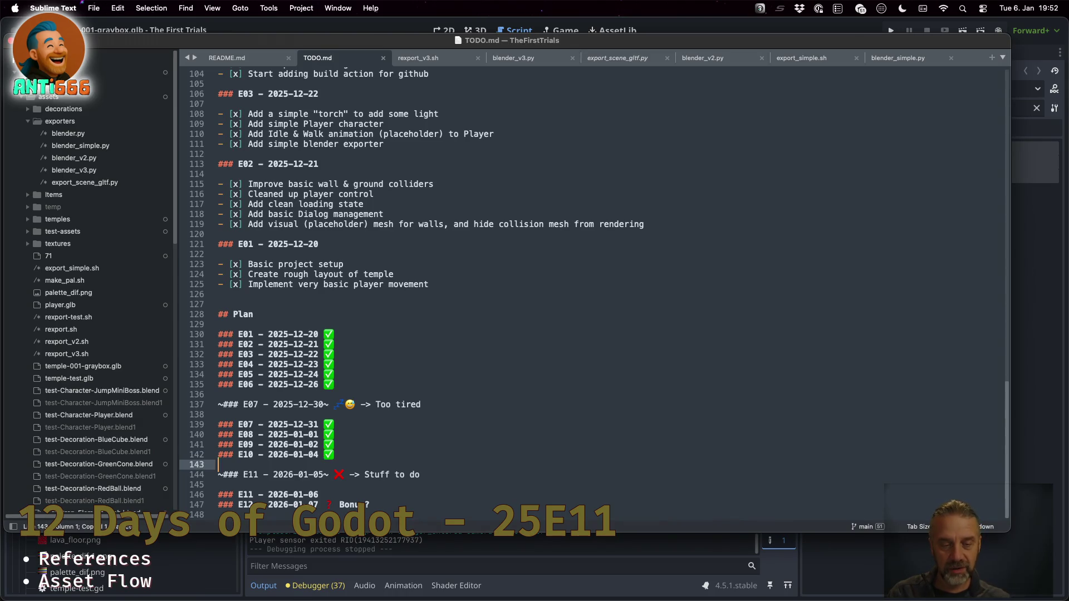
{"action": "key", "text": "super+v"}
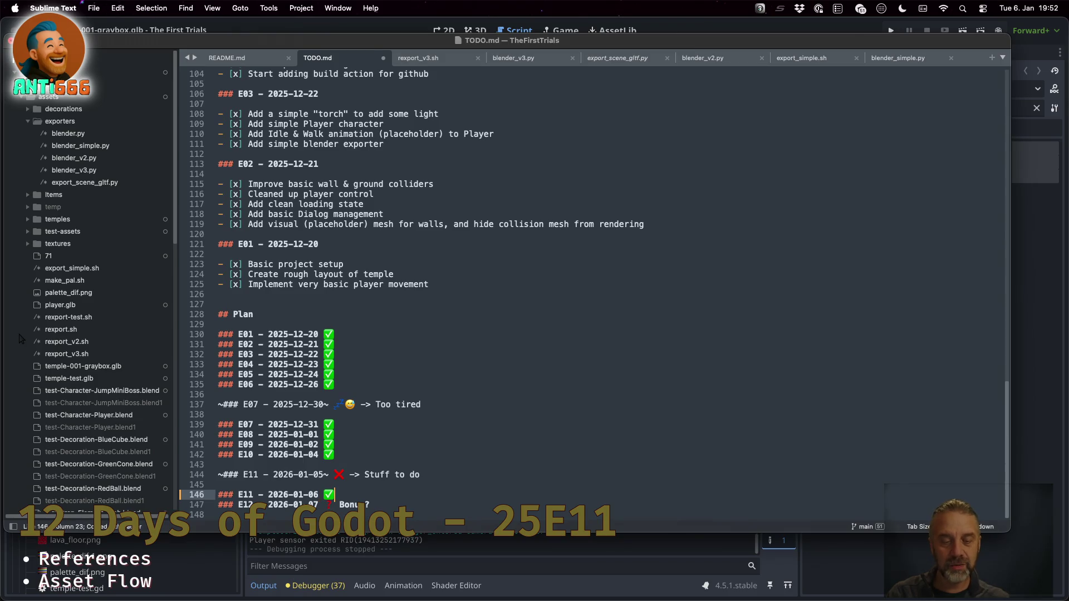
- Select the entire E12 line in the TODO.md plan
{"action": "key", "text": "Down"}
{"action": "key", "text": "super+Left"}
{"action": "scroll", "coordinate": [418, 295], "scroll_direction": "down", "scroll_amount": 3}
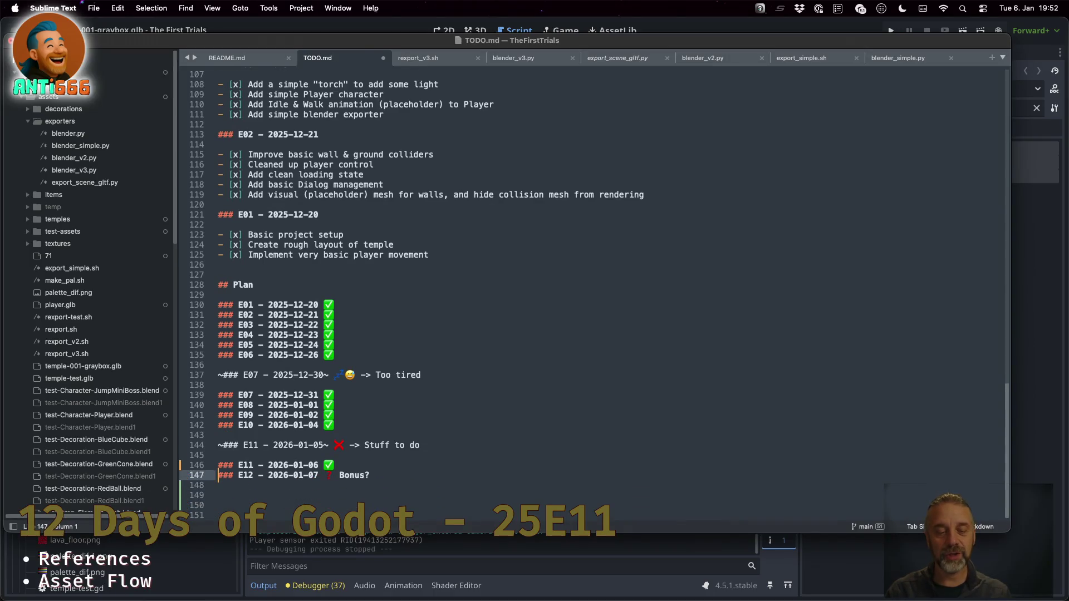
{"action": "key", "text": "super+shift+Right"}
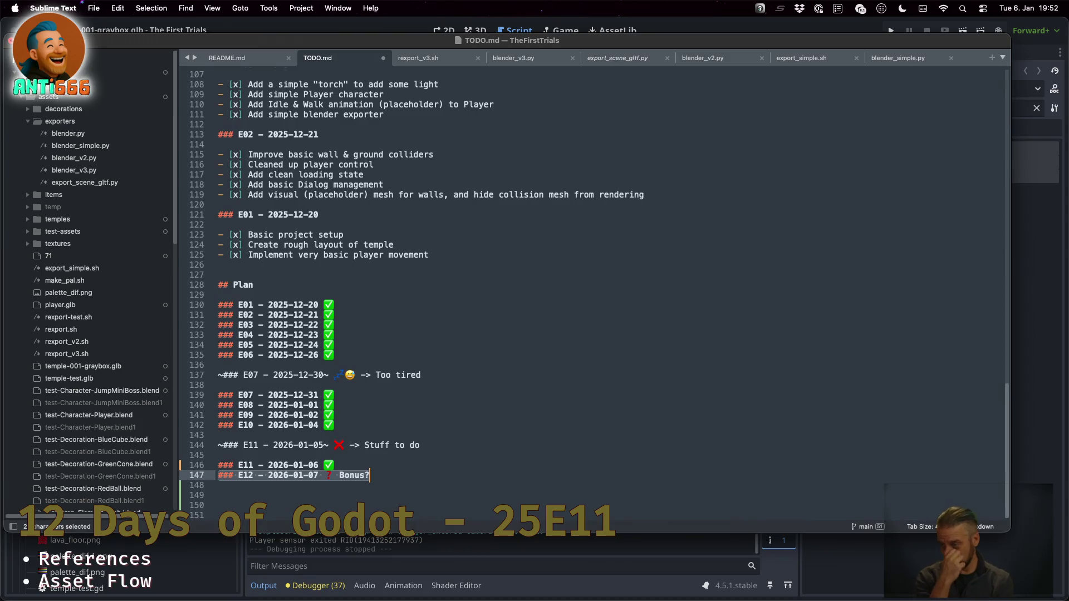